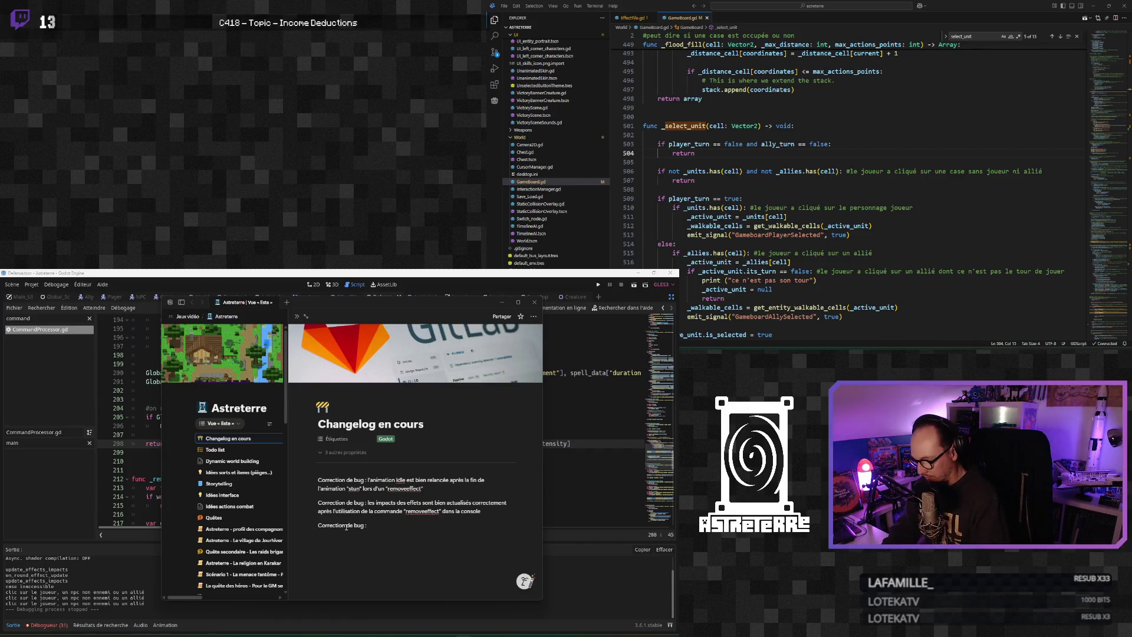
Add the third 'Correction de bug' note: the spell range overlay disappears when no spell can be cast
type("l'over")
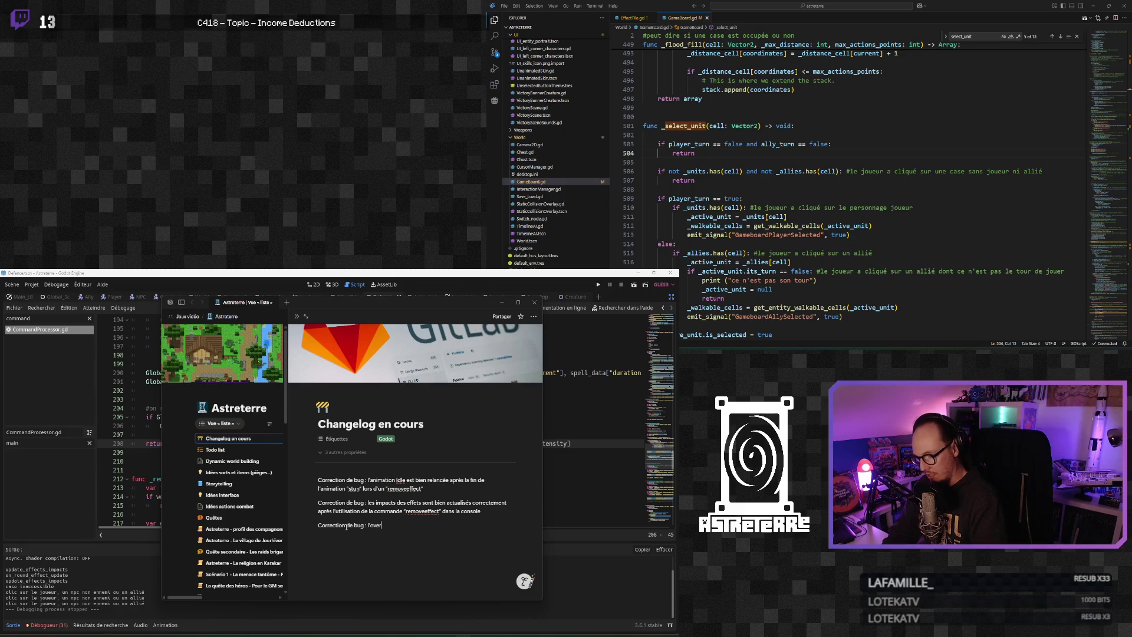
type("lay de portée")
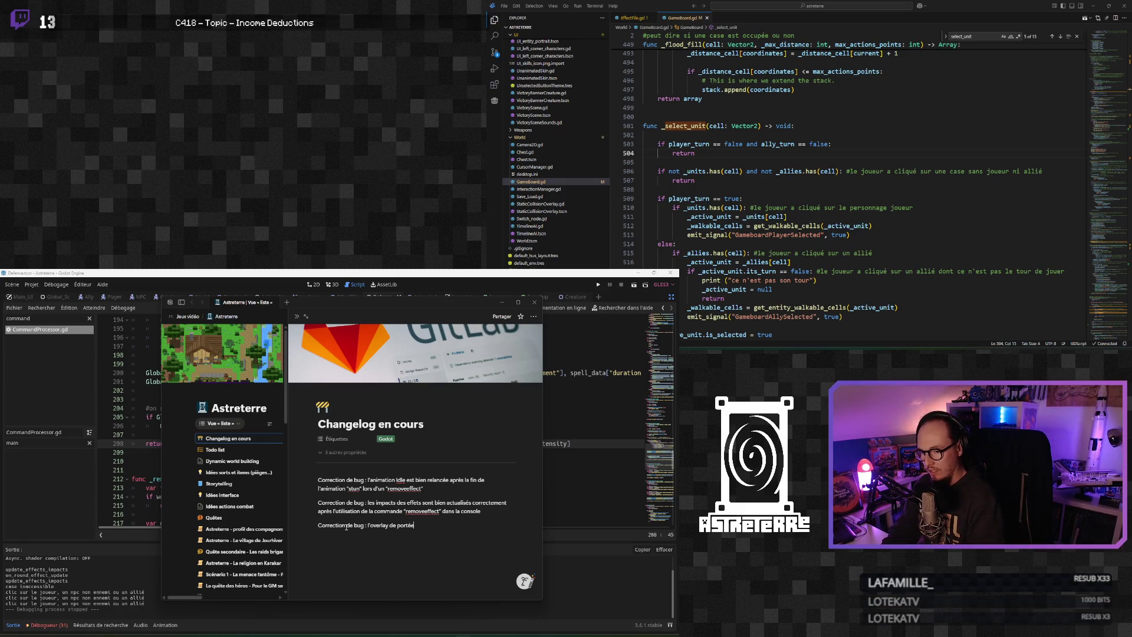
type(" des sorts disparait quand c")
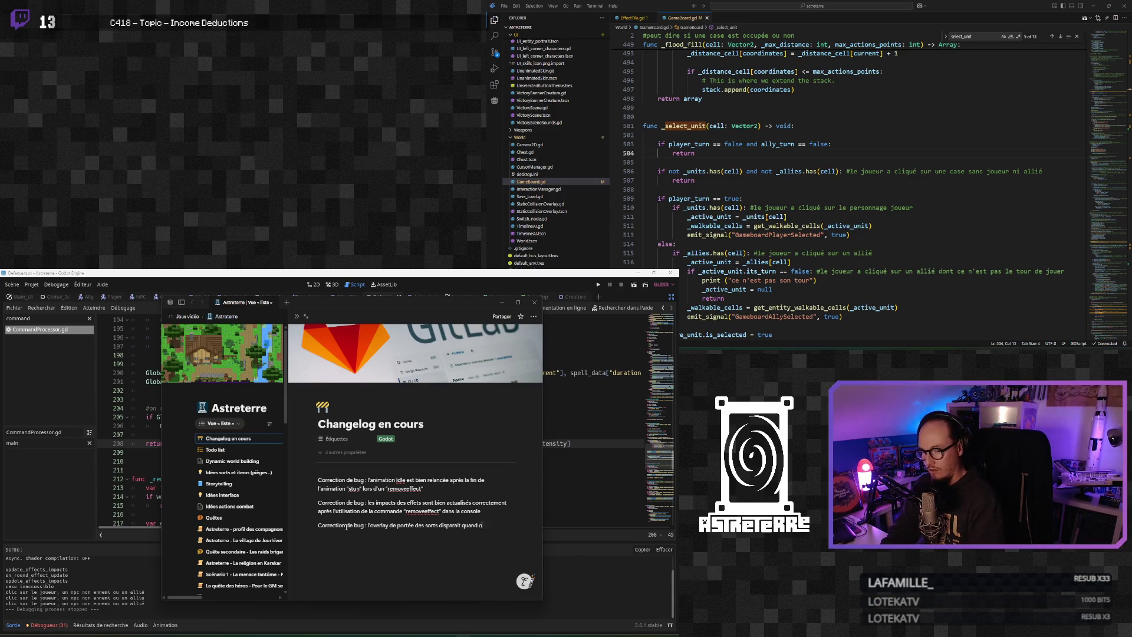
type("ent stun")
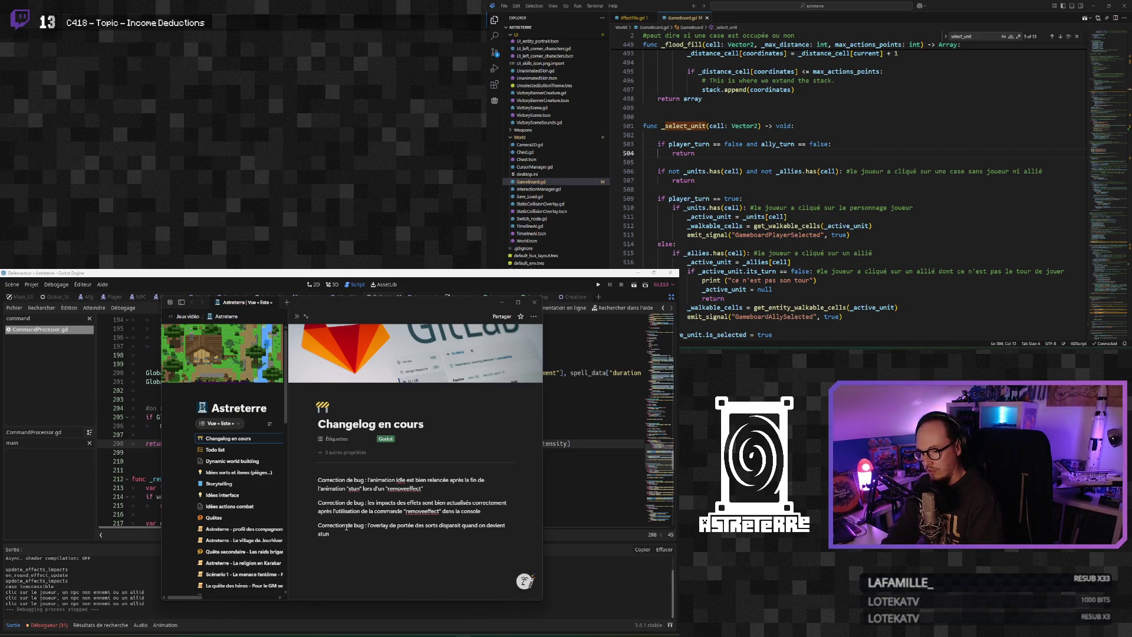
type(" si un sort")
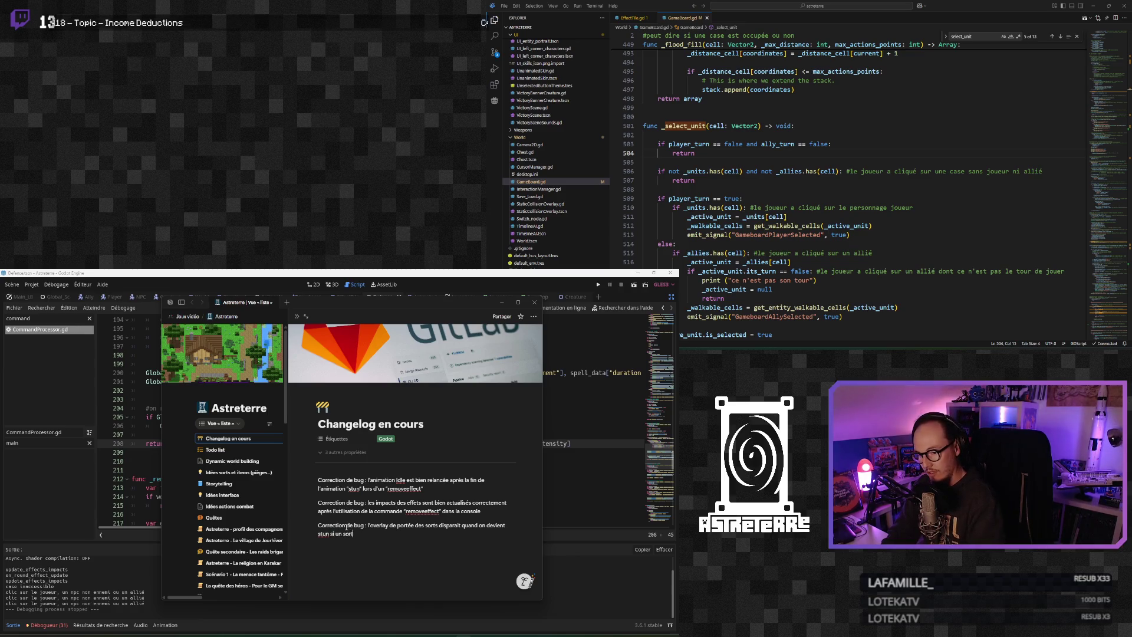
key("BackSpace")
key("BackSpace")
key("BackSpace")
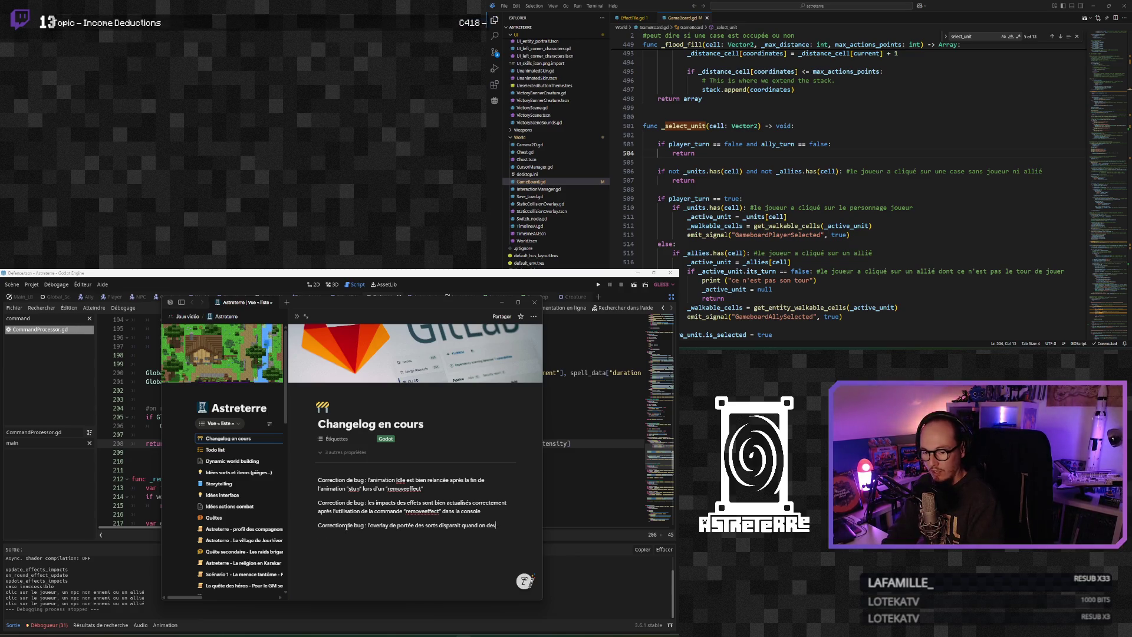
type("ne pas")
key("BackSpace")
key("BackSpace")
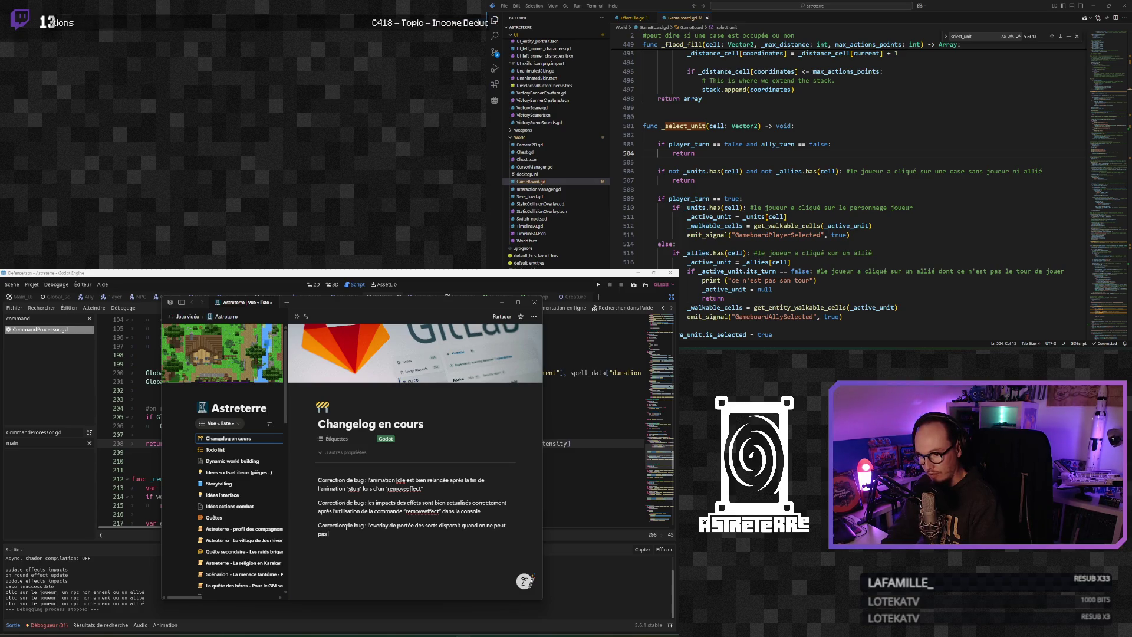
type("en lancer")
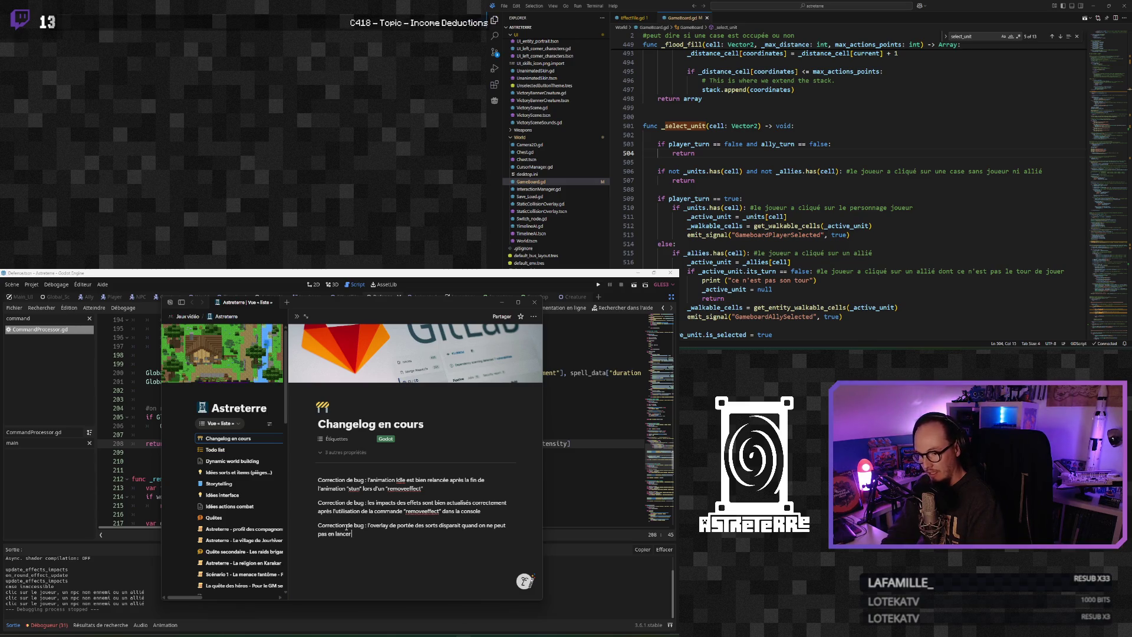
type(" alors qu'un s")
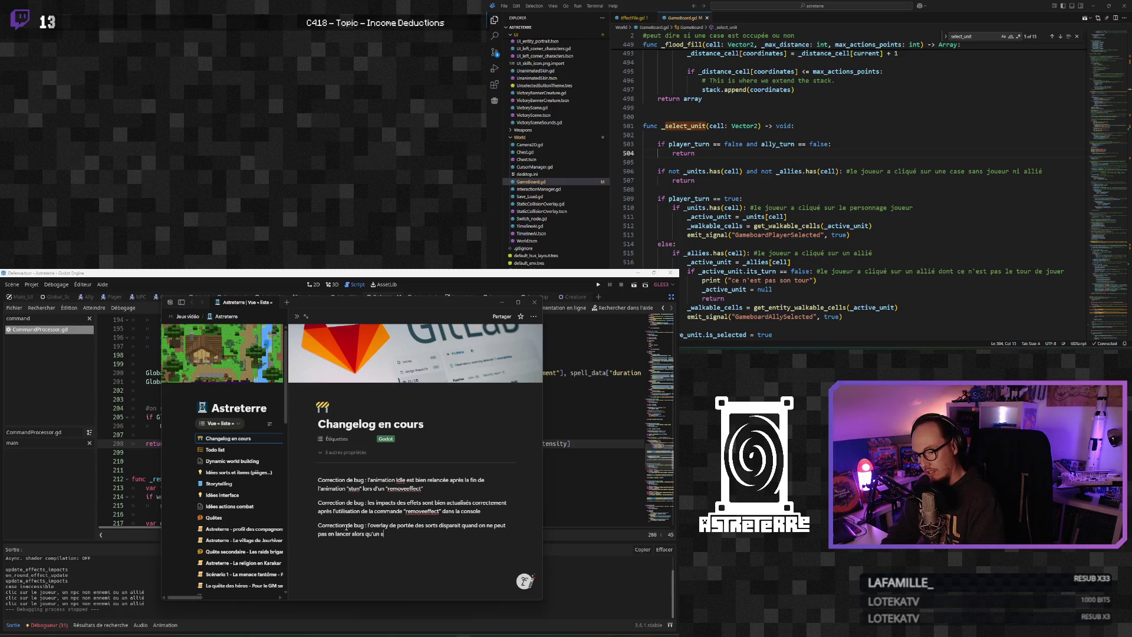
type("ort et")
key("BackSpace")
key("BackSpace")
type("st toujours")
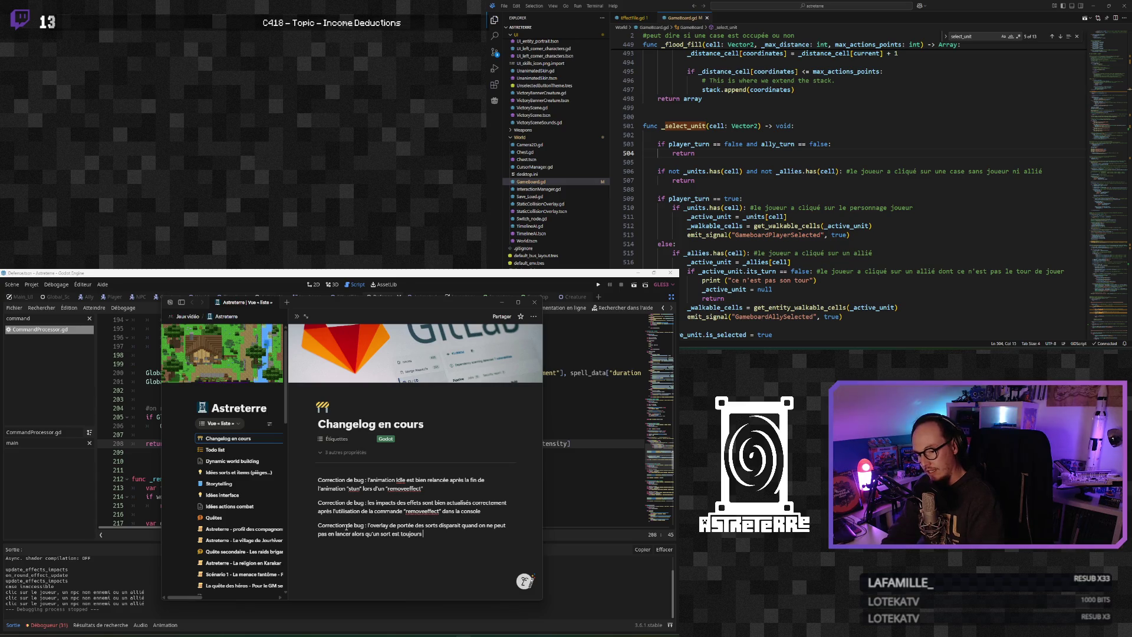
type(" sélectionné dans la")
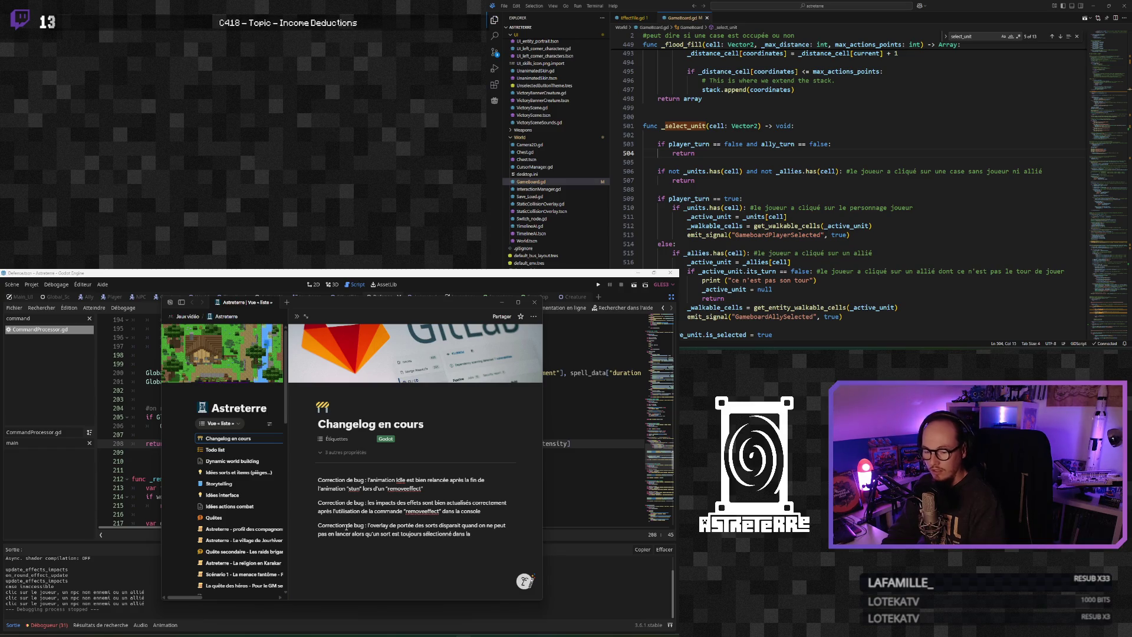
type(" barre de")
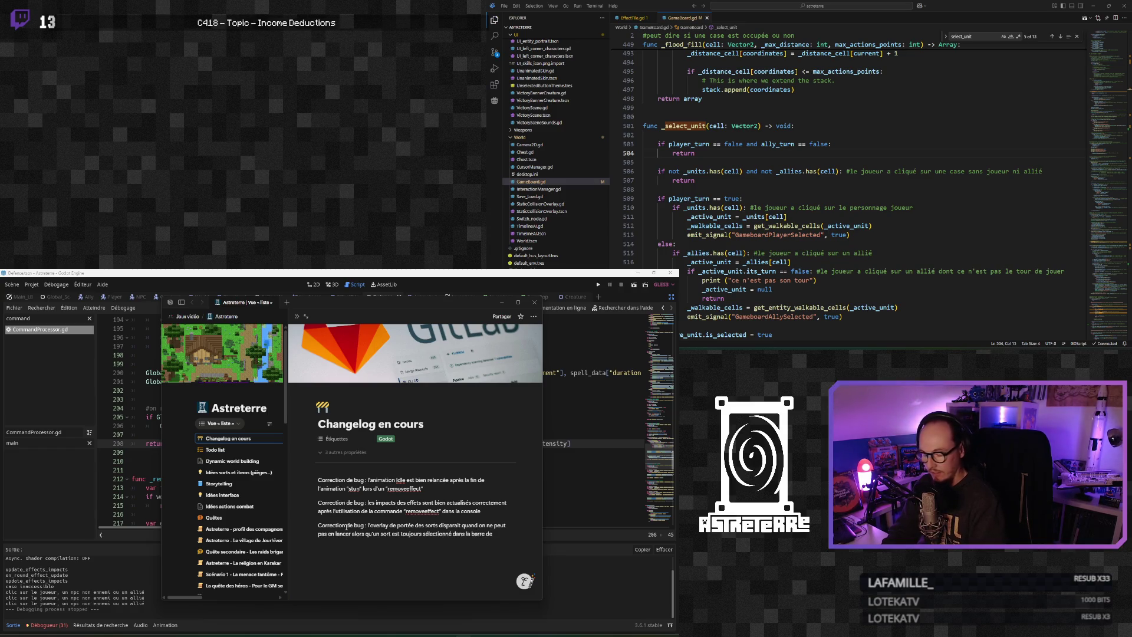
type(" raccourcis")
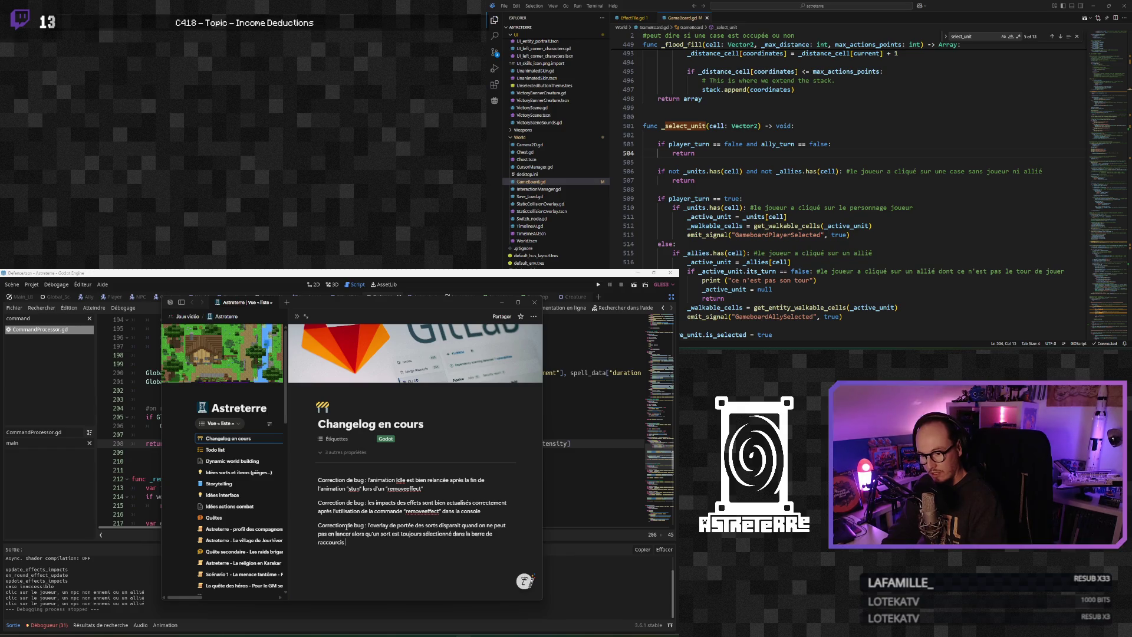
type(" (")
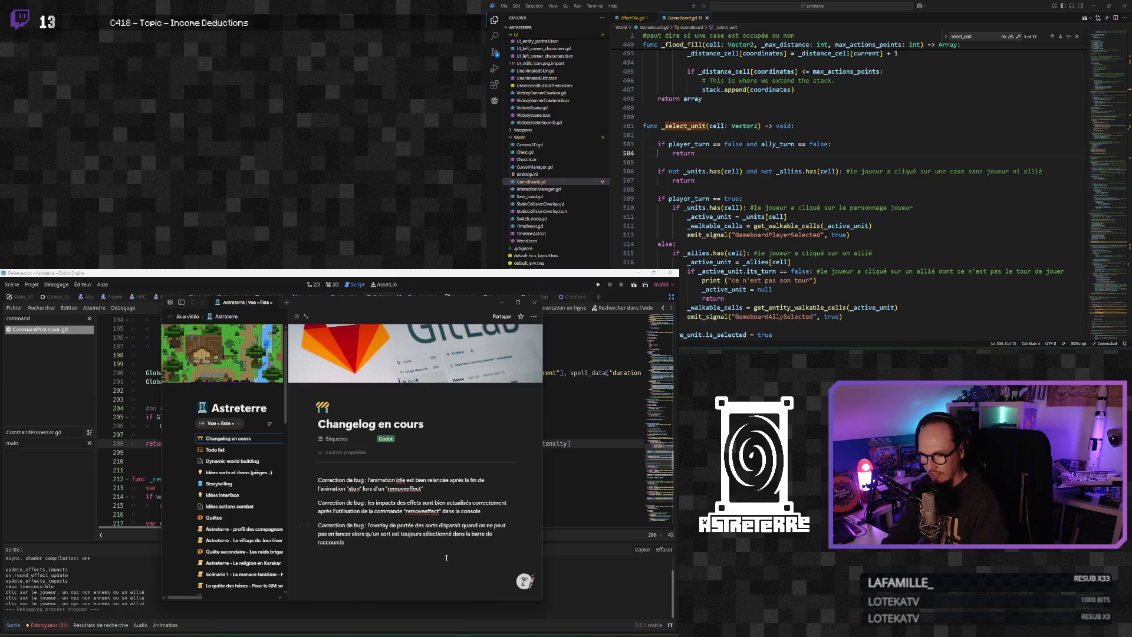
type("bien")
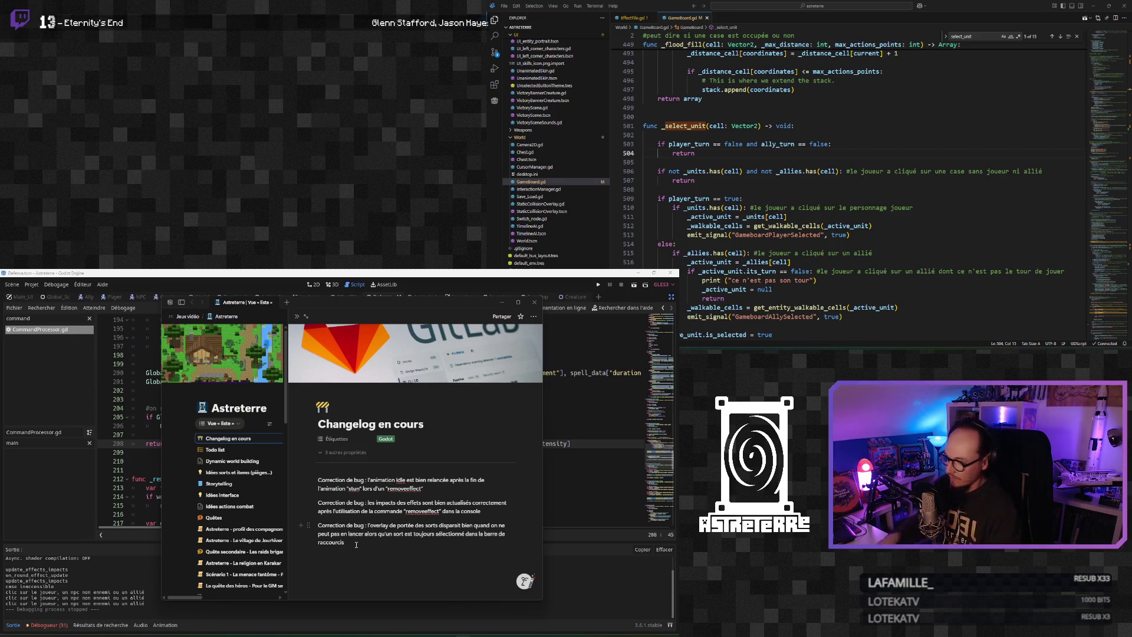
left_click(438, 275)
Save CommandProcessor.gd, run the Astreterre game, and return to the Notion changelog
left_click(306, 489)
scroll(307, 489, "down", 1)
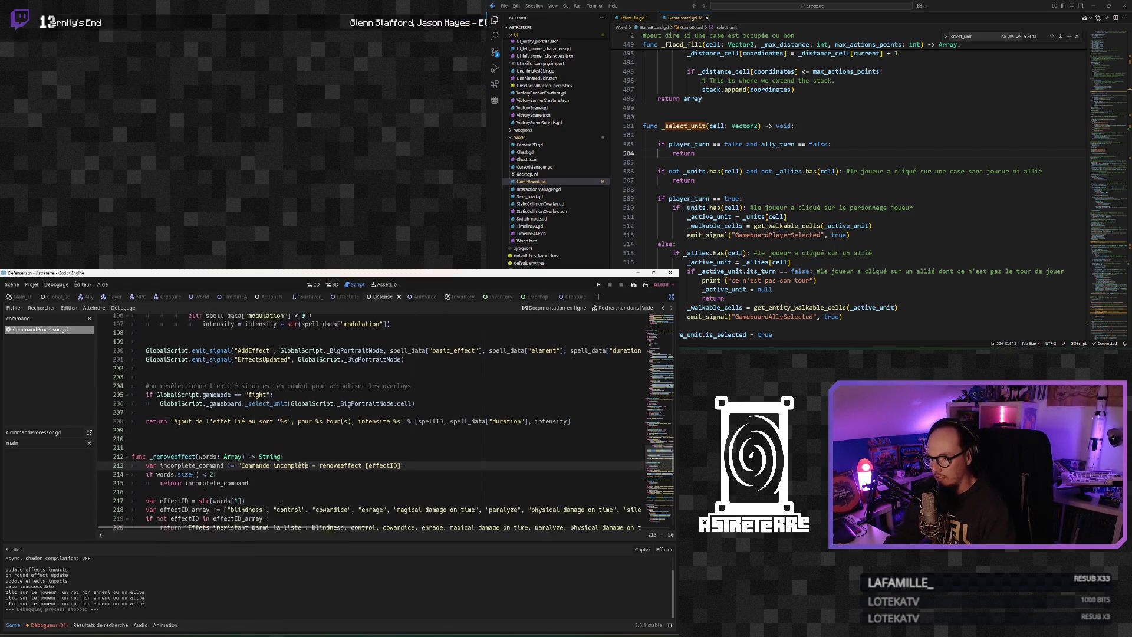
left_click(245, 452)
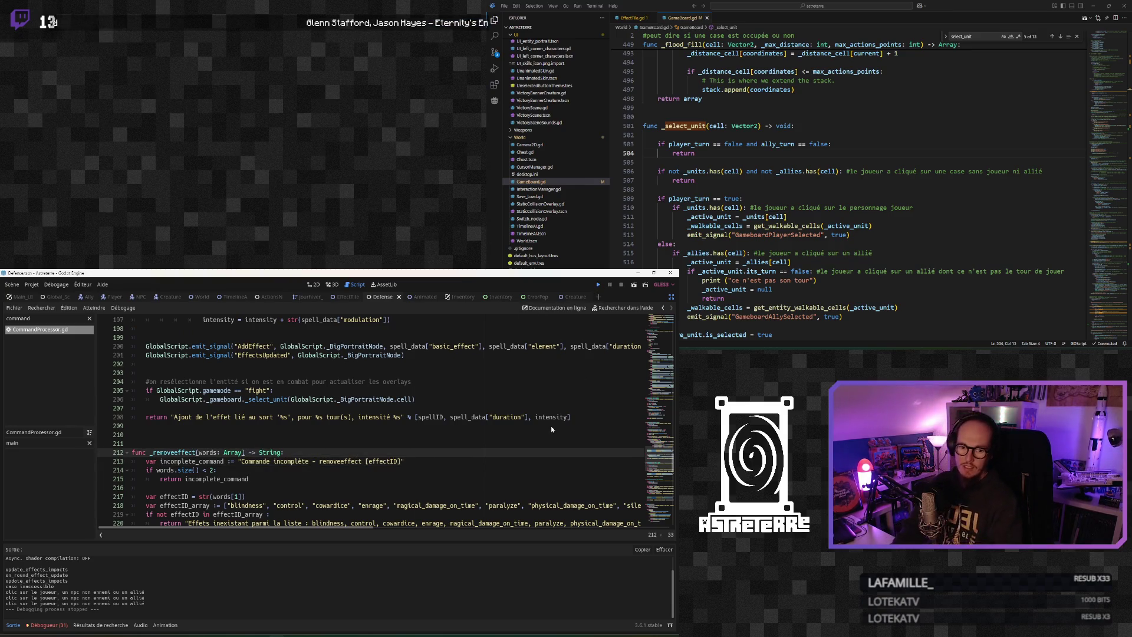
key("ctrl+s")
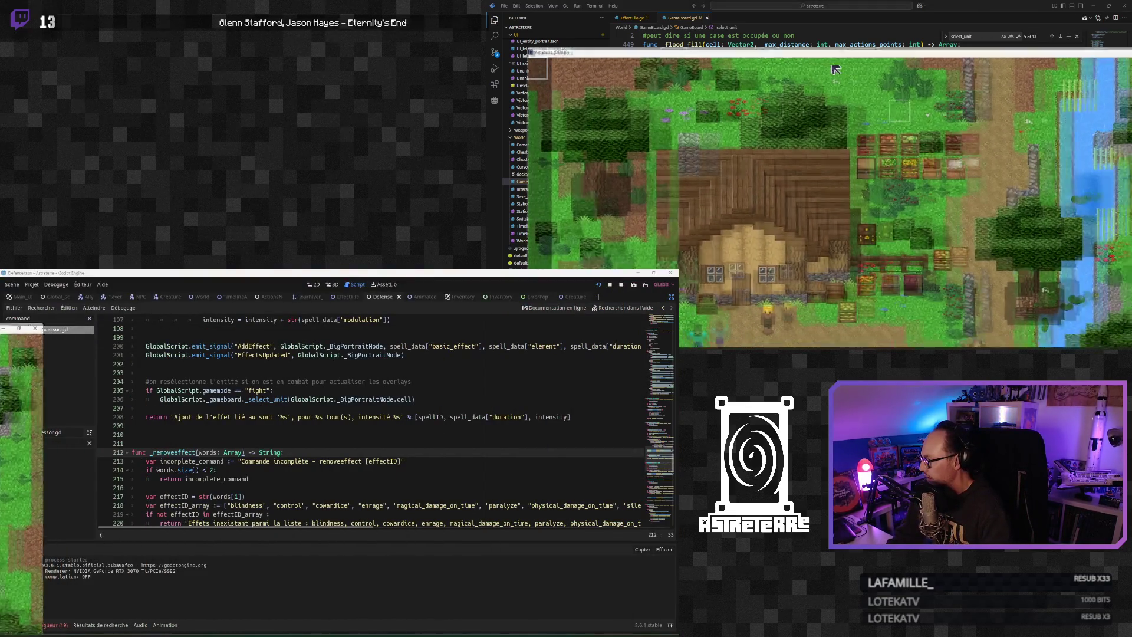
left_click(270, 452)
key("alt+Tab")
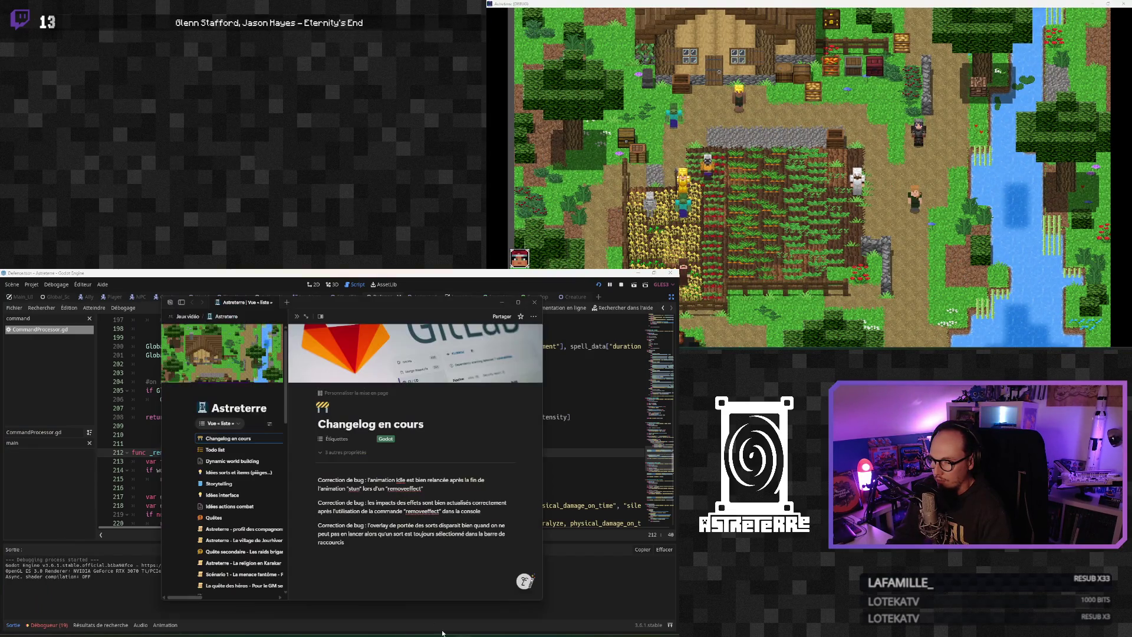
Add a changelog note that overlays refresh after 'addeffect' by reselecting the unit in combat
left_click(481, 520)
key("Return")
type("ction de bug : les c")
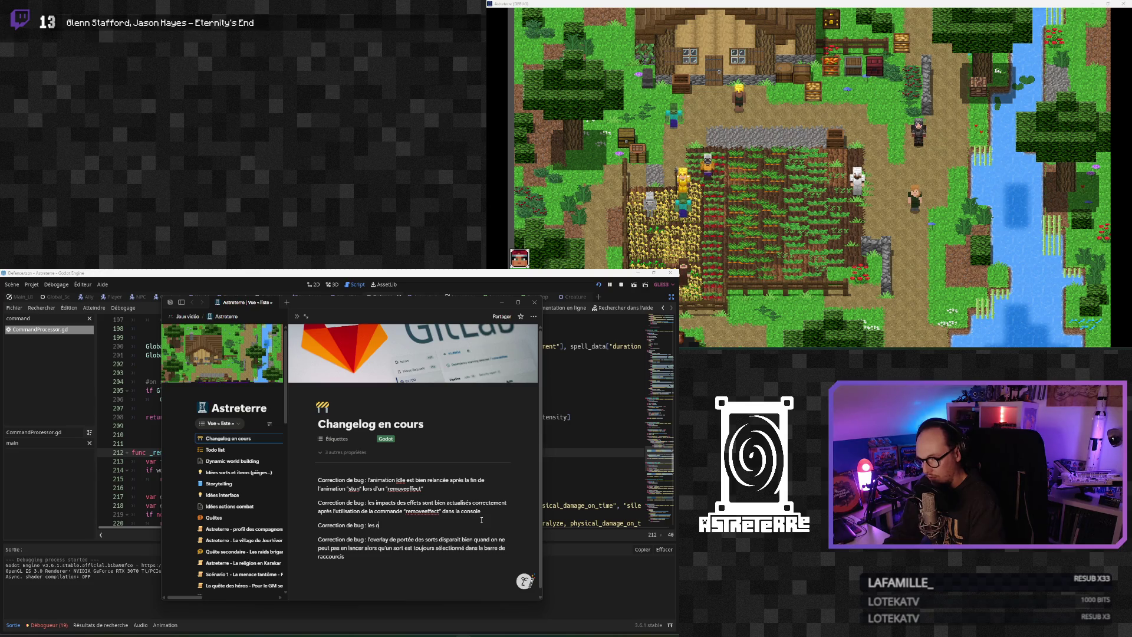
type("lauys sont bien update après la commande")
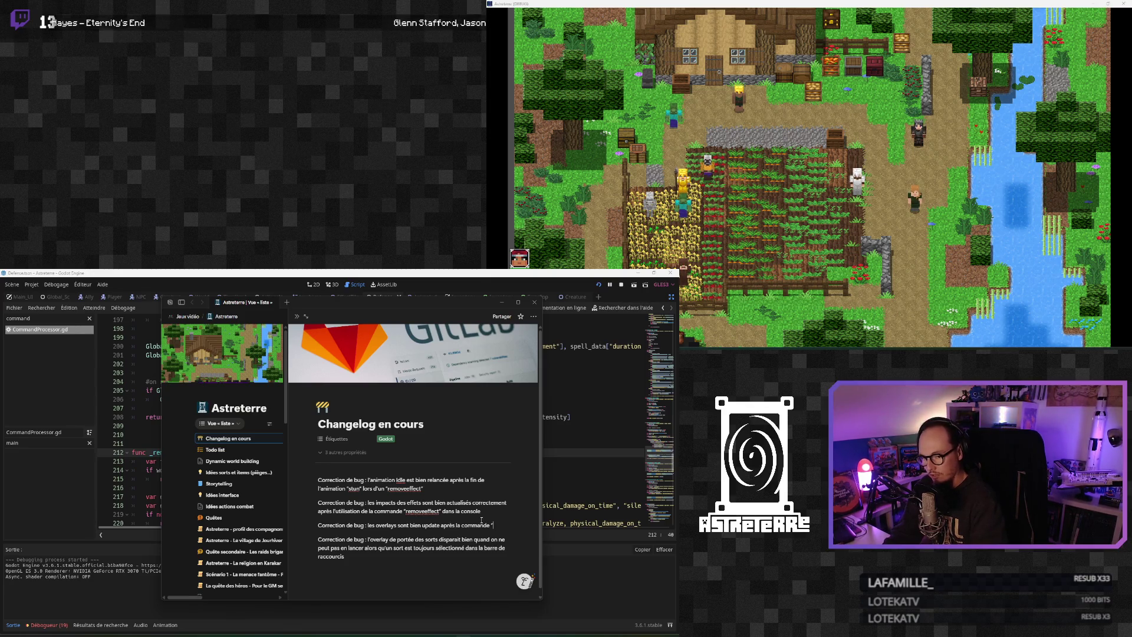
type("ffect” dans la console (on relés")
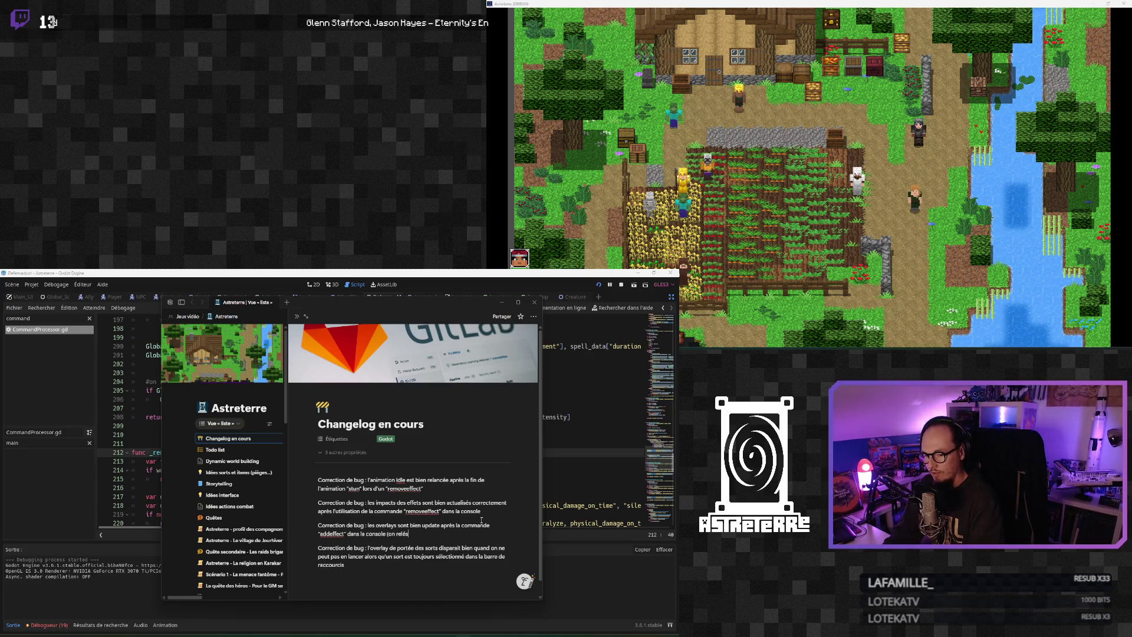
key("BackSpace")
key("BackSpace")
key("BackSpace")
type("sélectionn")
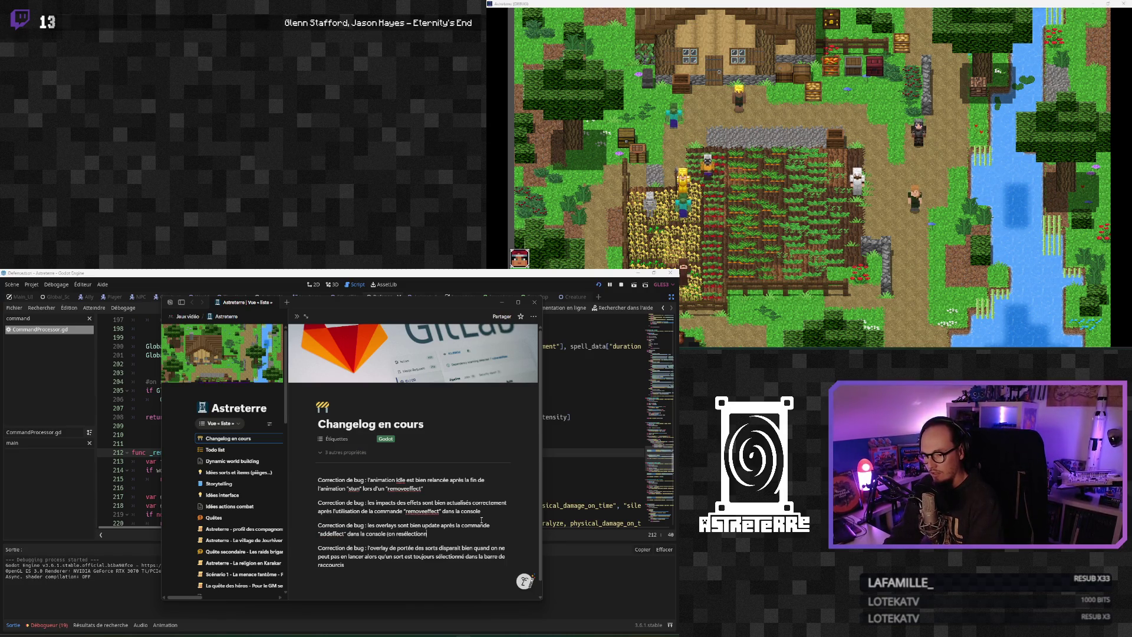
type(" on est en com")
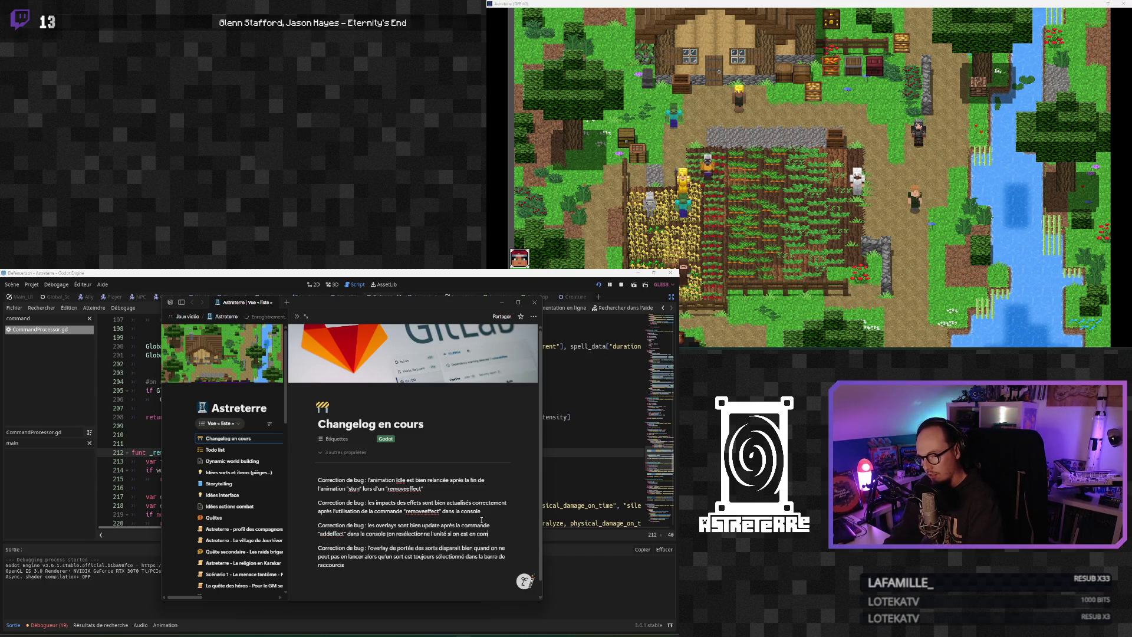
type("ur l")
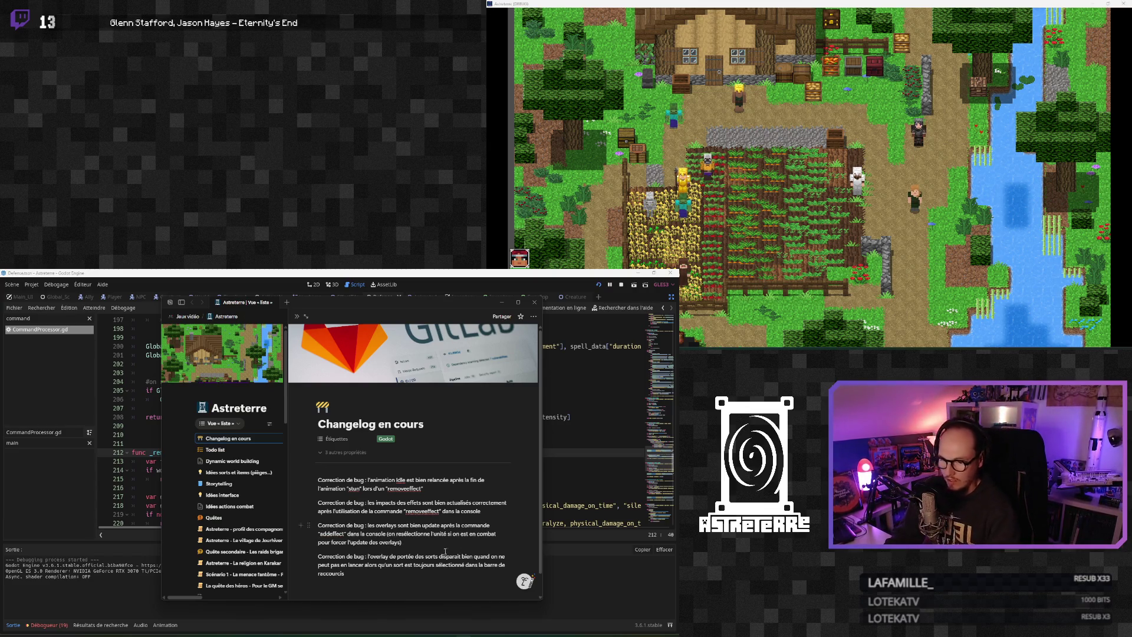
left_click(368, 583)
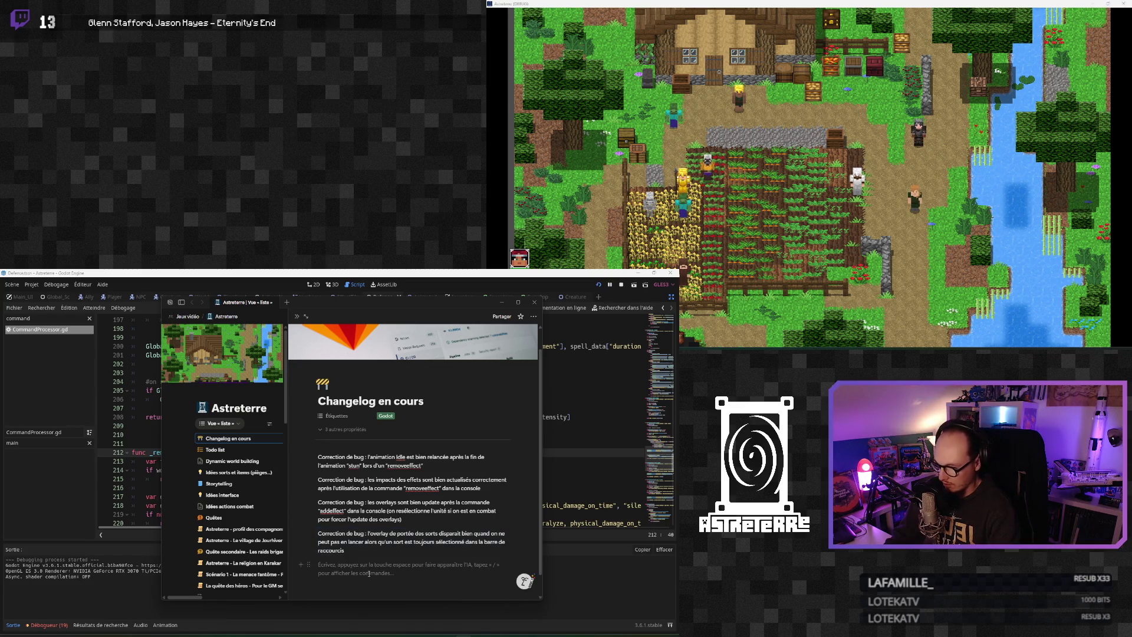
left_click(375, 519)
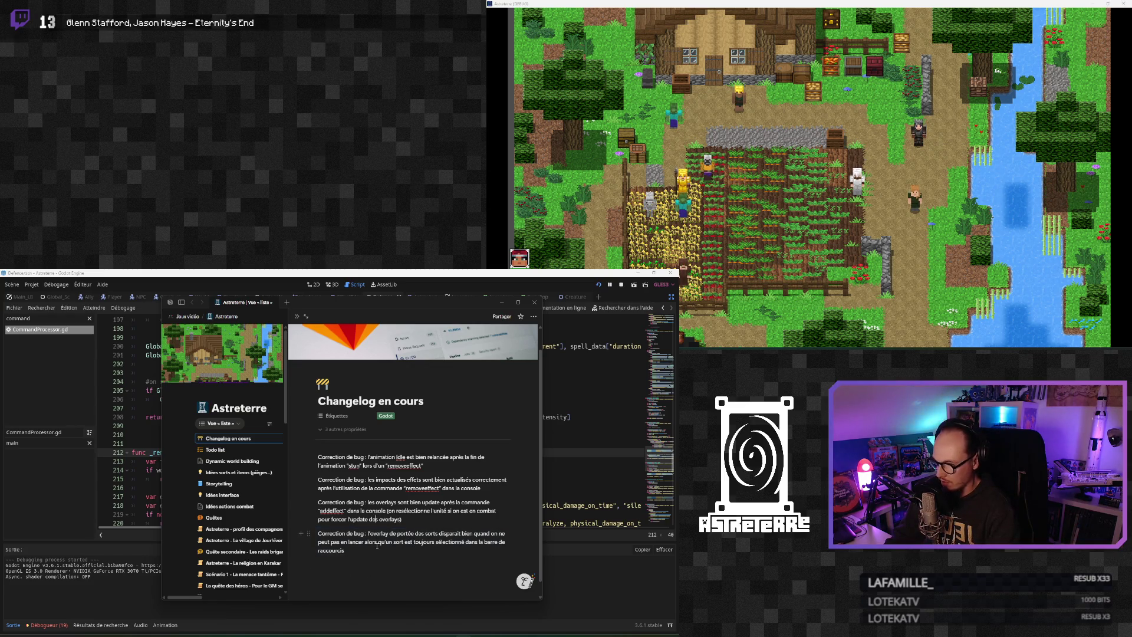
key("alt+Tab")
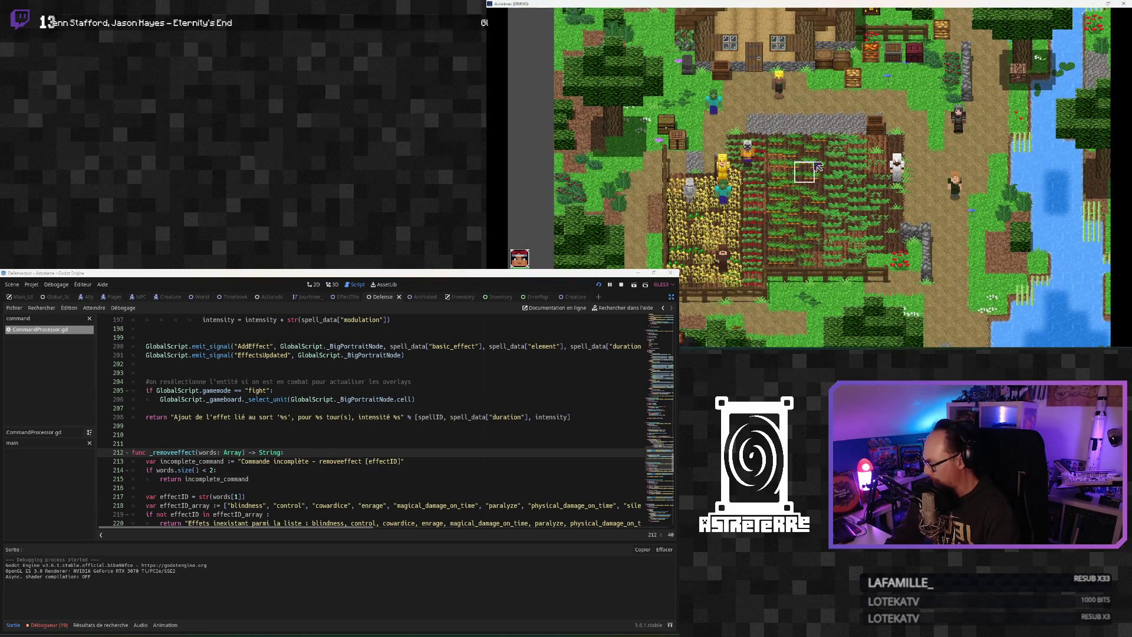
Move Alex across the field to start combat and cast fire breath onto the crop field
key("i")
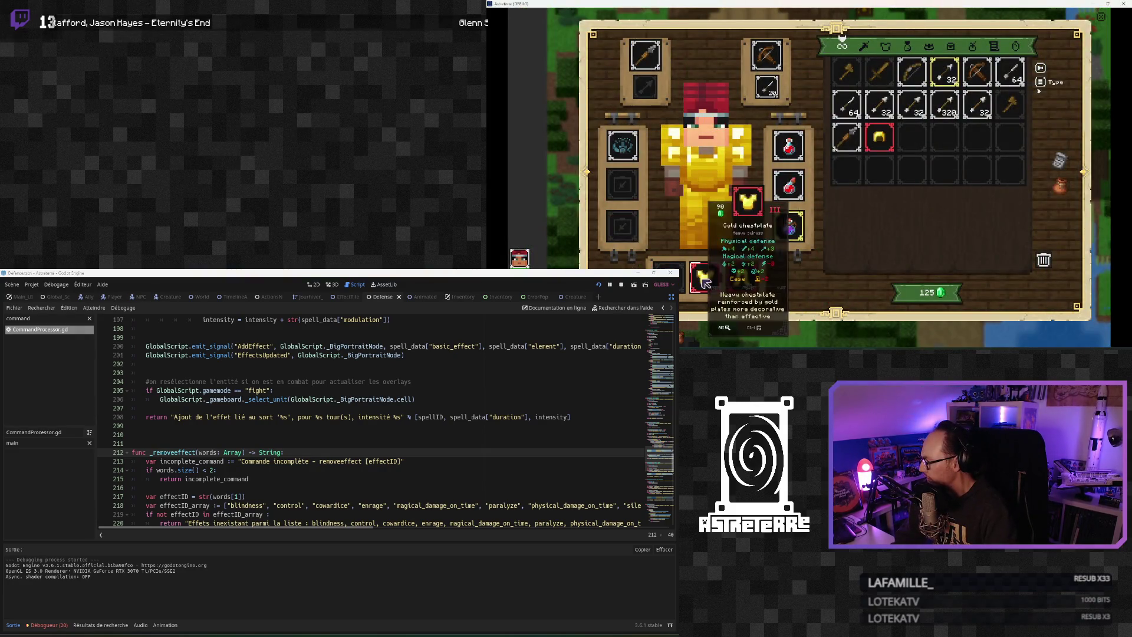
key("i")
left_click(809, 163)
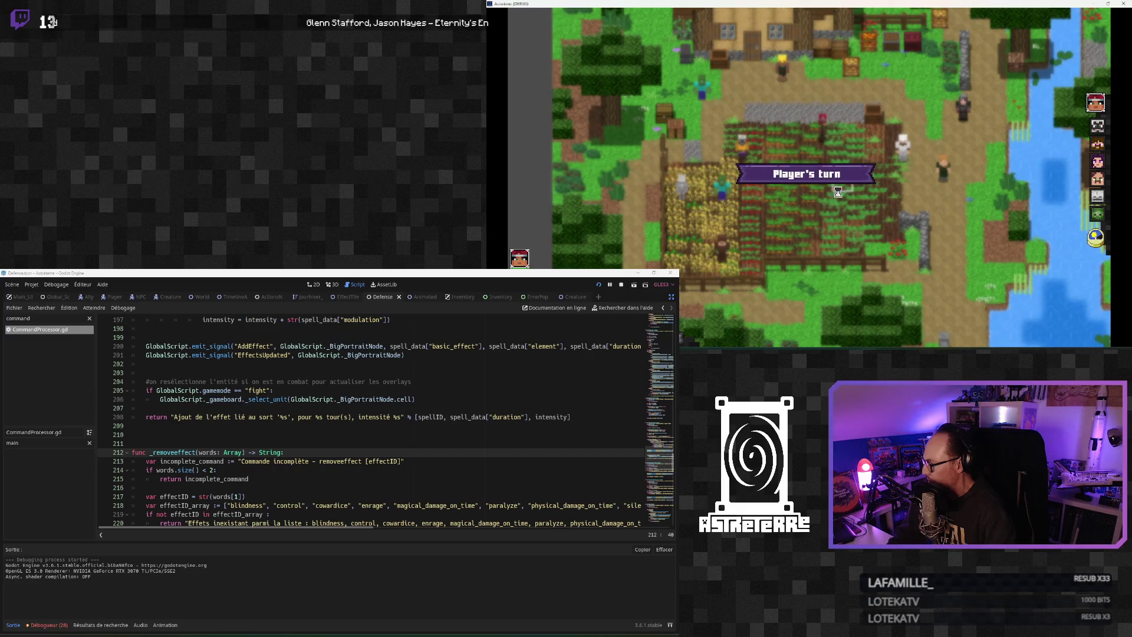
left_click(796, 324)
left_click(744, 202)
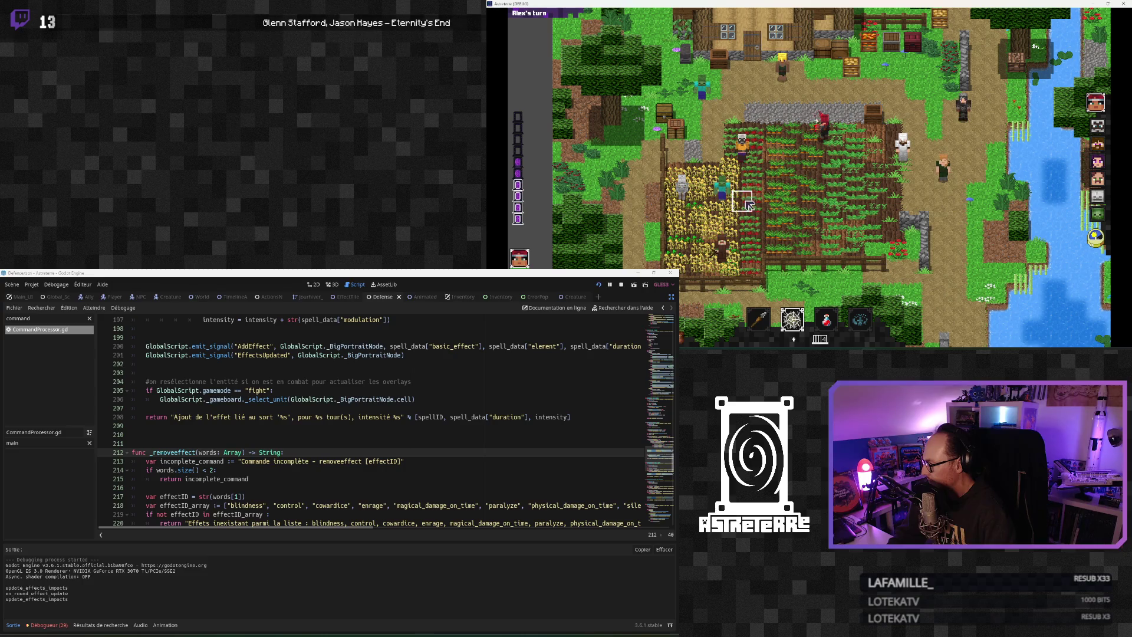
right_click(941, 268)
Apply a stun effect with the 'addeffect stun' console command and close the console
left_click(978, 342)
type("ad")
type("ffect stuun")
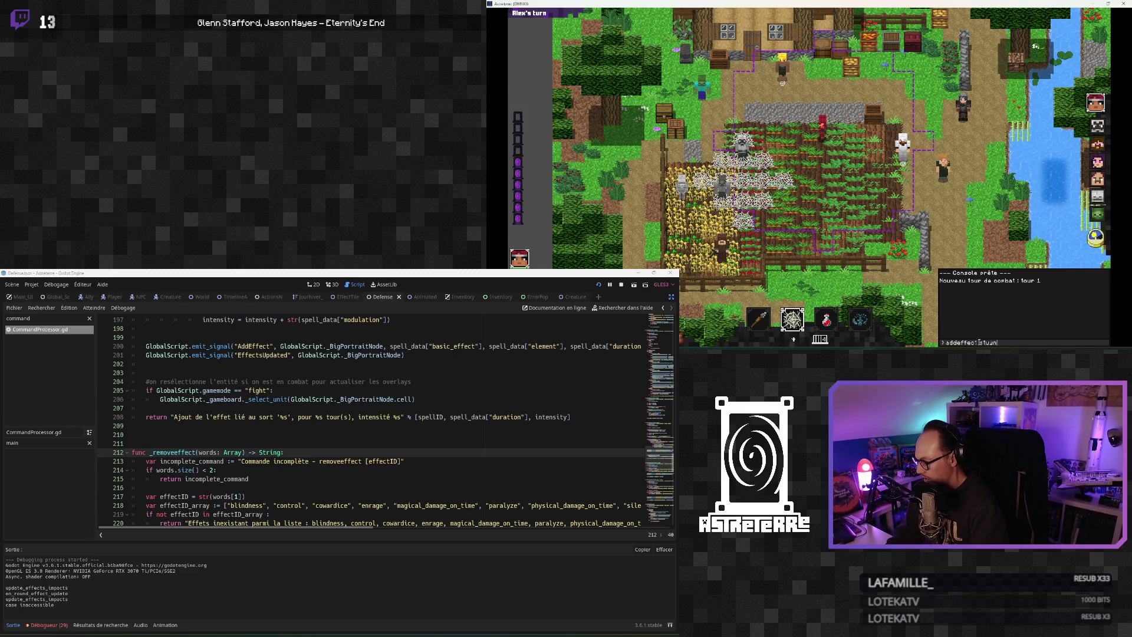
key("BackSpace")
key("BackSpace")
type("n")
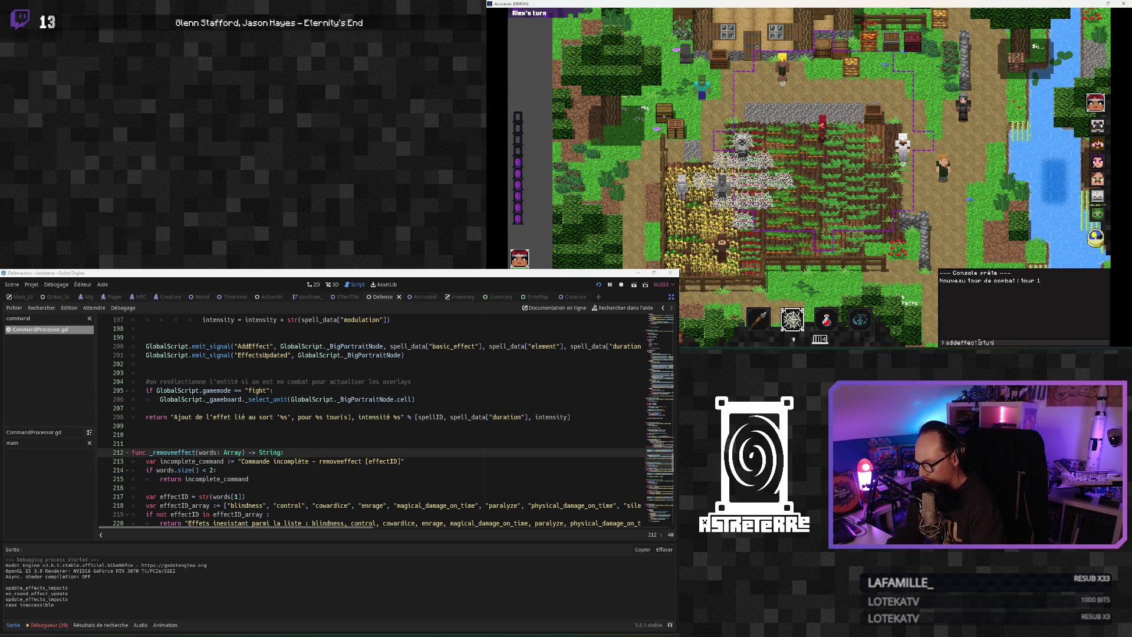
key("Return")
key("Escape")
left_click(850, 198)
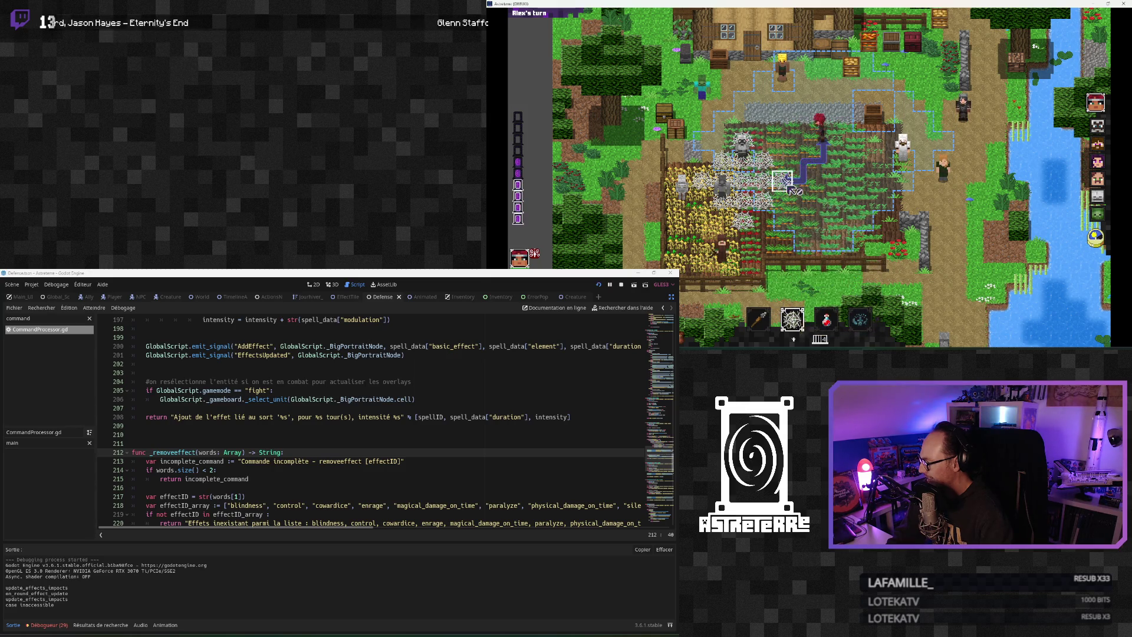
Test targeting the red and brown characters and the player with the stone spear, then stop the game
left_click(799, 117)
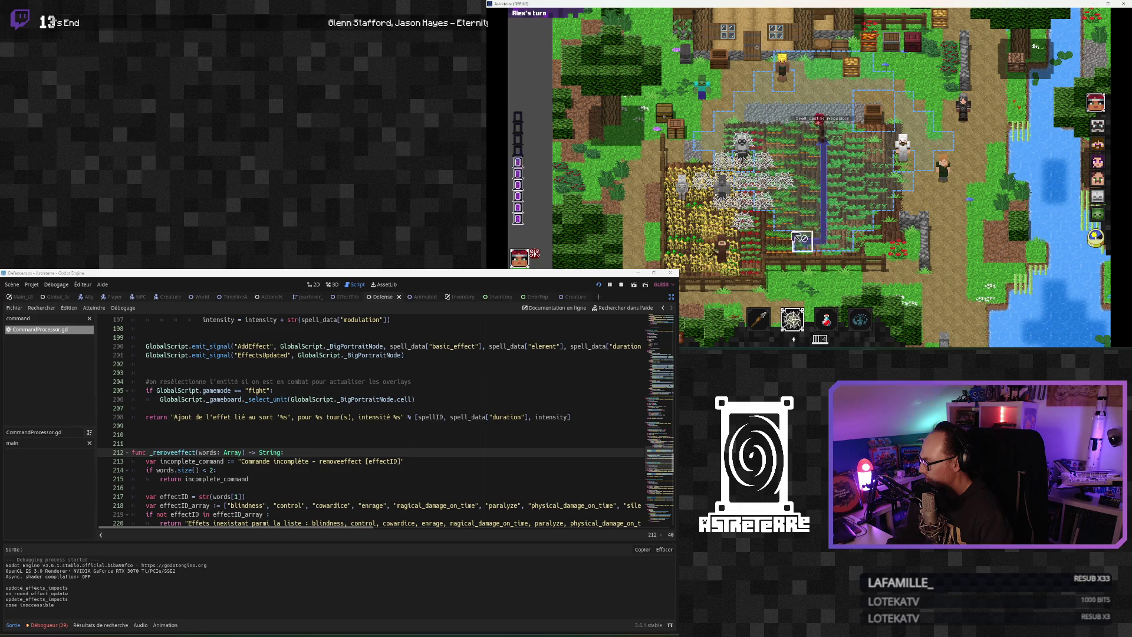
left_click(728, 243)
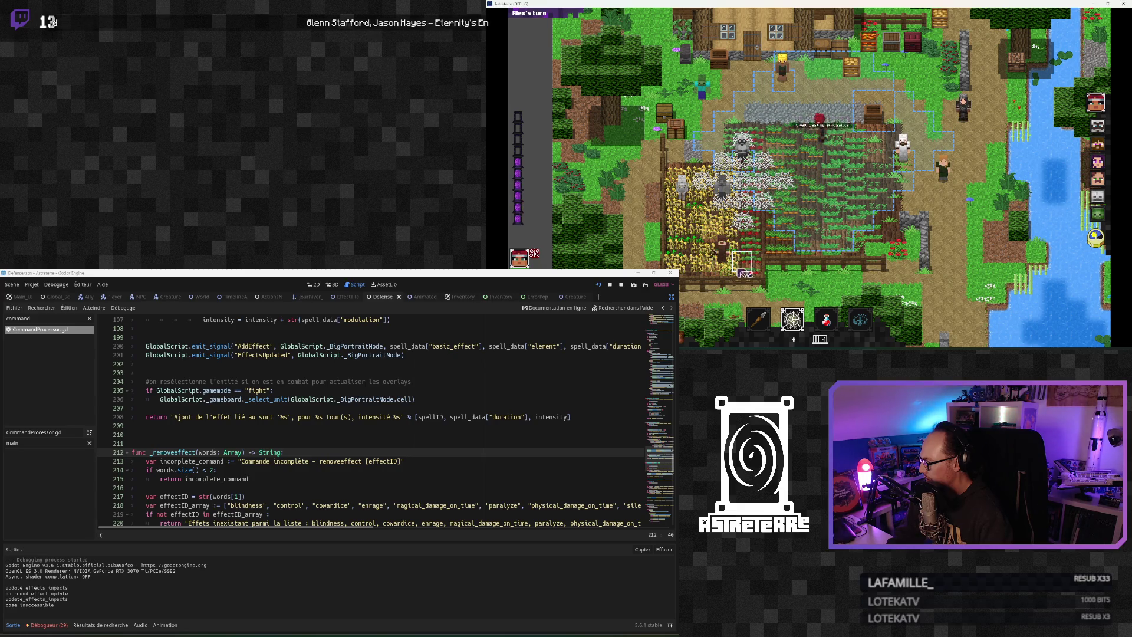
left_click(762, 321)
left_click(732, 260)
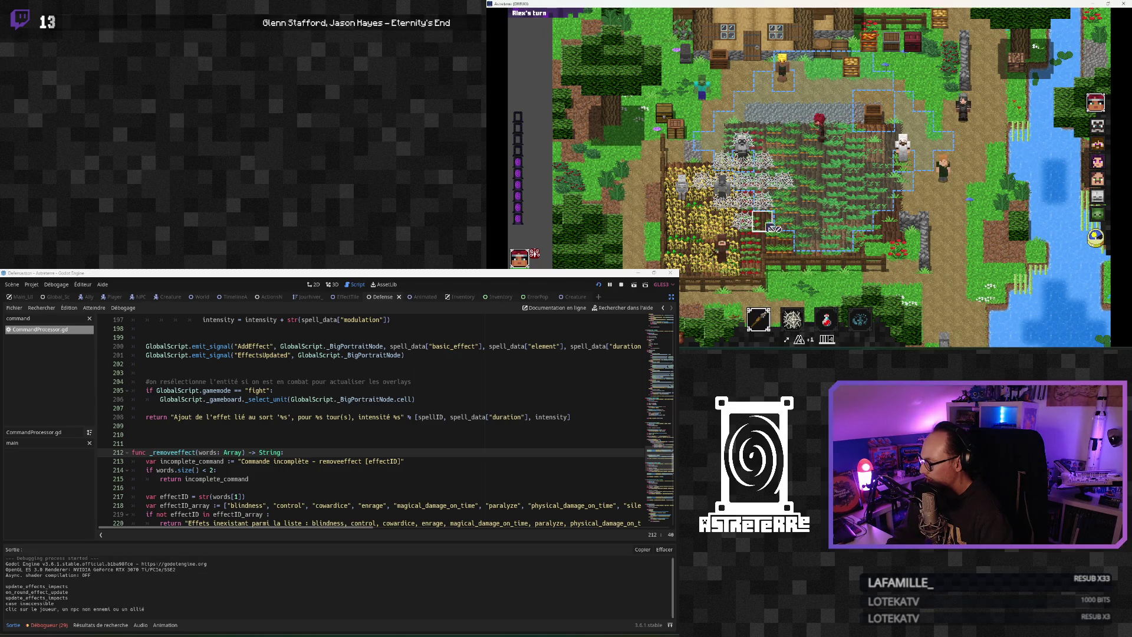
left_click(810, 219)
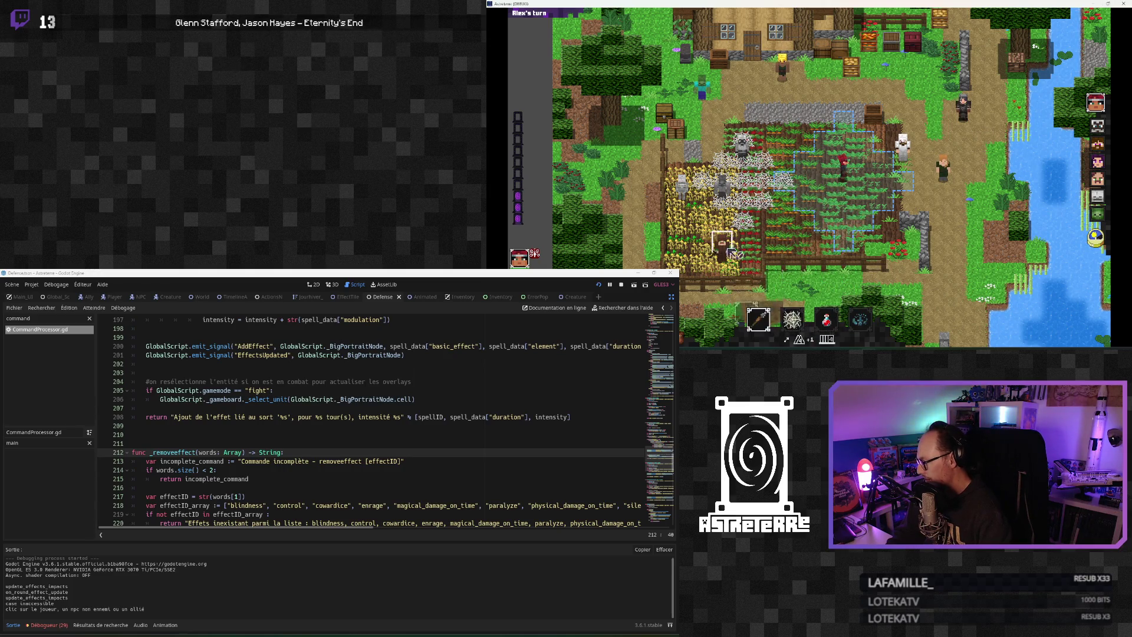
left_click(728, 262)
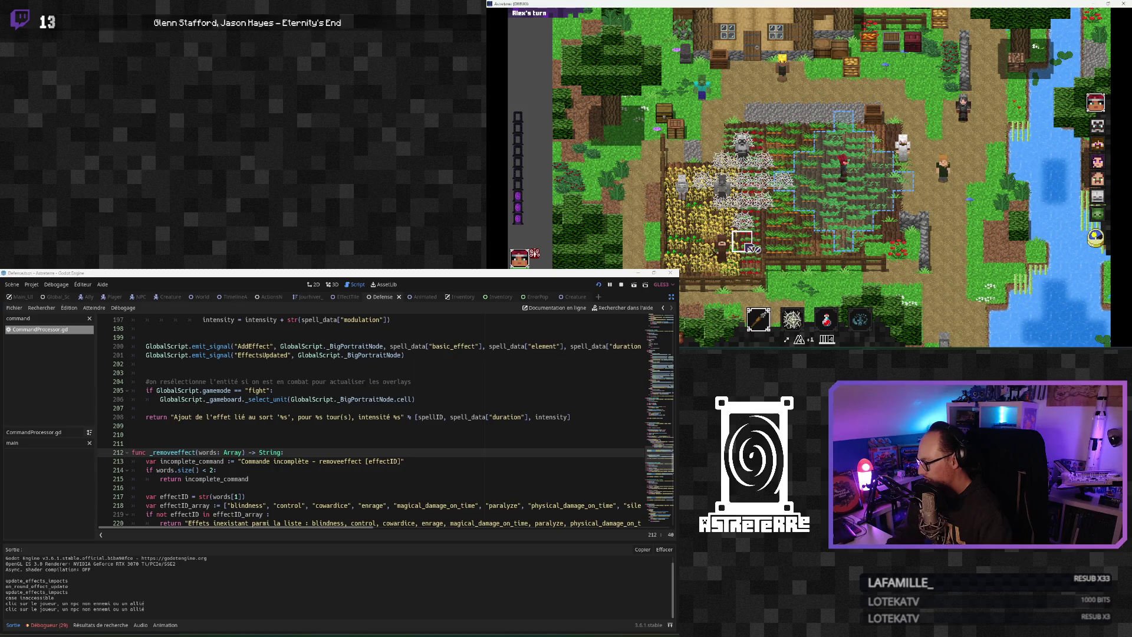
left_click(599, 285)
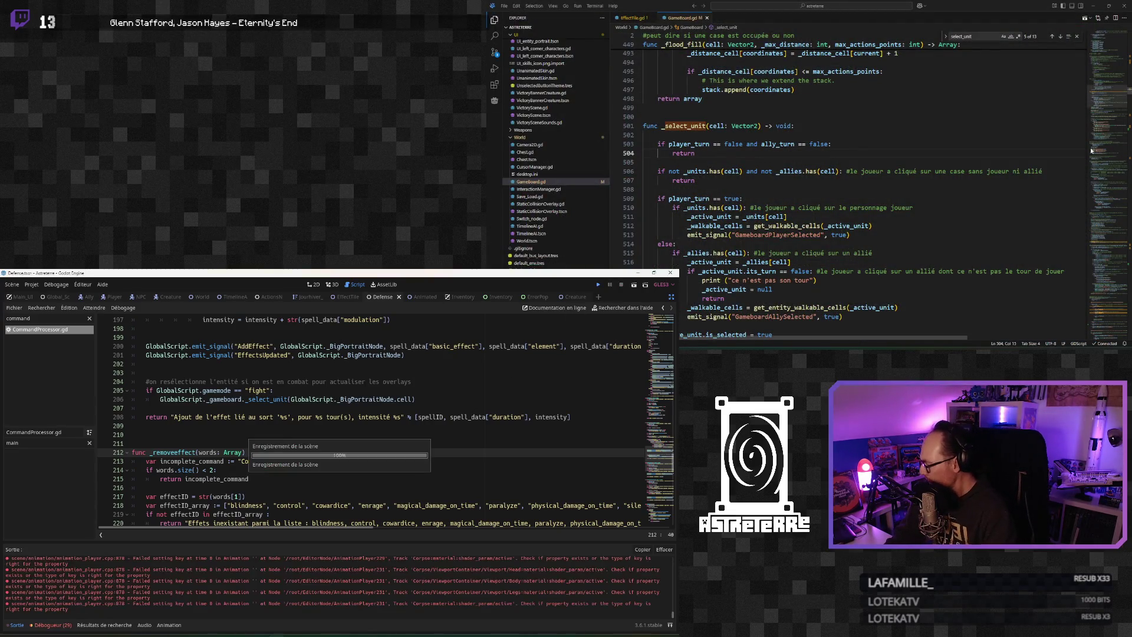
key("alt+Tab")
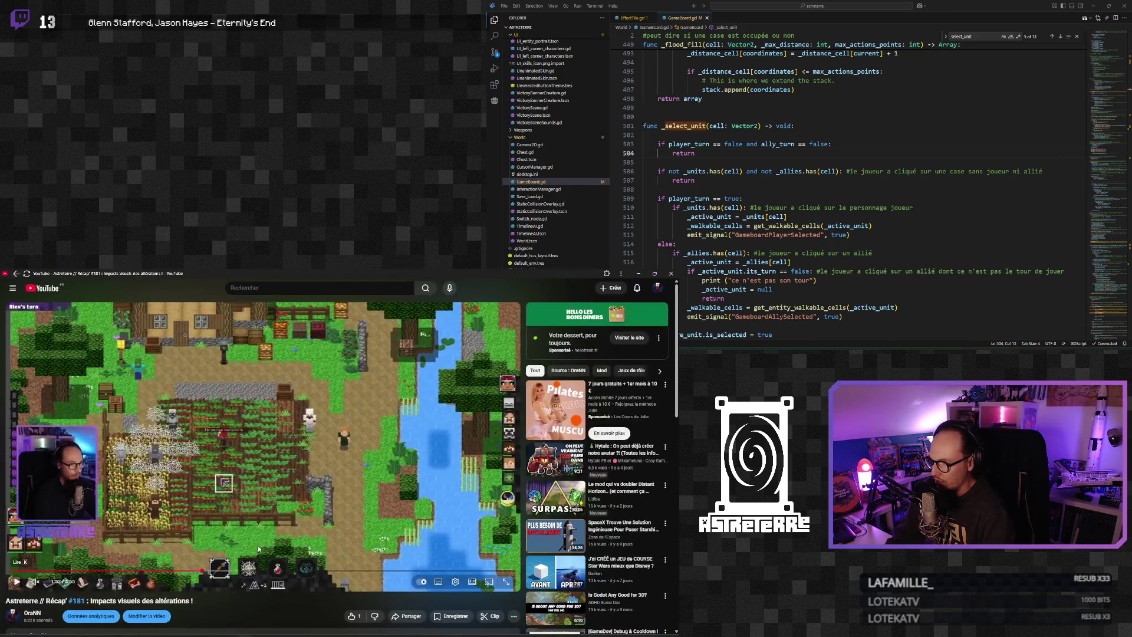
Rewind and replay part of the 'Impacts visuels des altérations' recap video
key("Left")
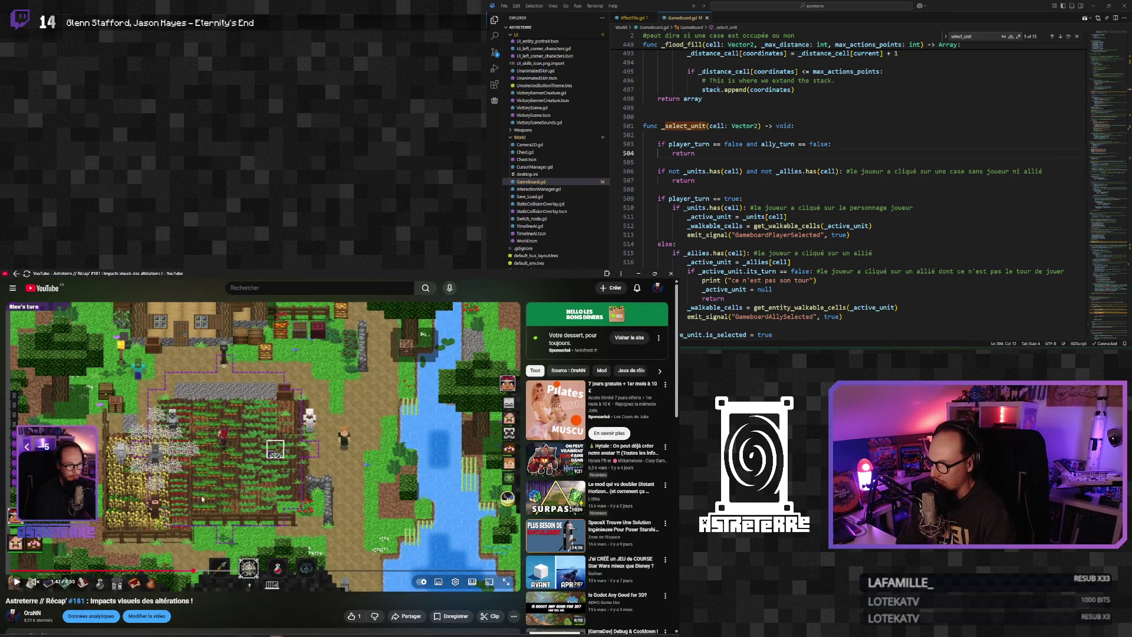
left_click(201, 495)
key("Left")
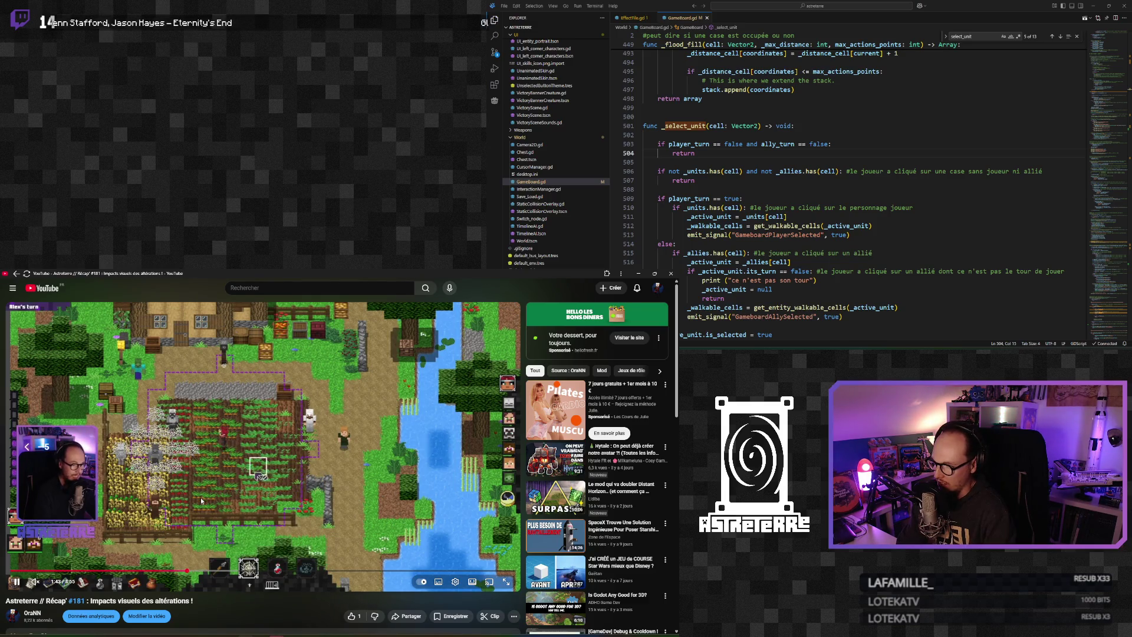
key("Left")
key("Left")
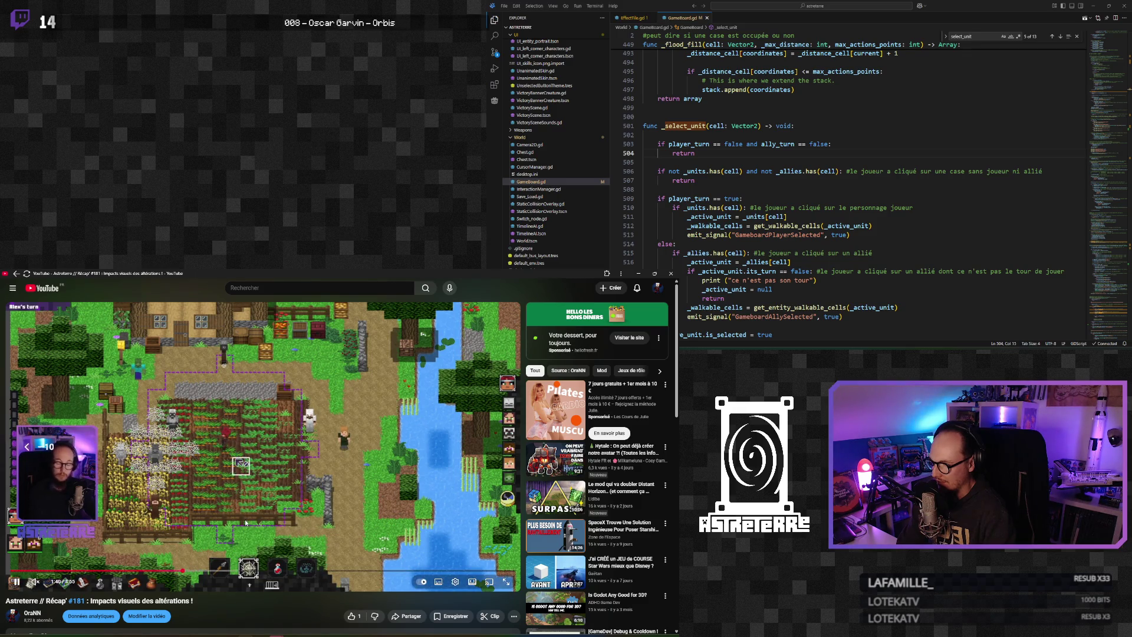
left_click(223, 517)
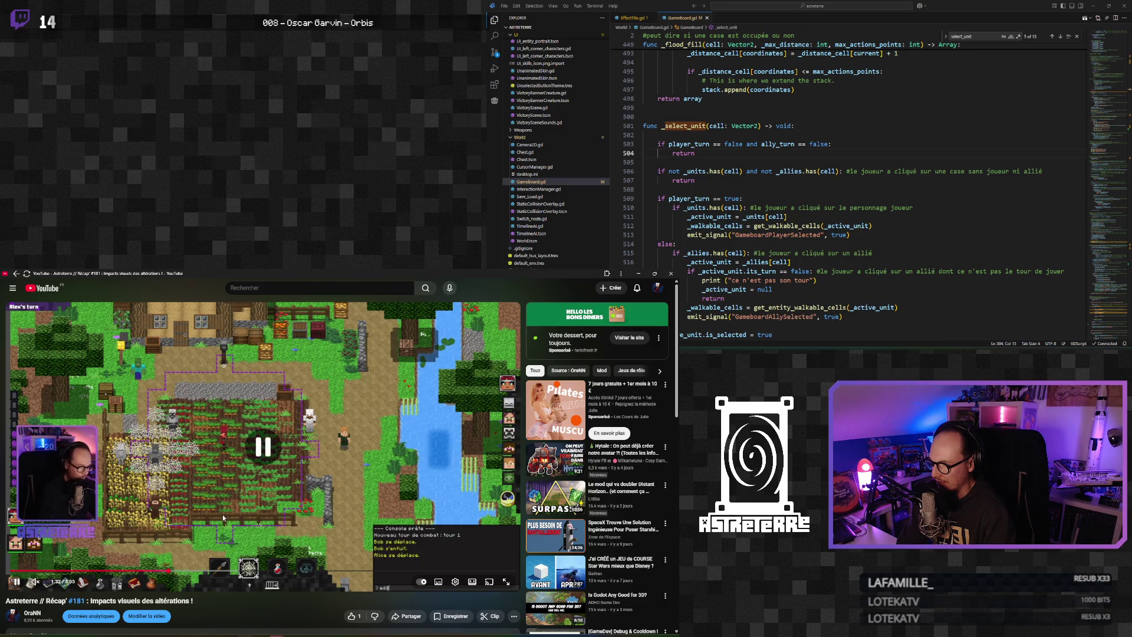
key("Left")
left_click(222, 517)
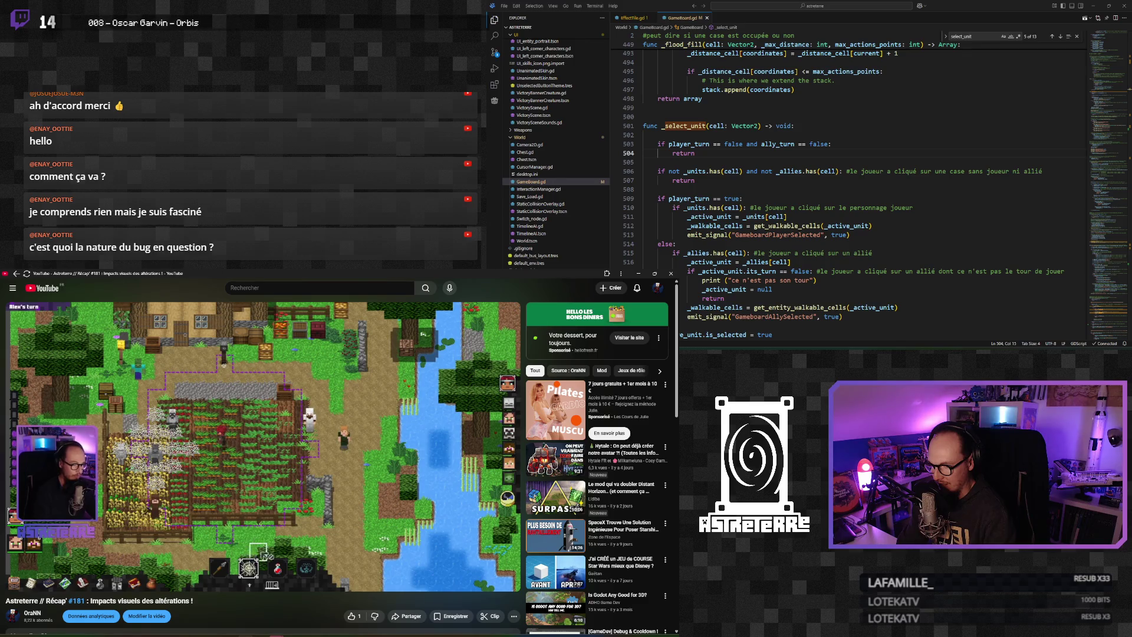
Pause the recap and minimize the browser to reveal the game
mouse_move(203, 512)
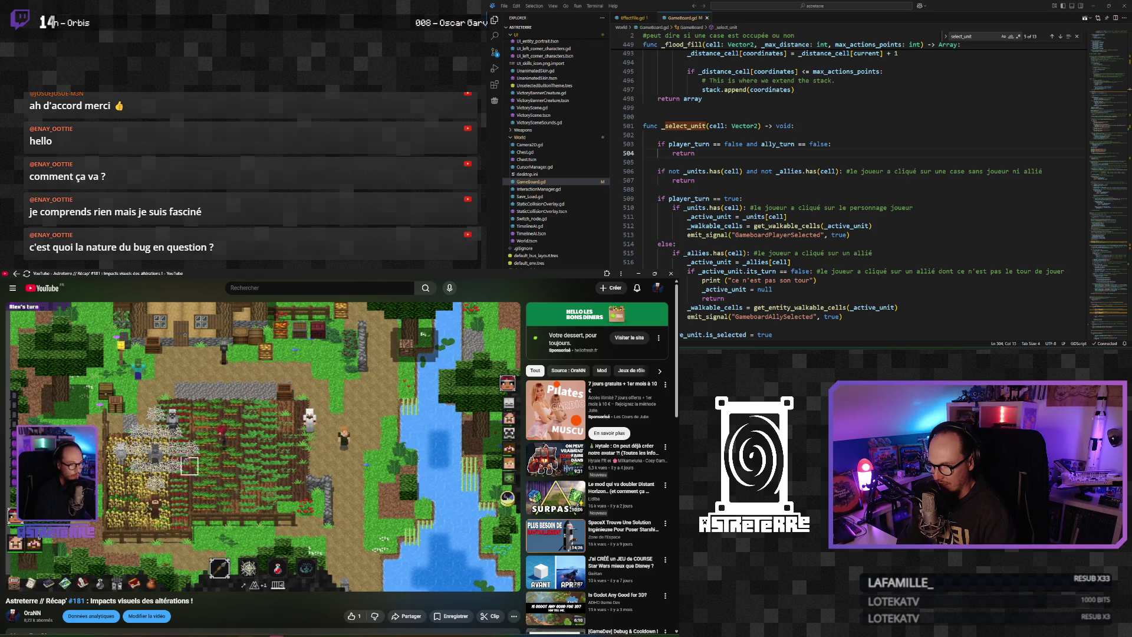
mouse_move(410, 411)
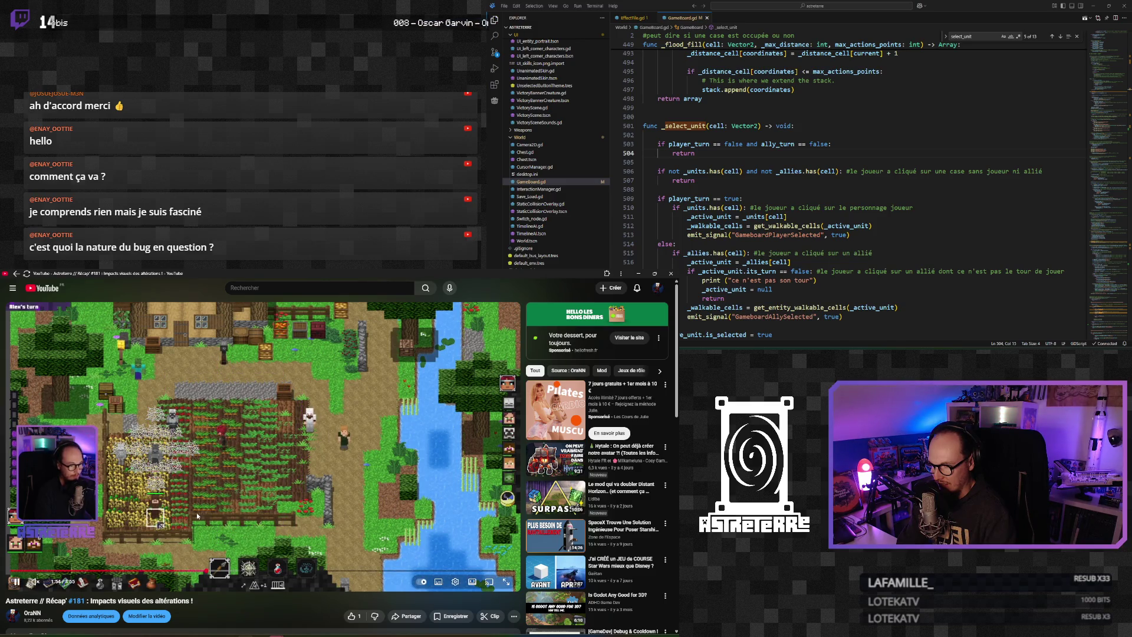
left_click(410, 411)
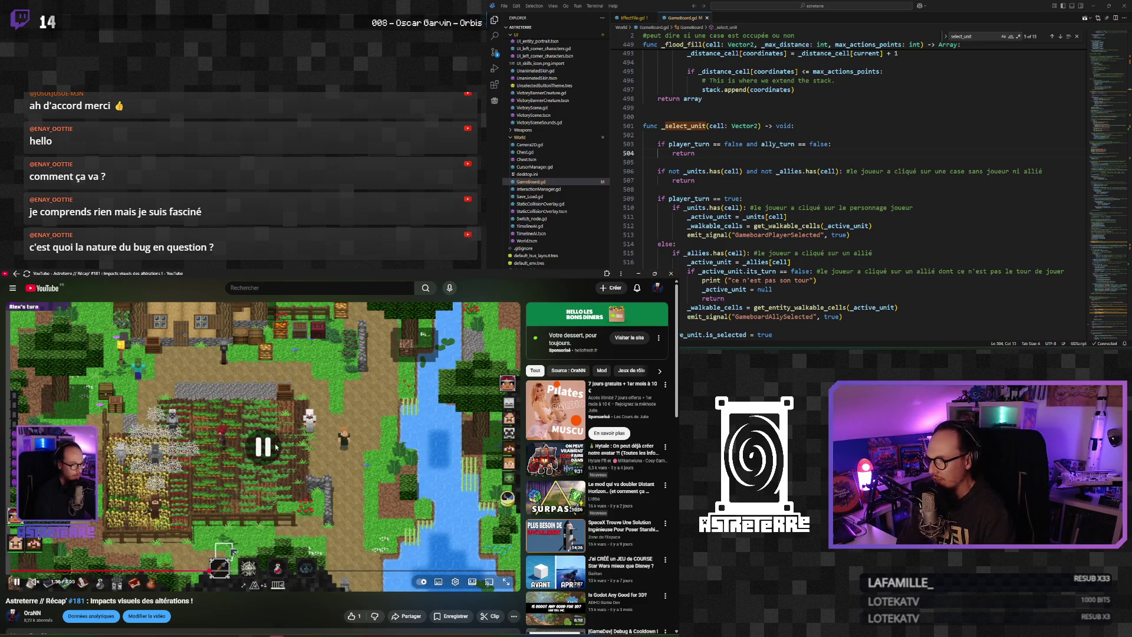
left_click(640, 275)
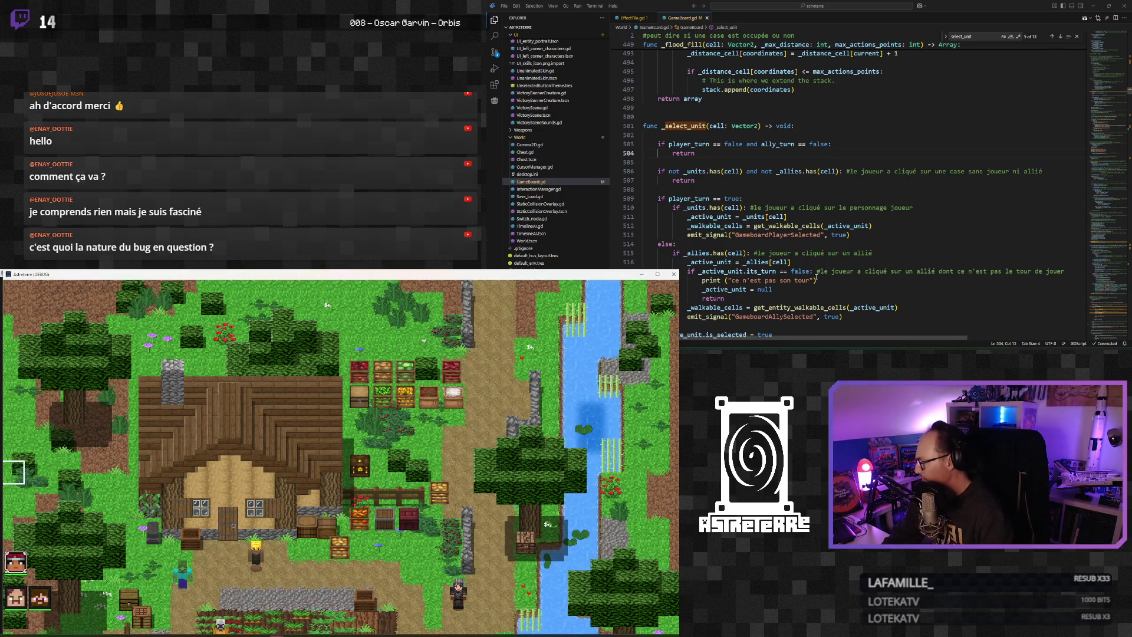
Unequip the gold helmet, chestplate and leggings, then end the placement phase
left_click(305, 475)
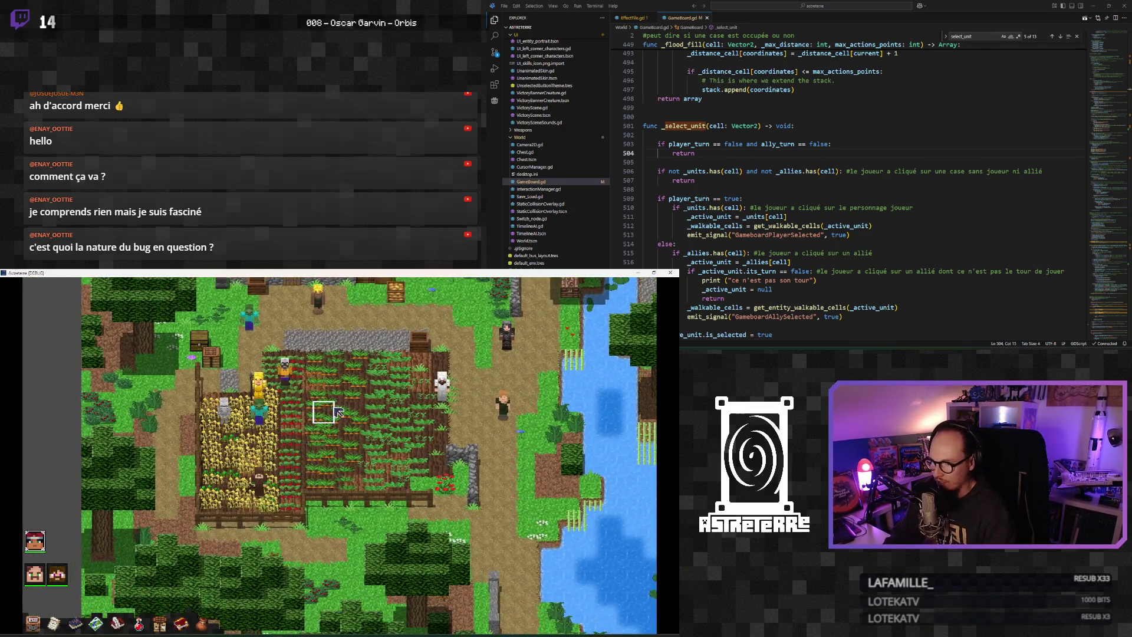
key("i")
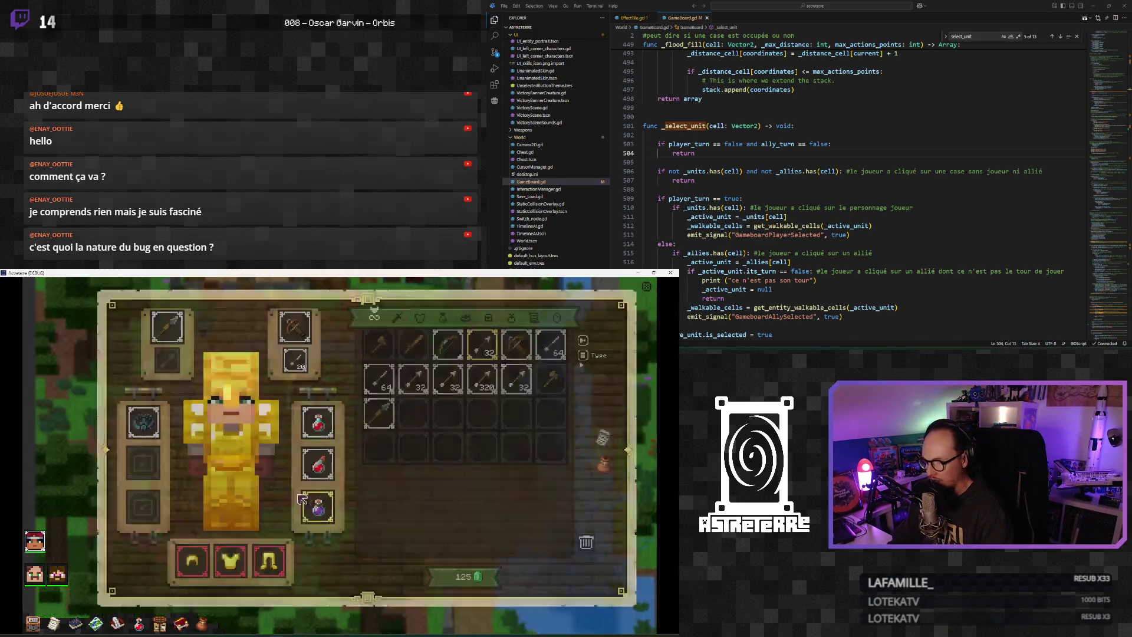
left_click(191, 559)
left_click(230, 560)
left_click(273, 563)
key("i")
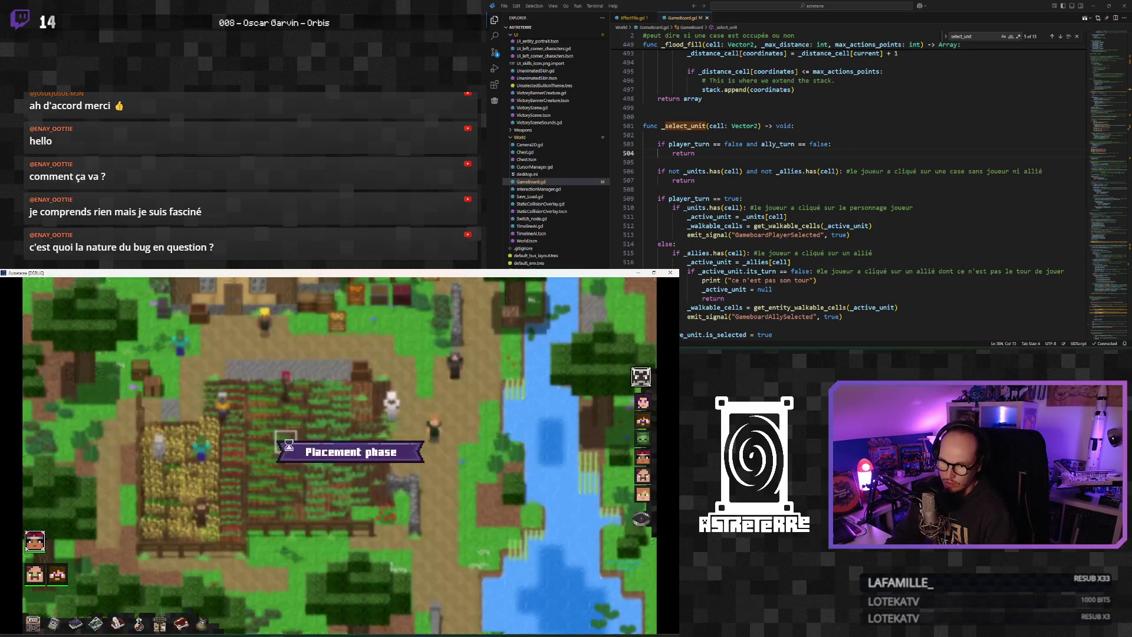
left_click(641, 522)
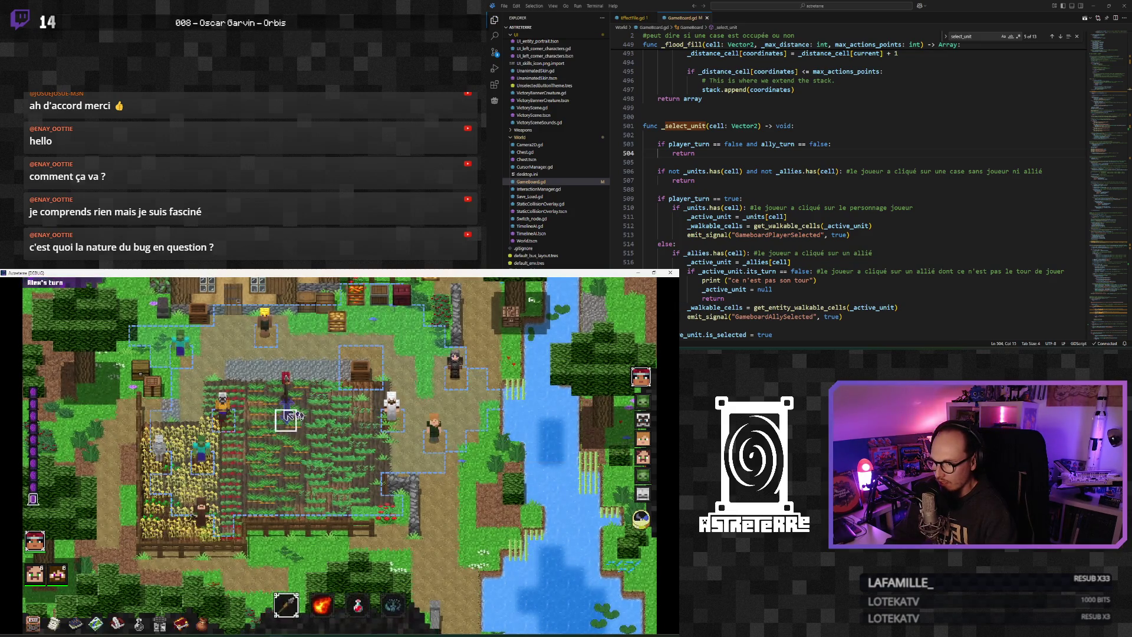
Cast Spider web over the field and toggle the debug console
left_click(348, 577)
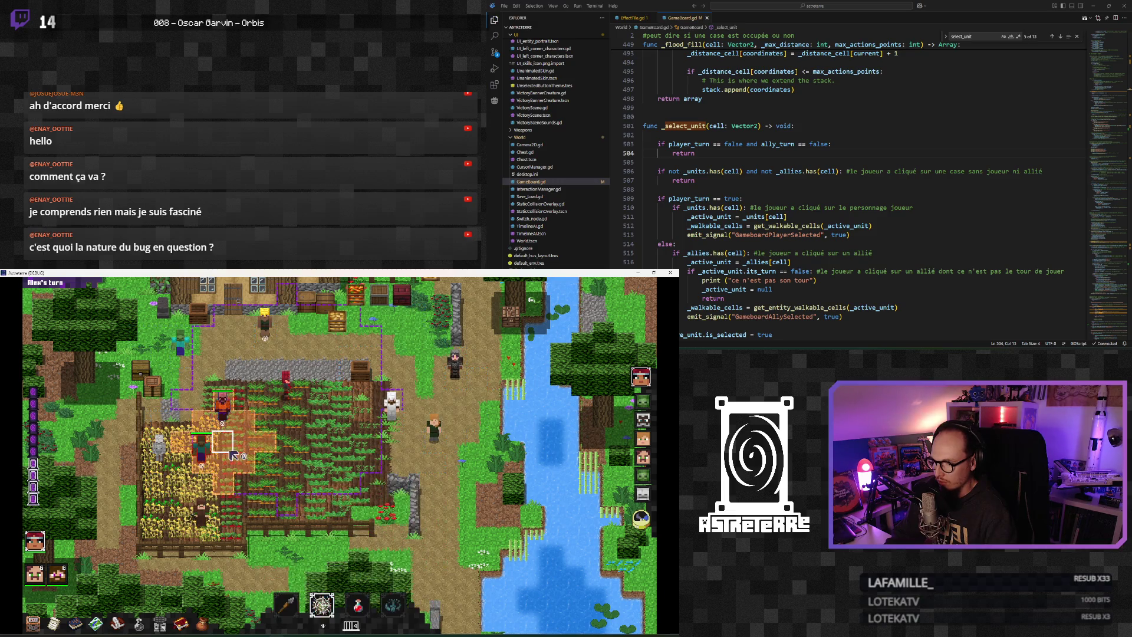
left_click(235, 450)
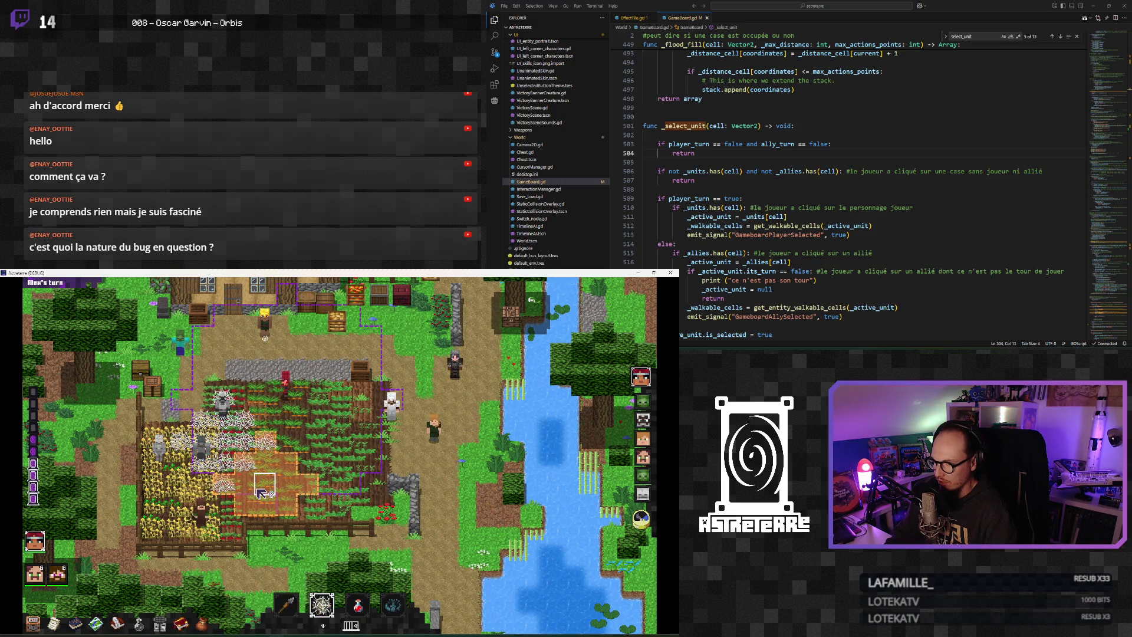
key("grave")
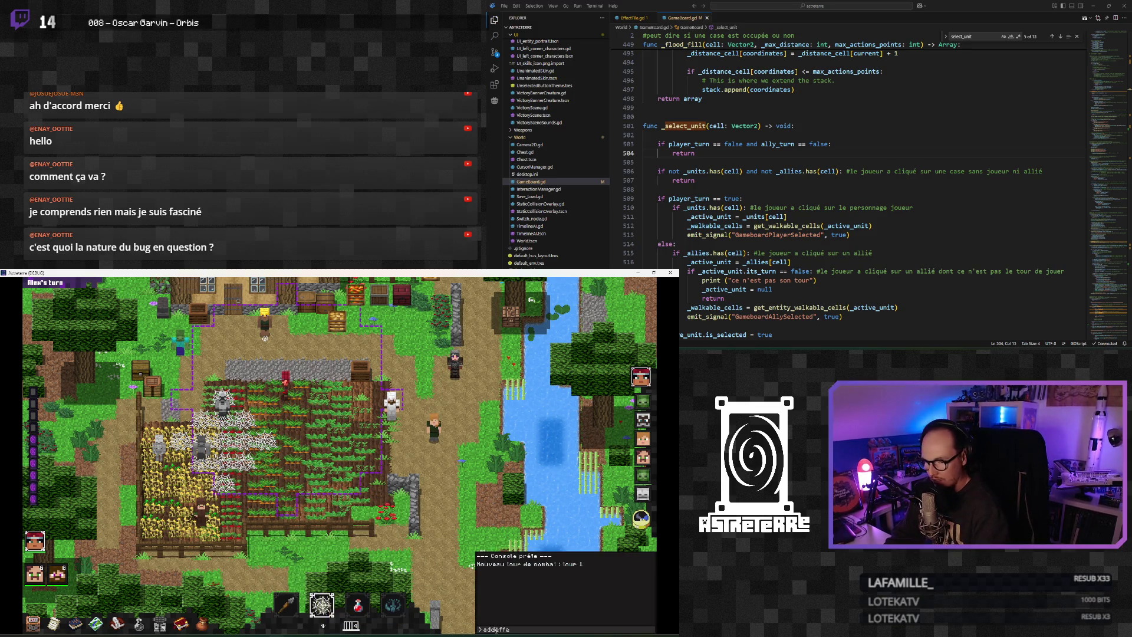
key("grave")
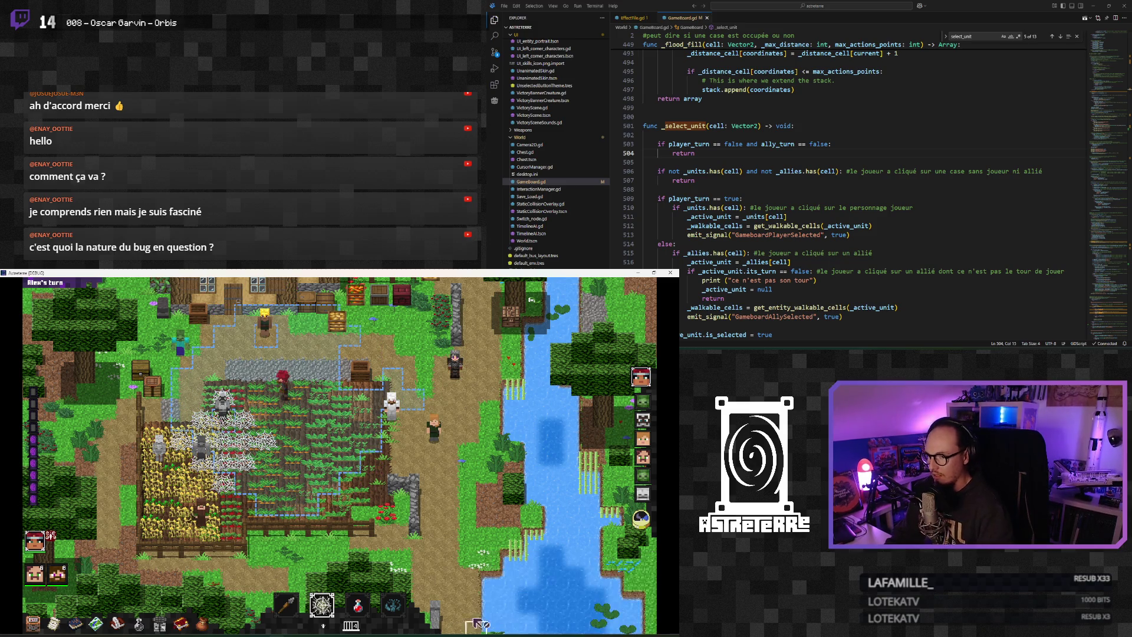
Move the red character down the field, ready Spider web, and open the debug console
mouse_move(294, 606)
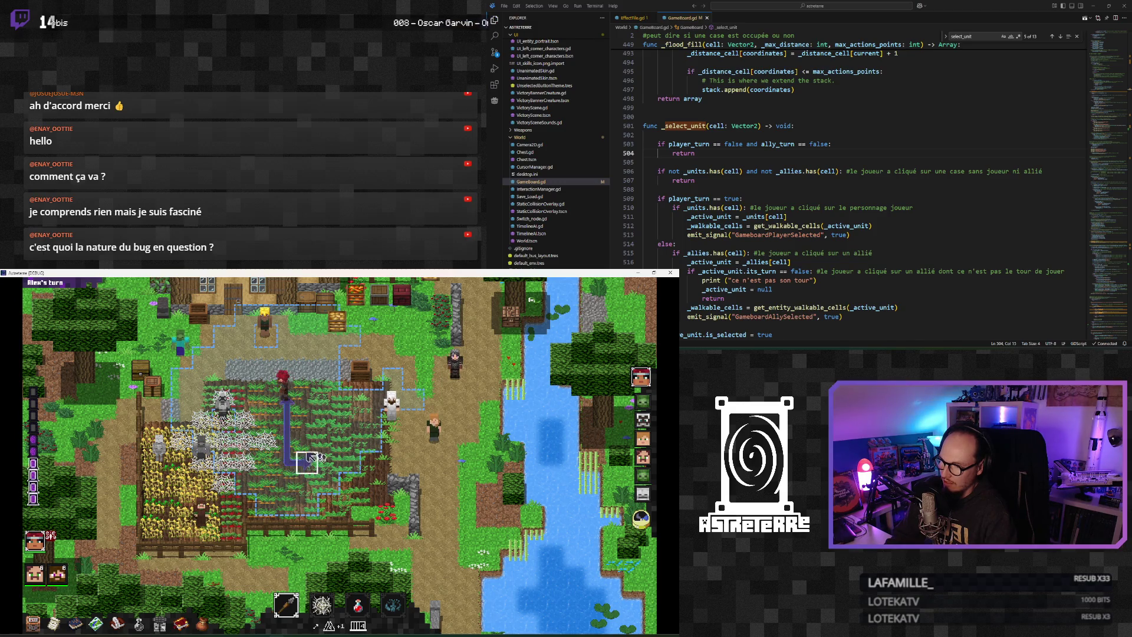
left_click(328, 444)
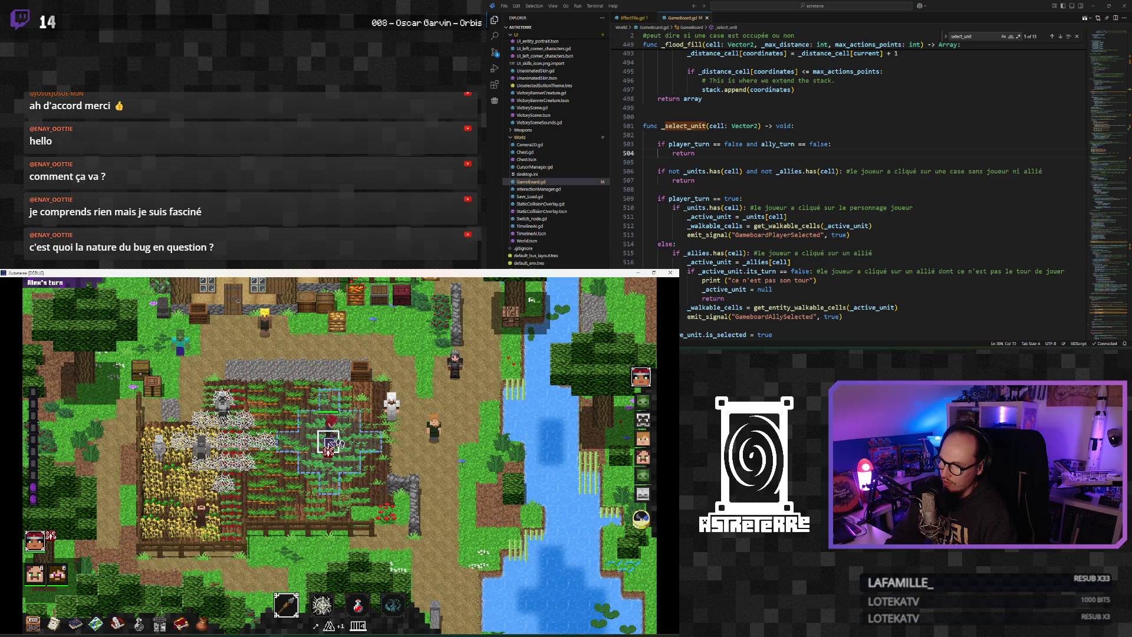
left_click(317, 421)
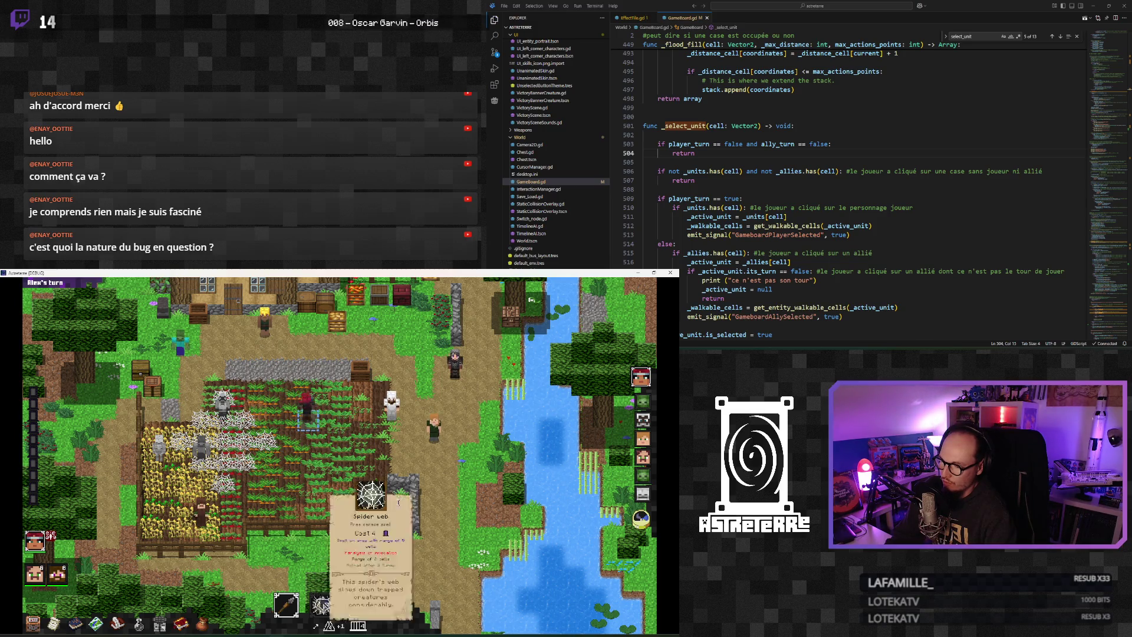
left_click(324, 607)
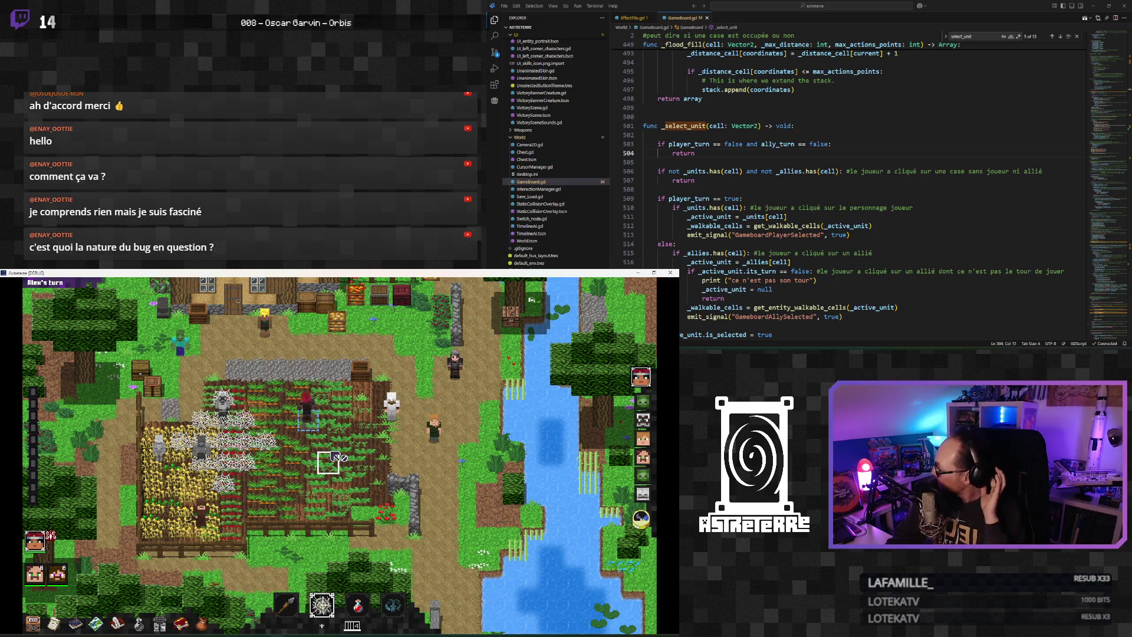
key("grave")
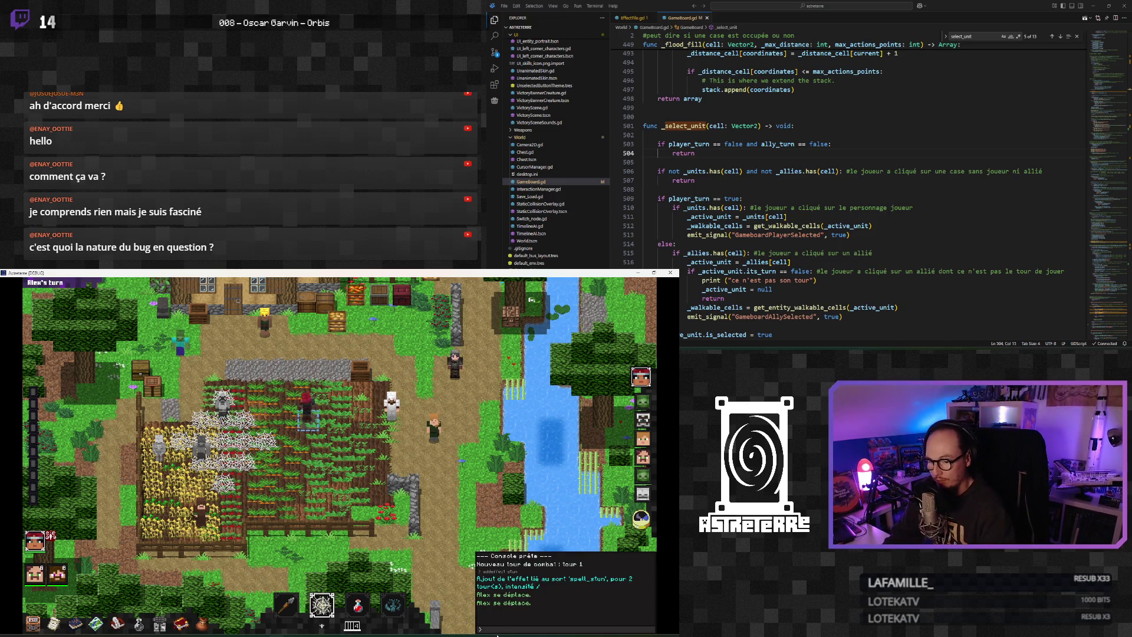
Grant one extra action point with the 'add action_points 1' console command
type("ad")
type("fec")
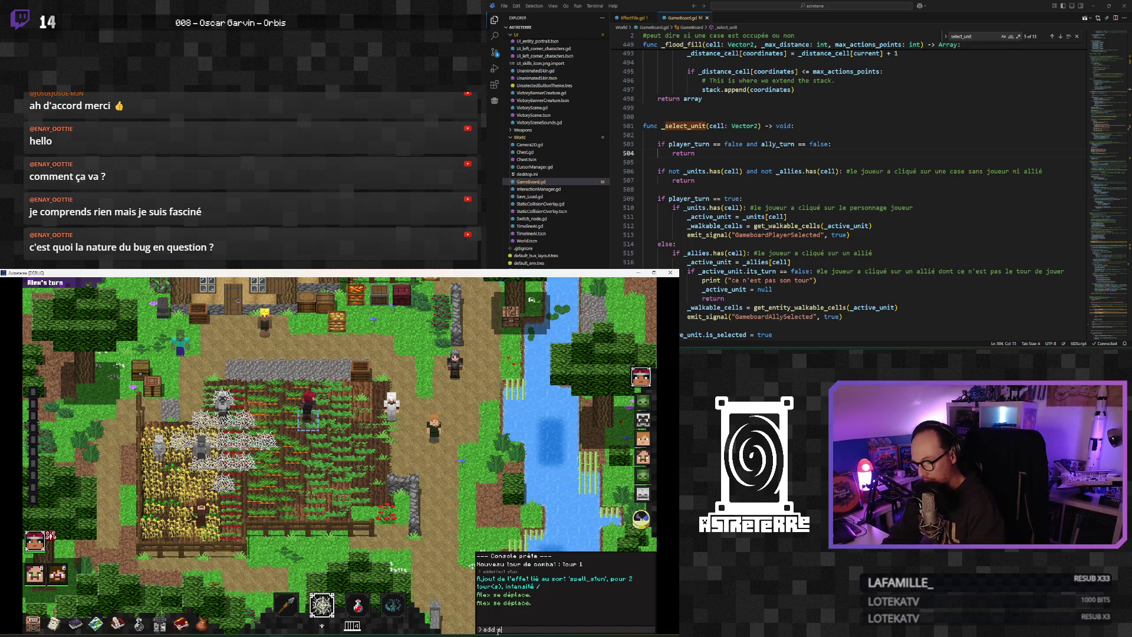
type("oints 1")
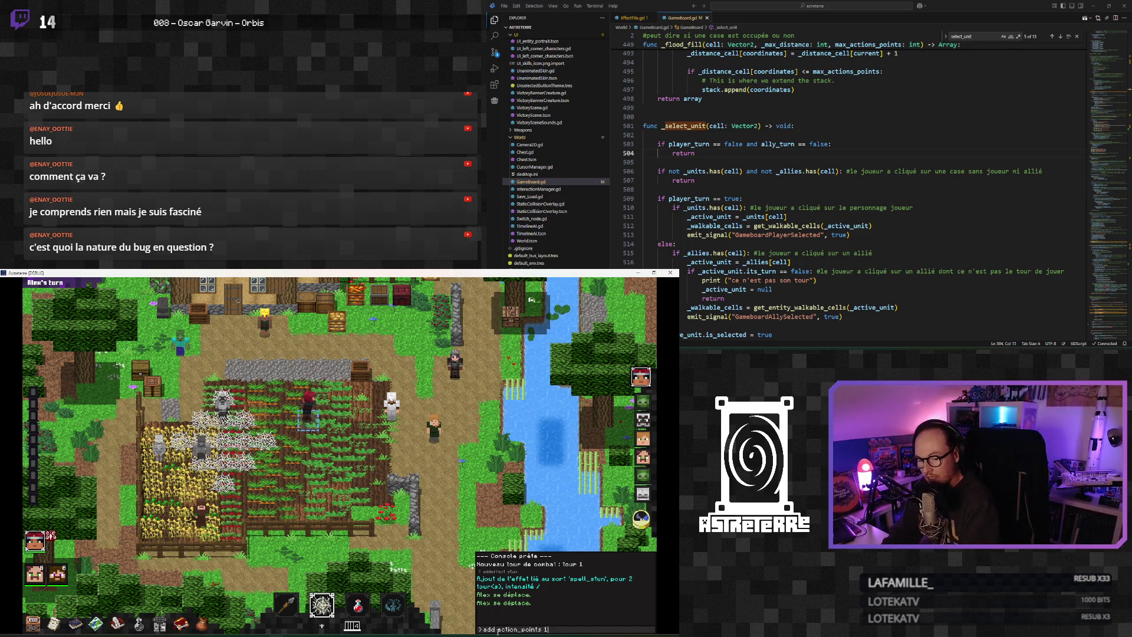
key("Return")
left_click(299, 472)
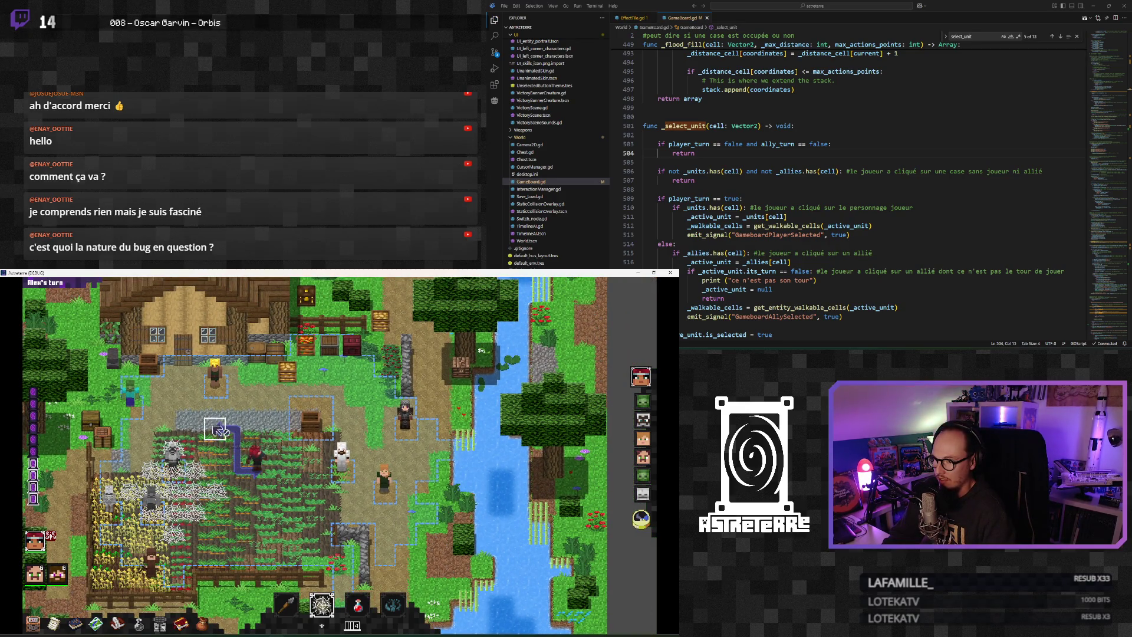
Walk the red character one cell down and one cell right, then ready Spider web
key("1")
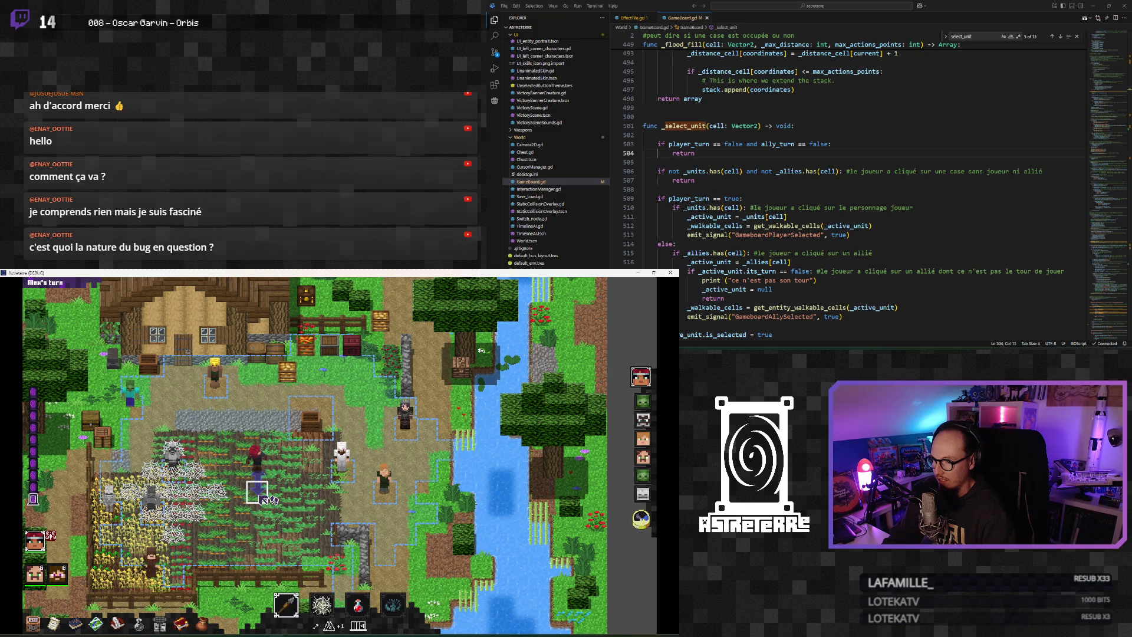
left_click(264, 498)
key("2")
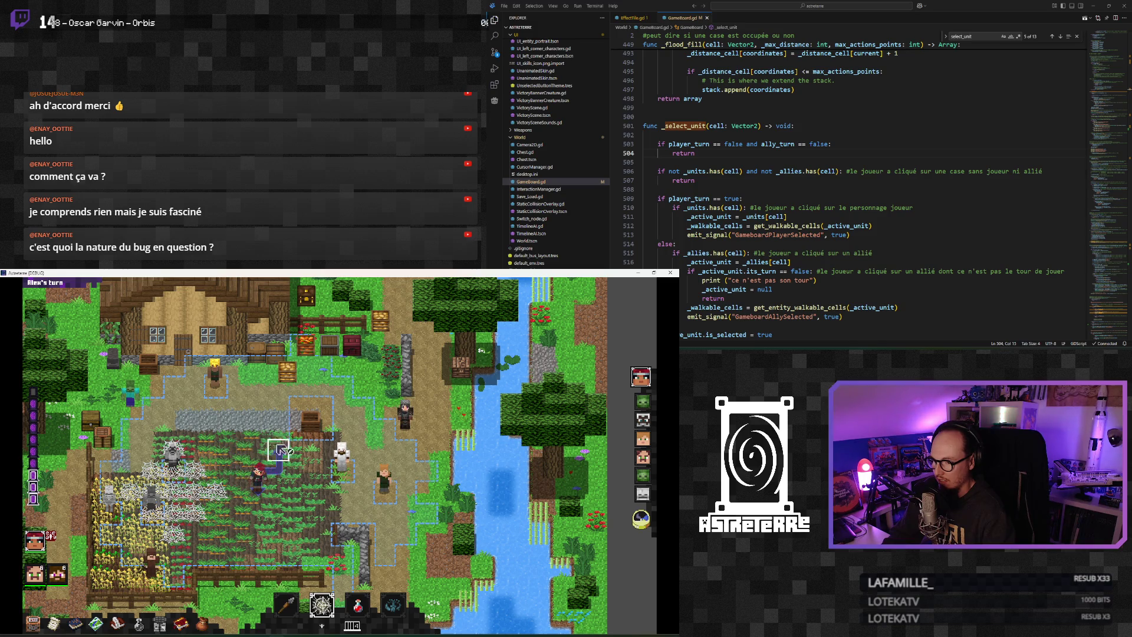
mouse_move(331, 612)
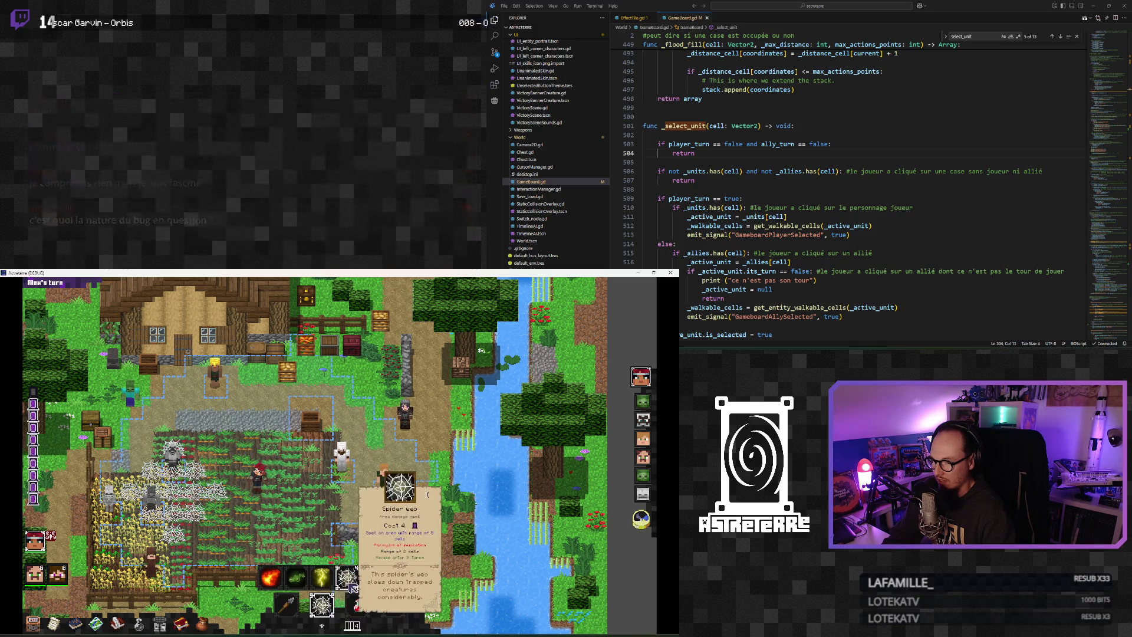
key("Right")
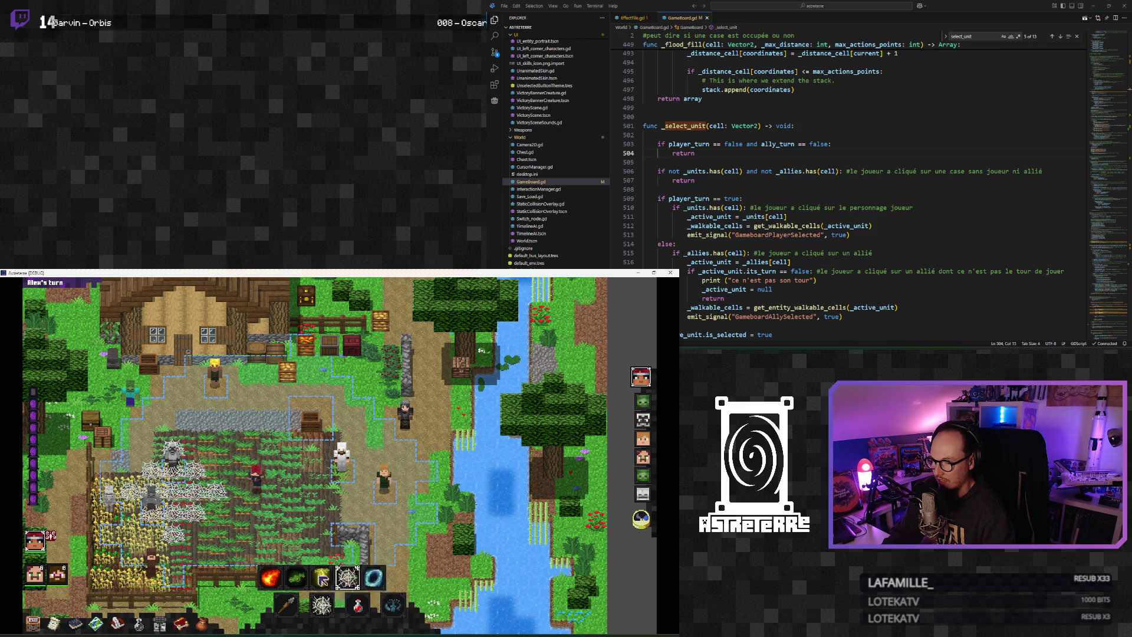
left_click(330, 609)
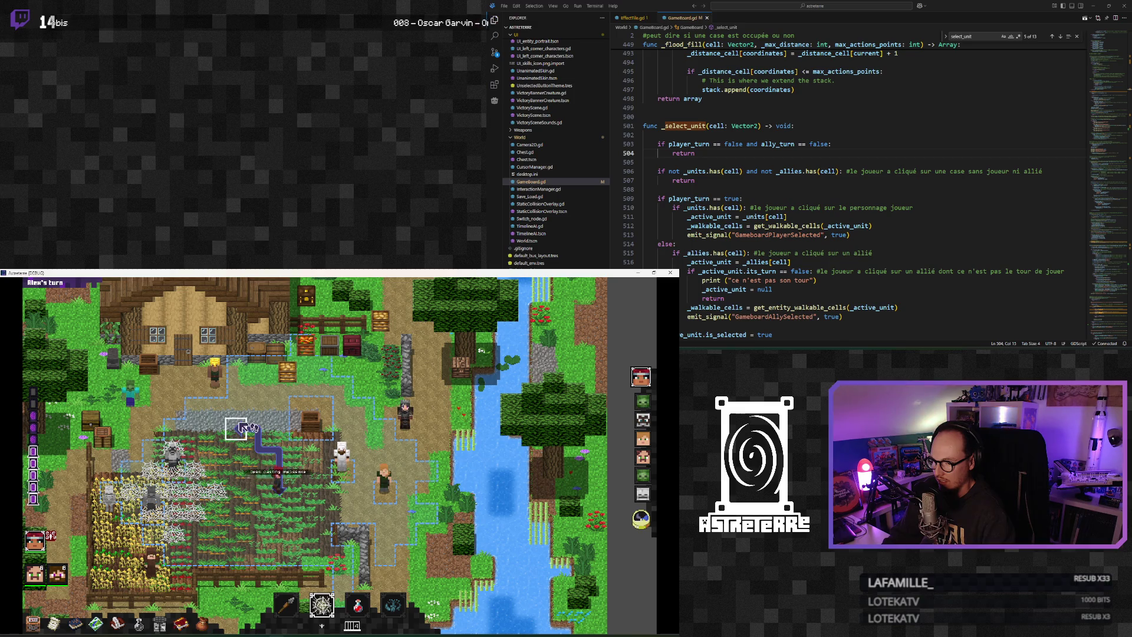
Equip Spider web, then switch to the spear and walk the red character to a tile
scroll(298, 451, "down", 1)
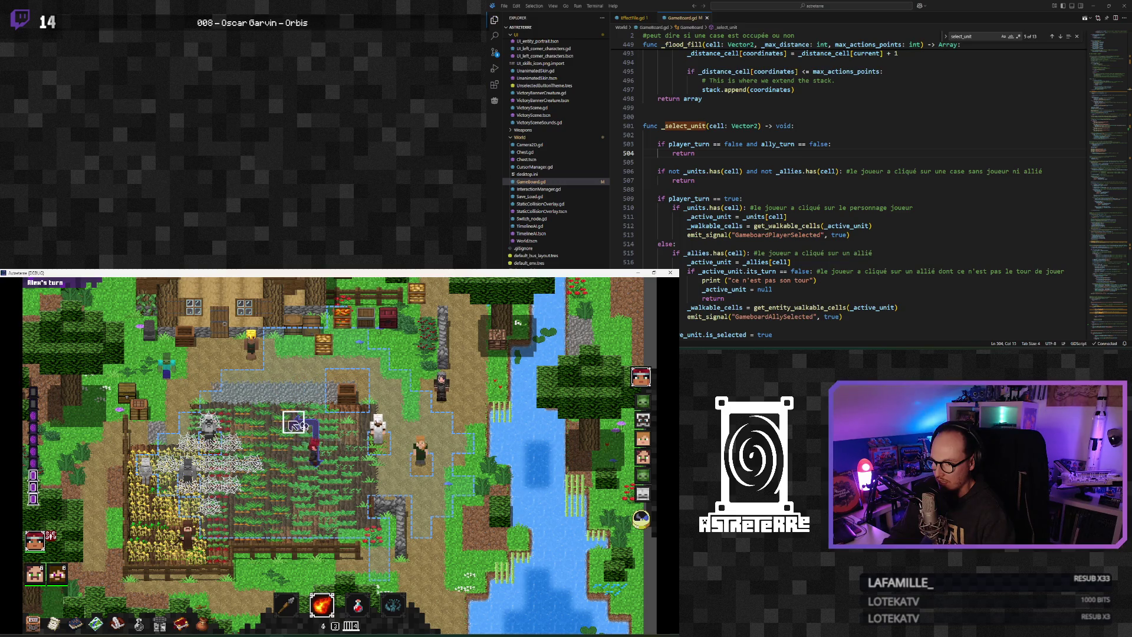
left_click(322, 604)
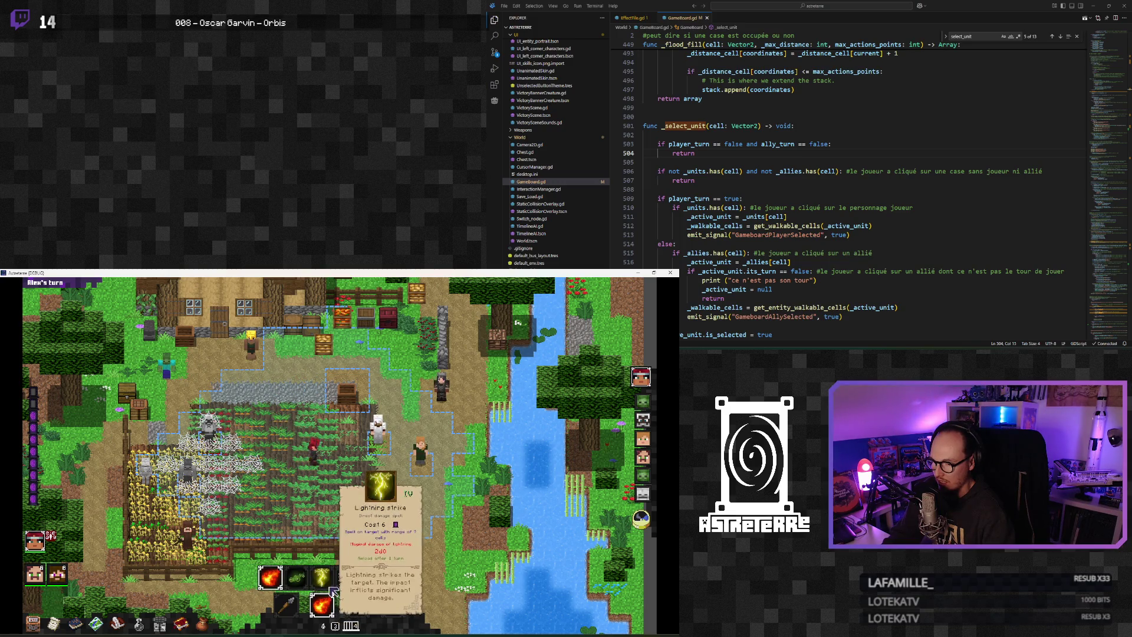
left_click(344, 577)
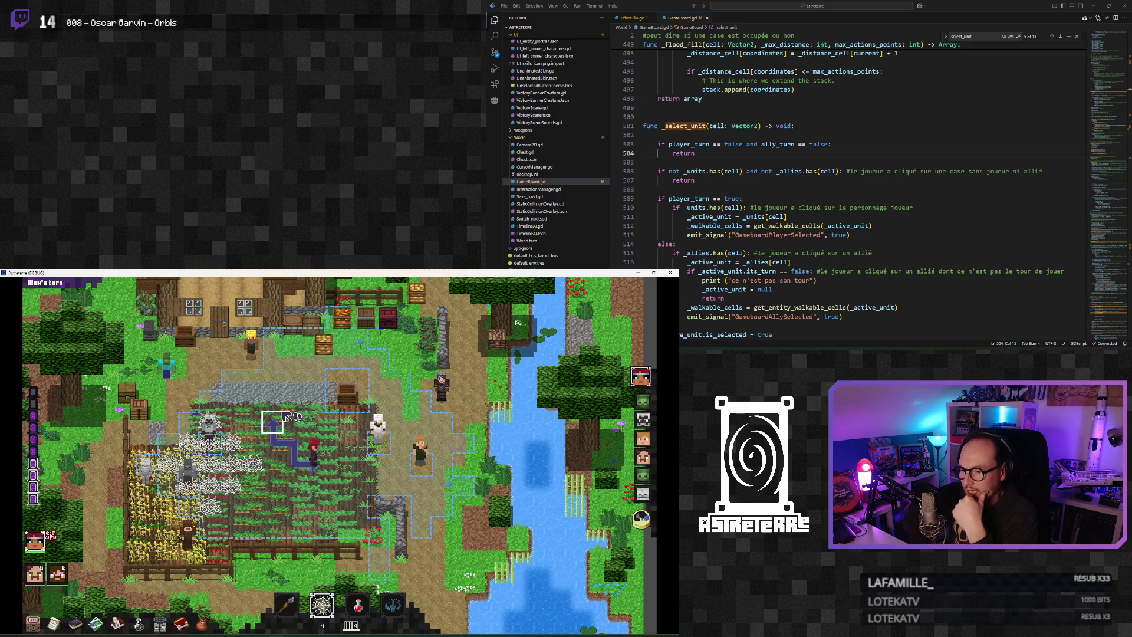
left_click(286, 604)
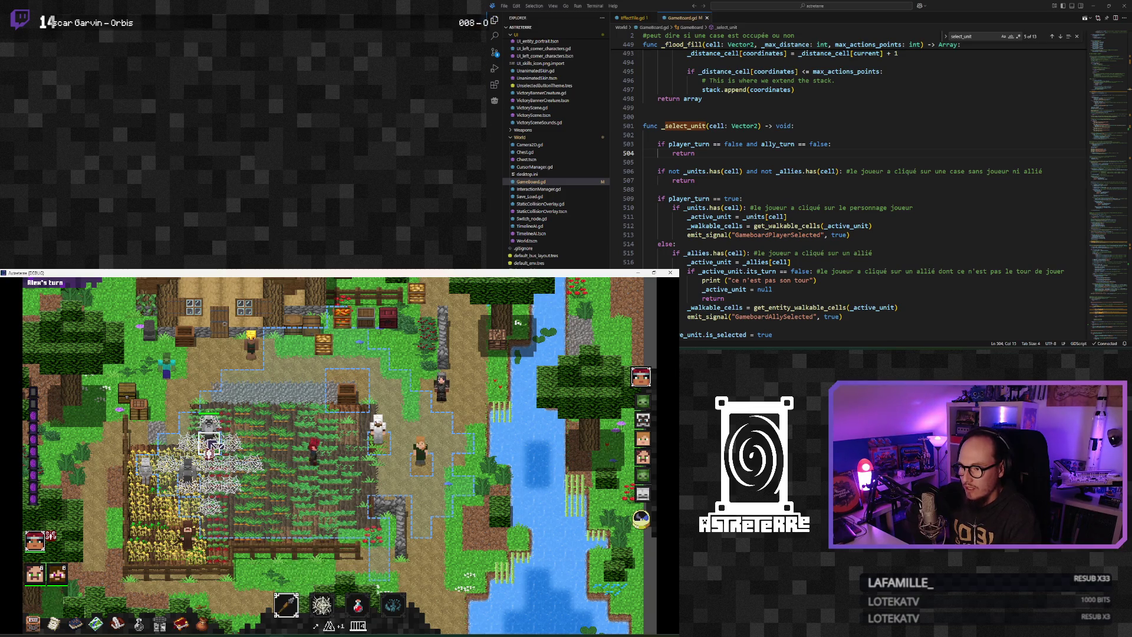
left_click(271, 425)
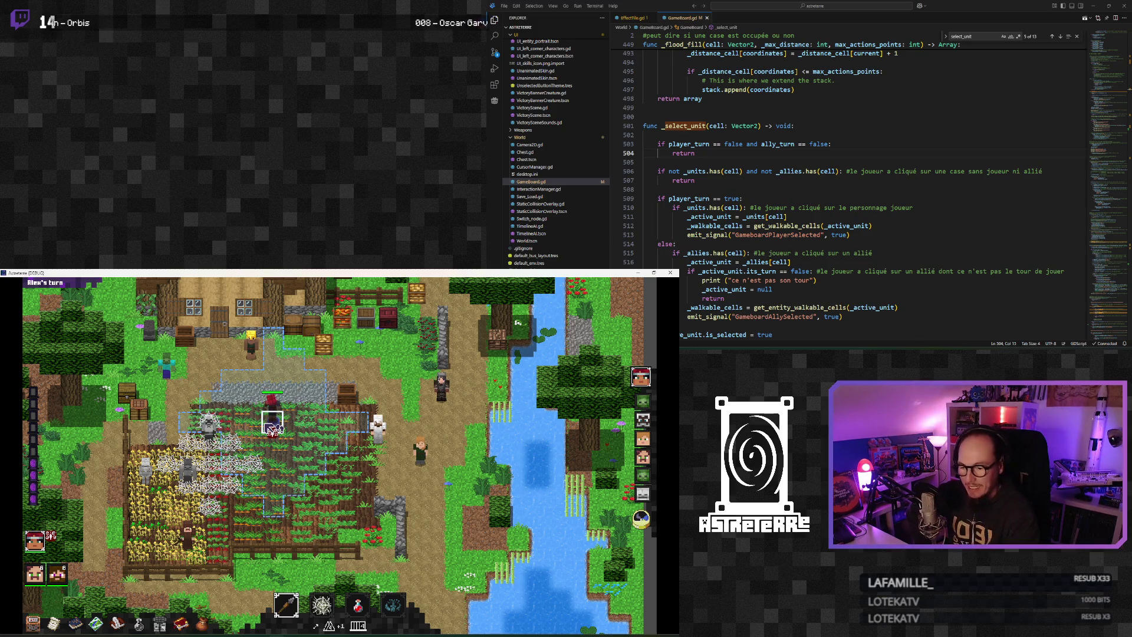
Cycle through the hotbar spells and equip Poison cloud
left_click(321, 604)
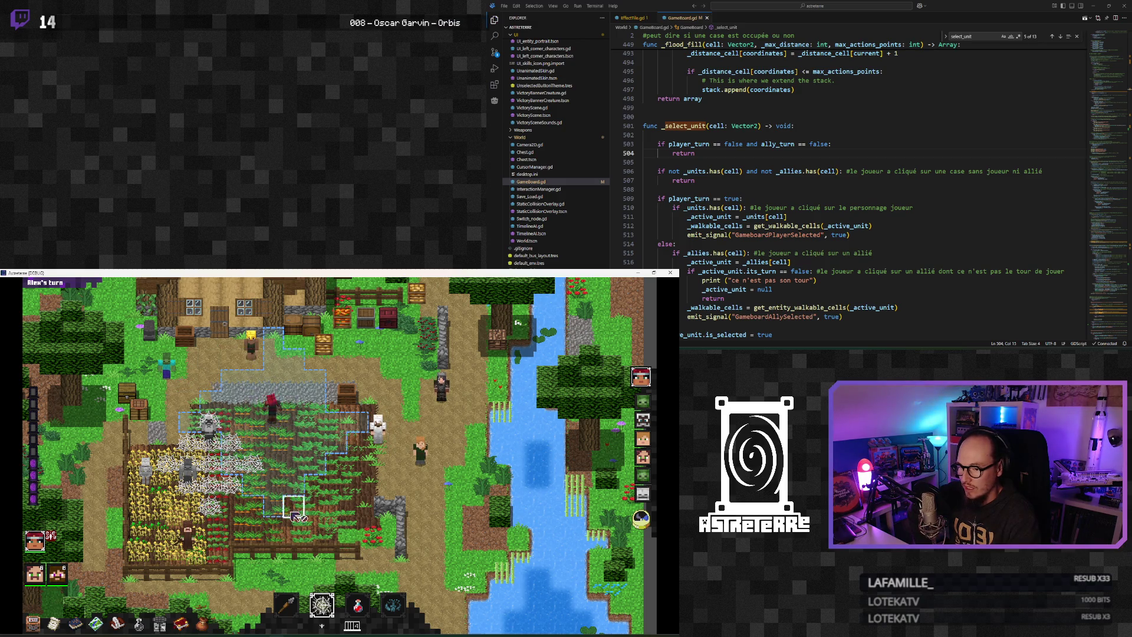
left_click(322, 604)
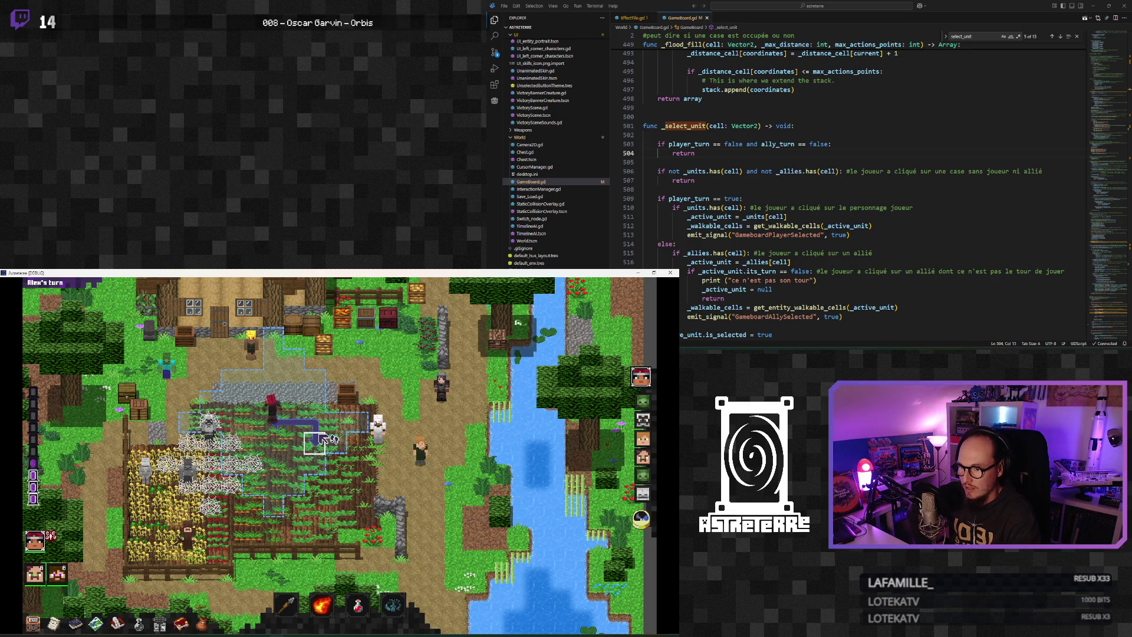
mouse_move(327, 610)
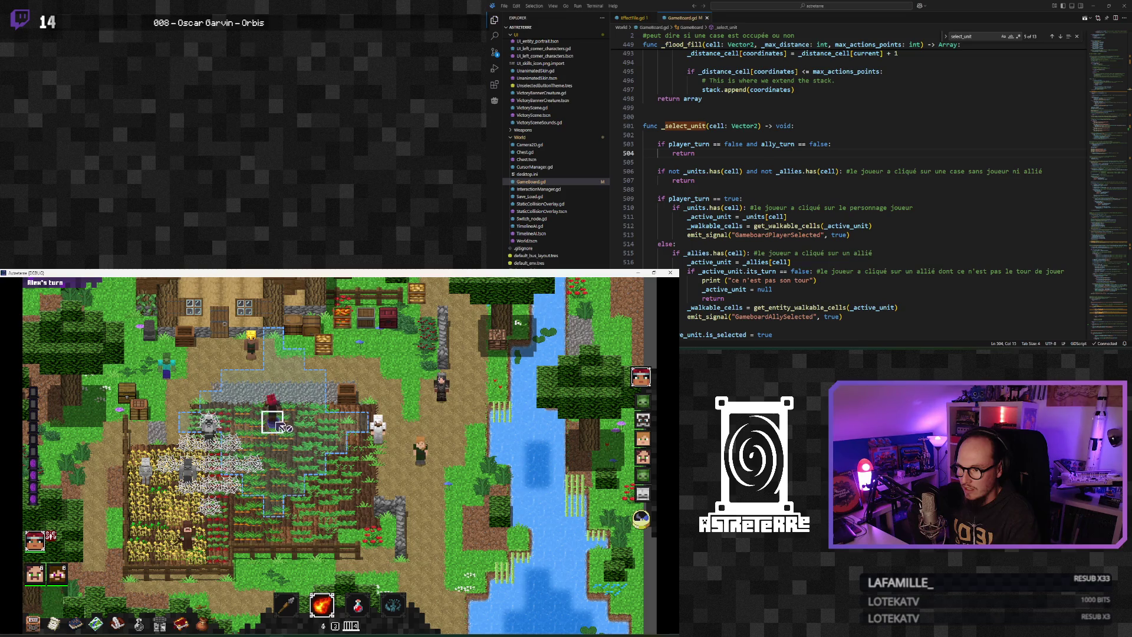
left_click(322, 604)
left_click(295, 597)
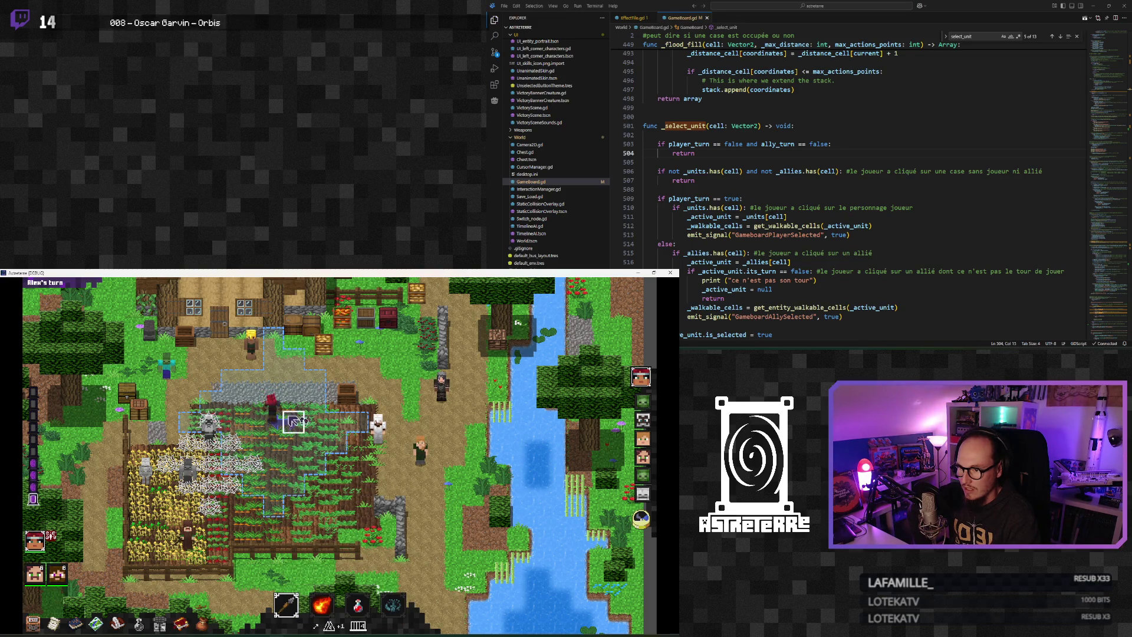
left_click(322, 604)
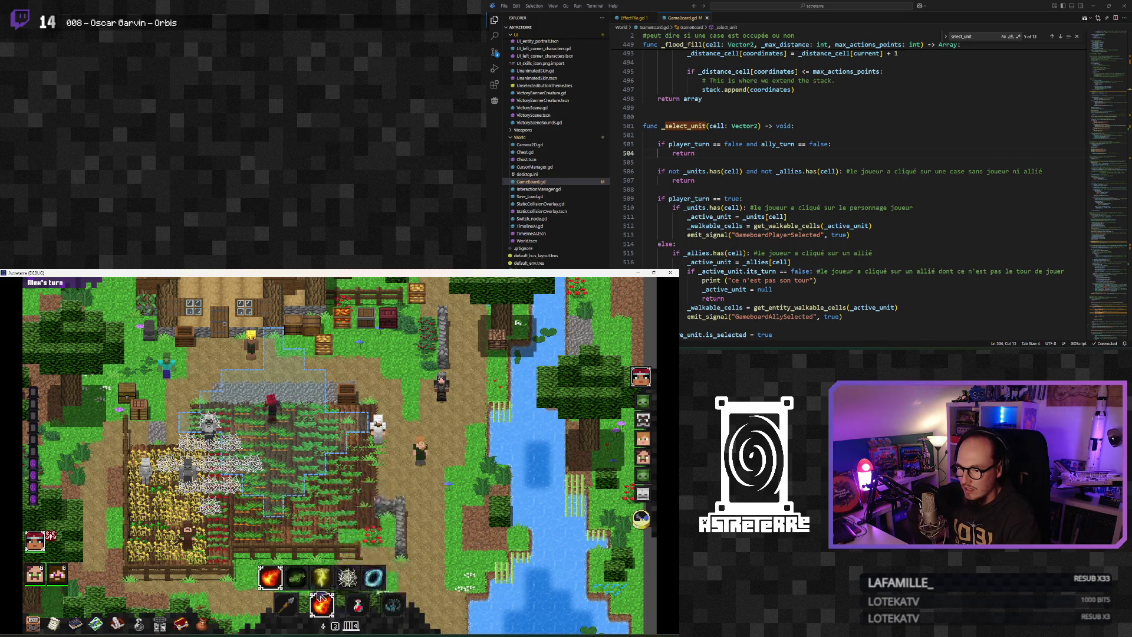
mouse_move(298, 584)
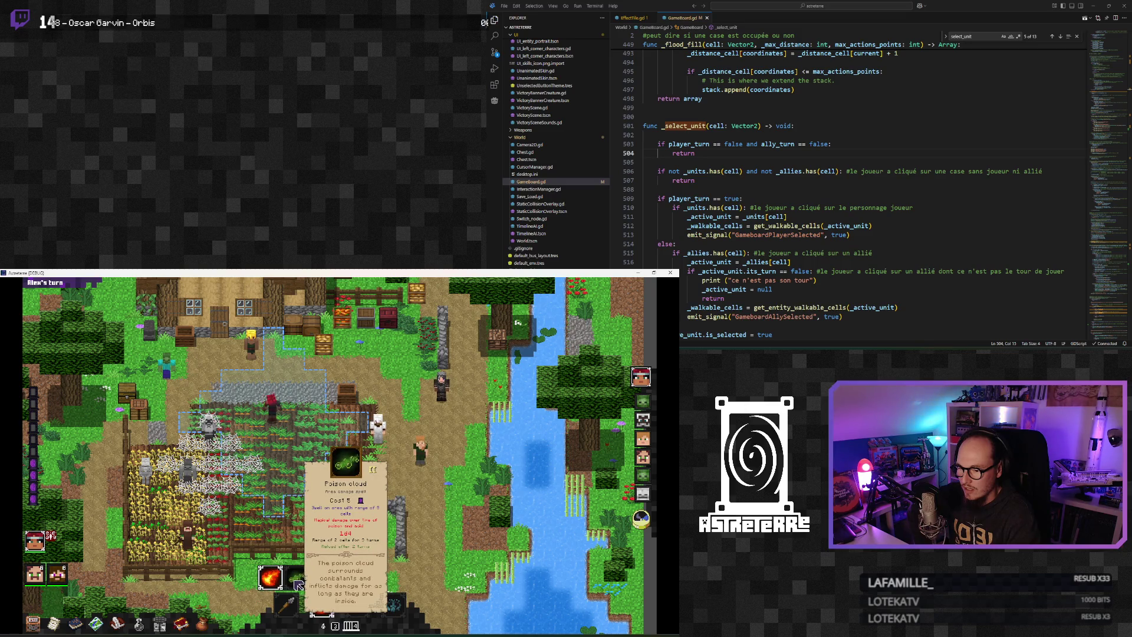
left_click(298, 583)
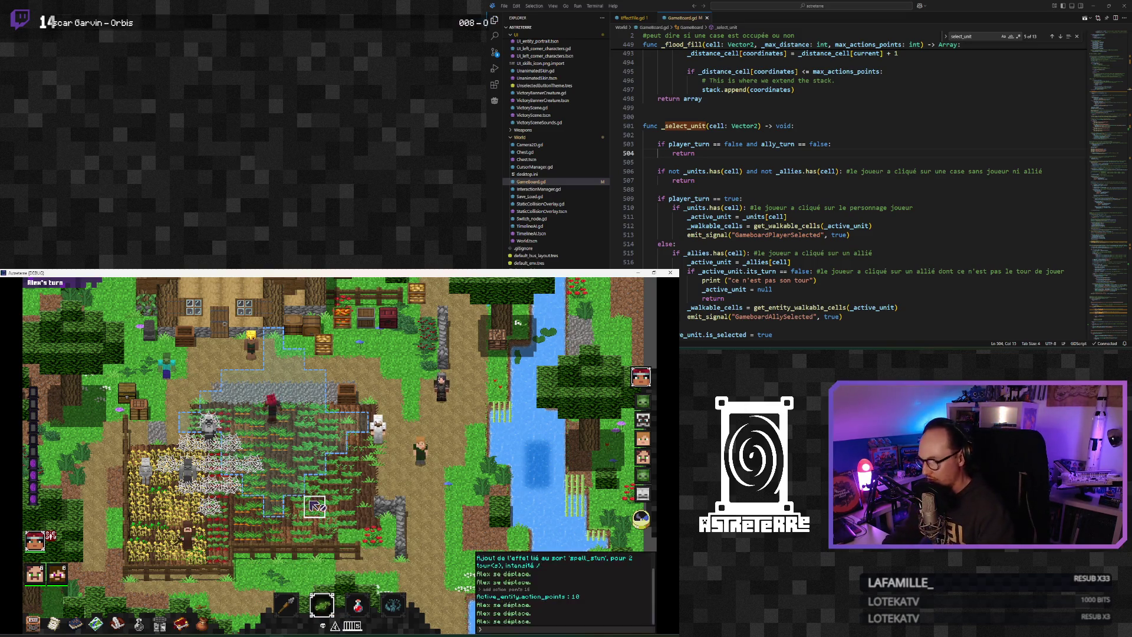
Run 'removeeffect' in the debug console to strip the character's added effect
left_click(507, 629)
type("removeeffect st")
key("Return")
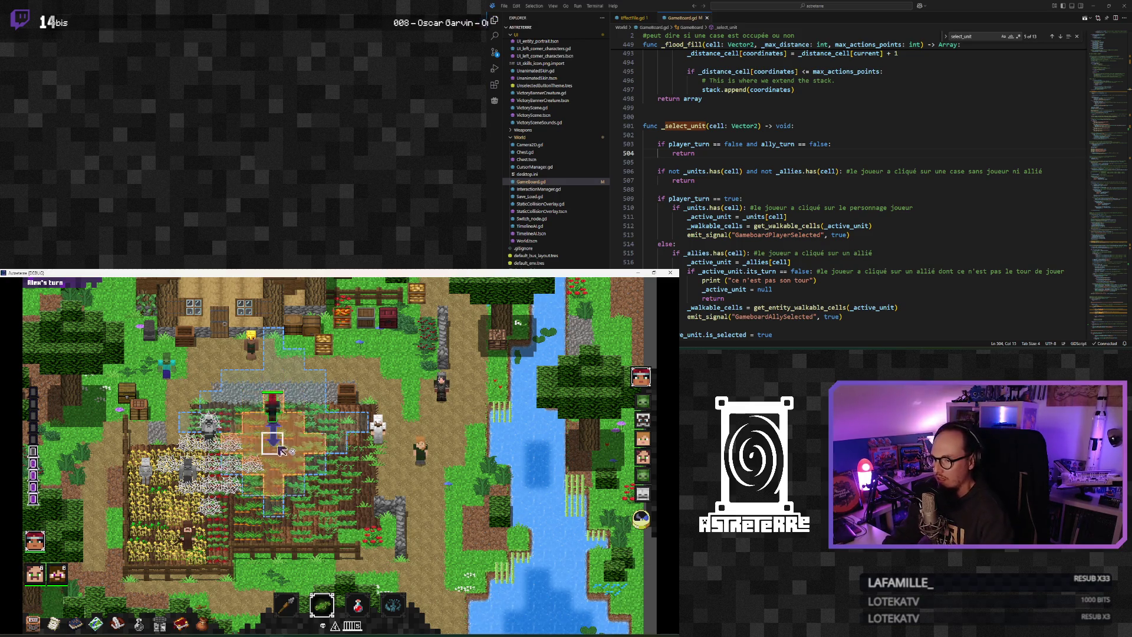
Preview the Fire breath and Poison cloud areas from the hotbar, then close the game
left_click(330, 616)
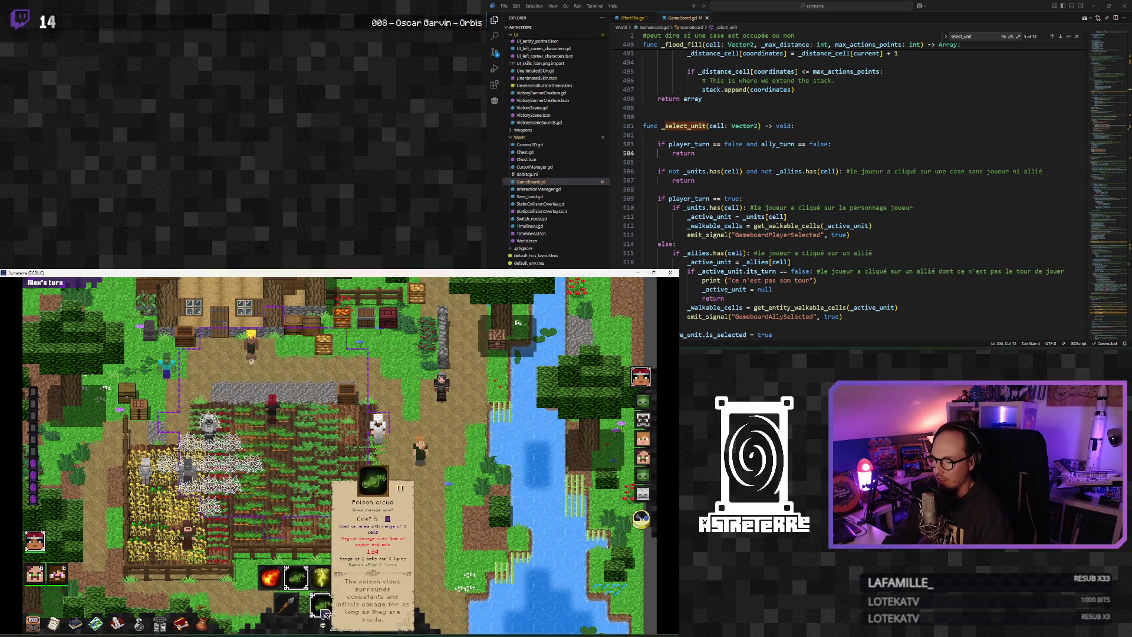
left_click(269, 587)
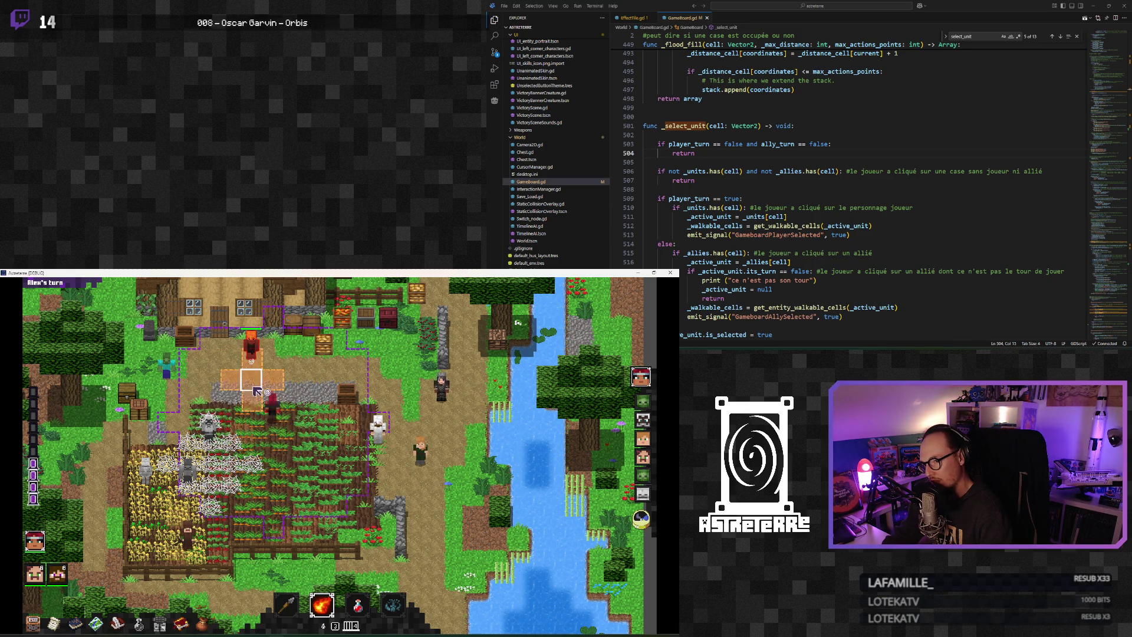
left_click(333, 589)
left_click(297, 577)
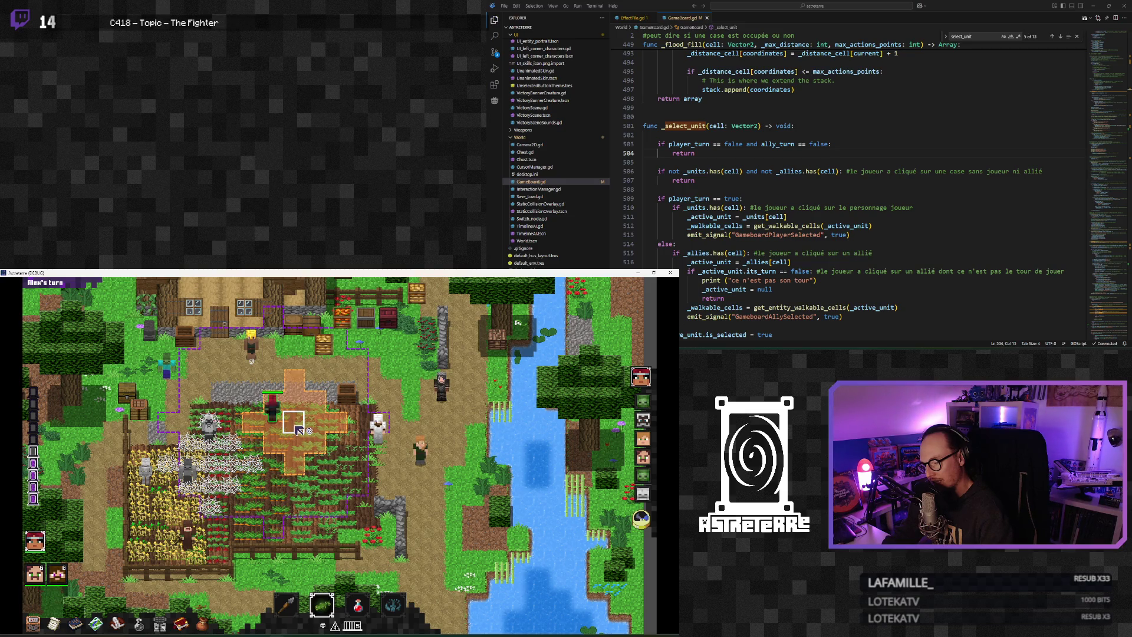
left_click(669, 272)
left_click(262, 474)
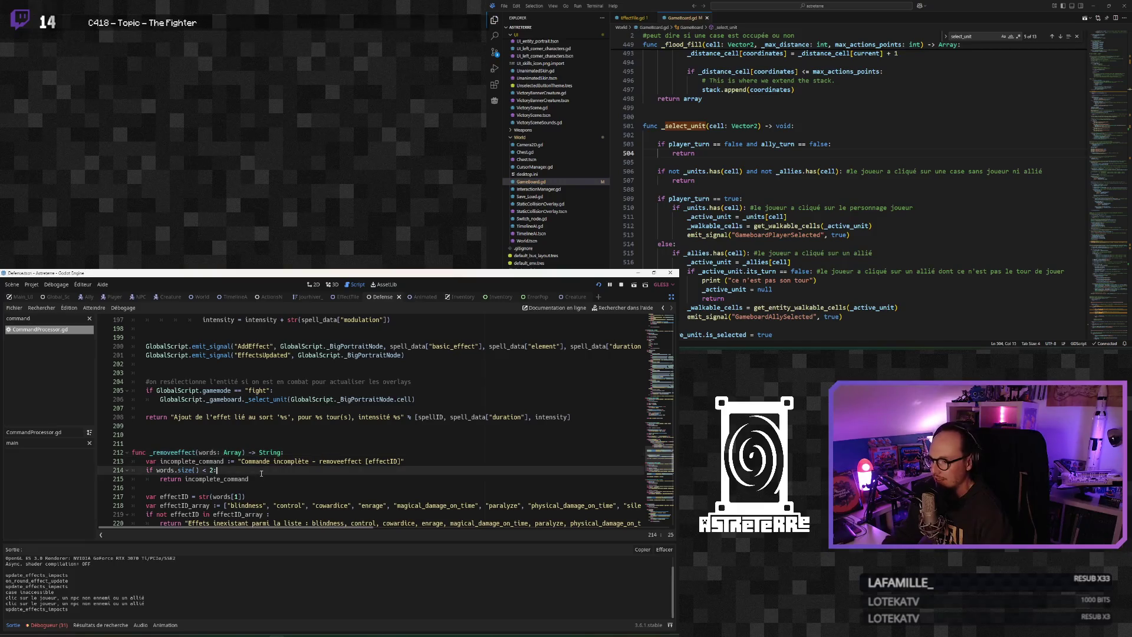
scroll(261, 473, "down", 3)
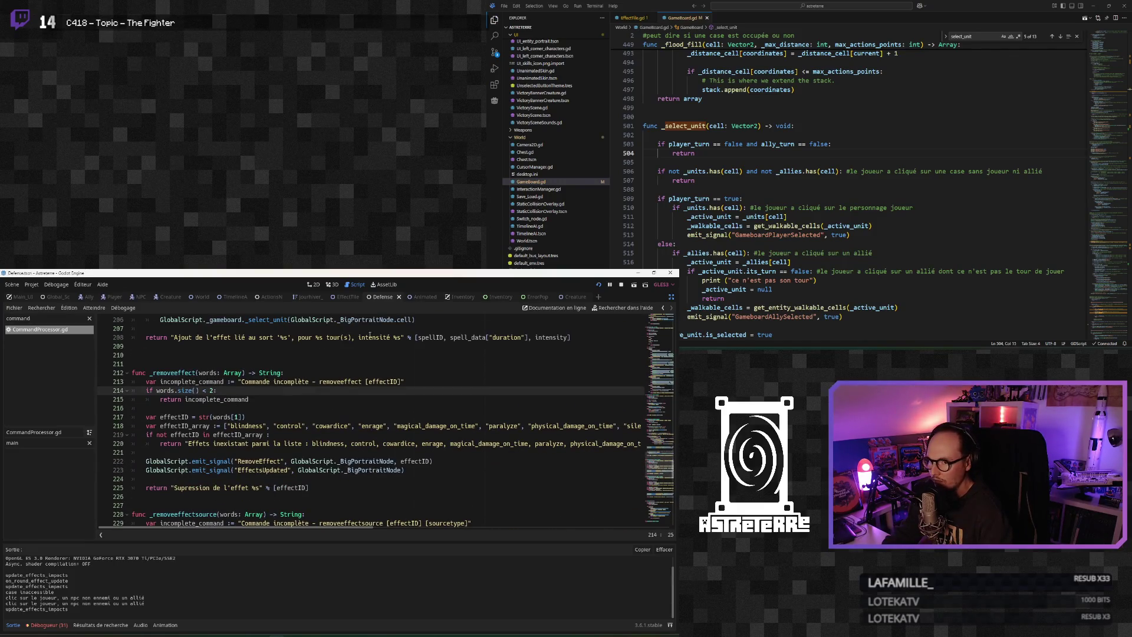
double_click(38, 321)
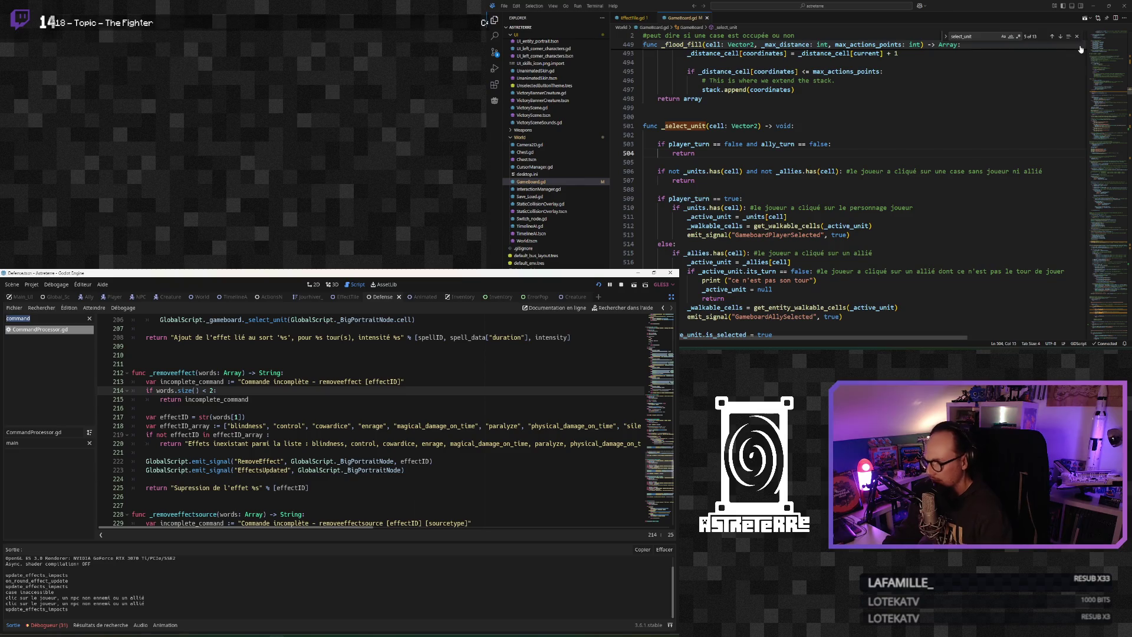
type("game")
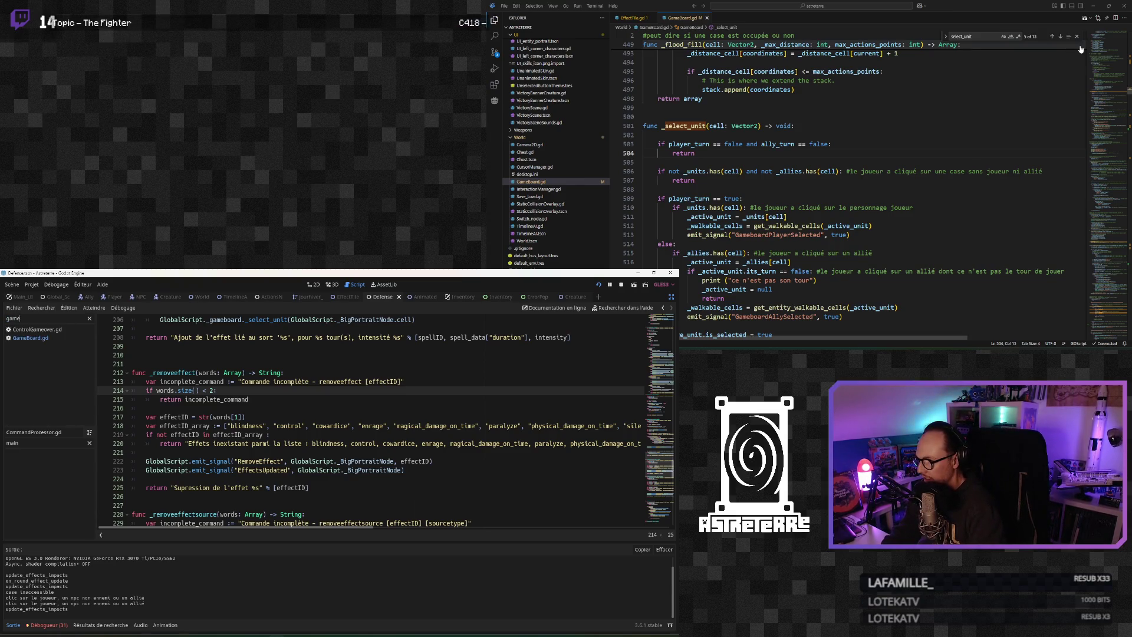
left_click(31, 338)
left_click(262, 452)
scroll(224, 443, "up", 3)
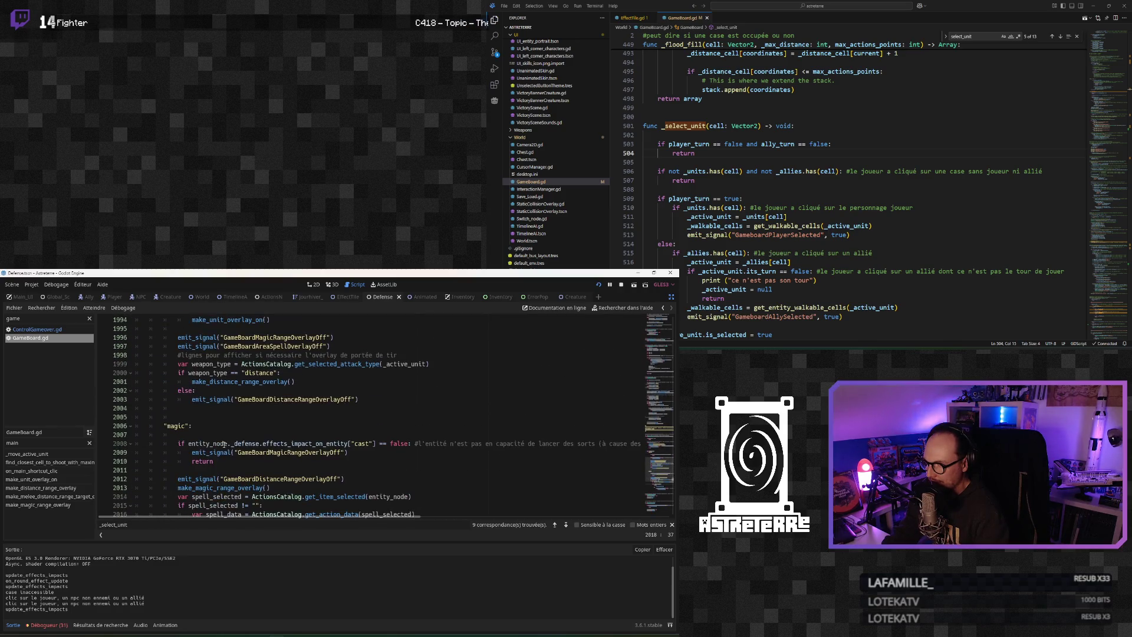
scroll(224, 443, "down", 2)
left_click(223, 408)
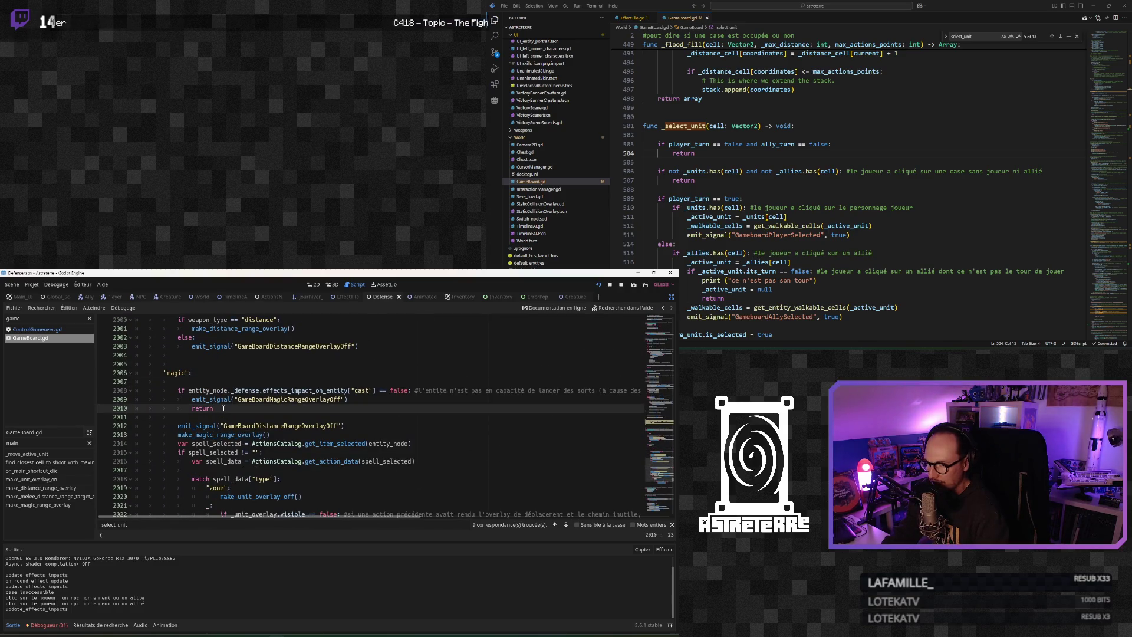
left_click_drag(223, 408, 171, 392)
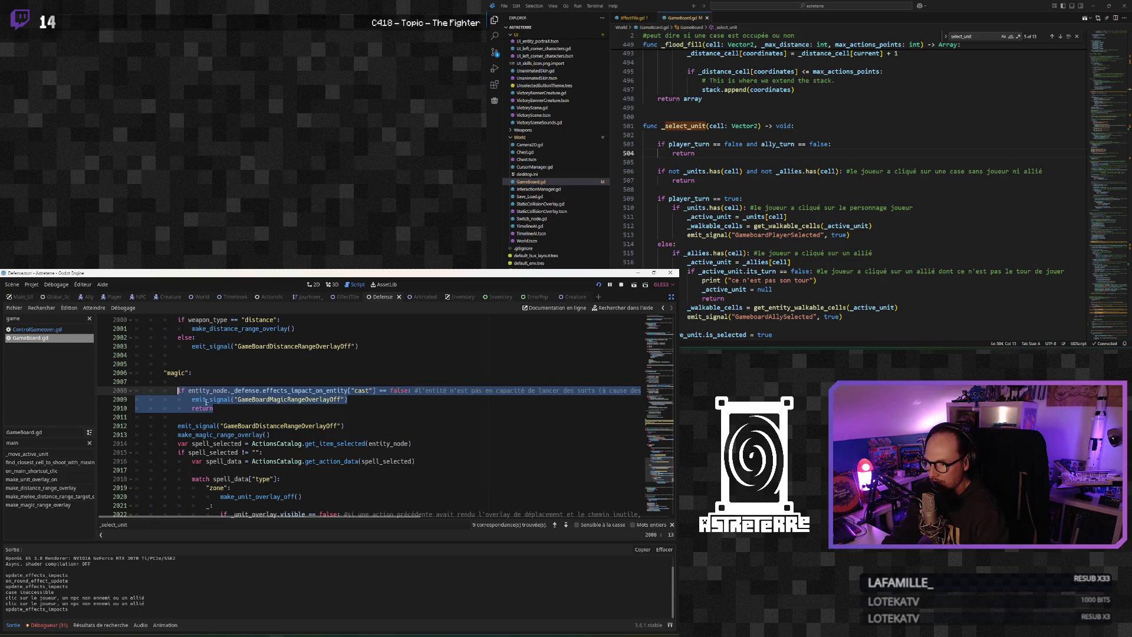
key("ctrl+z")
scroll(226, 431, "up", 3)
scroll(257, 478, "down", 3)
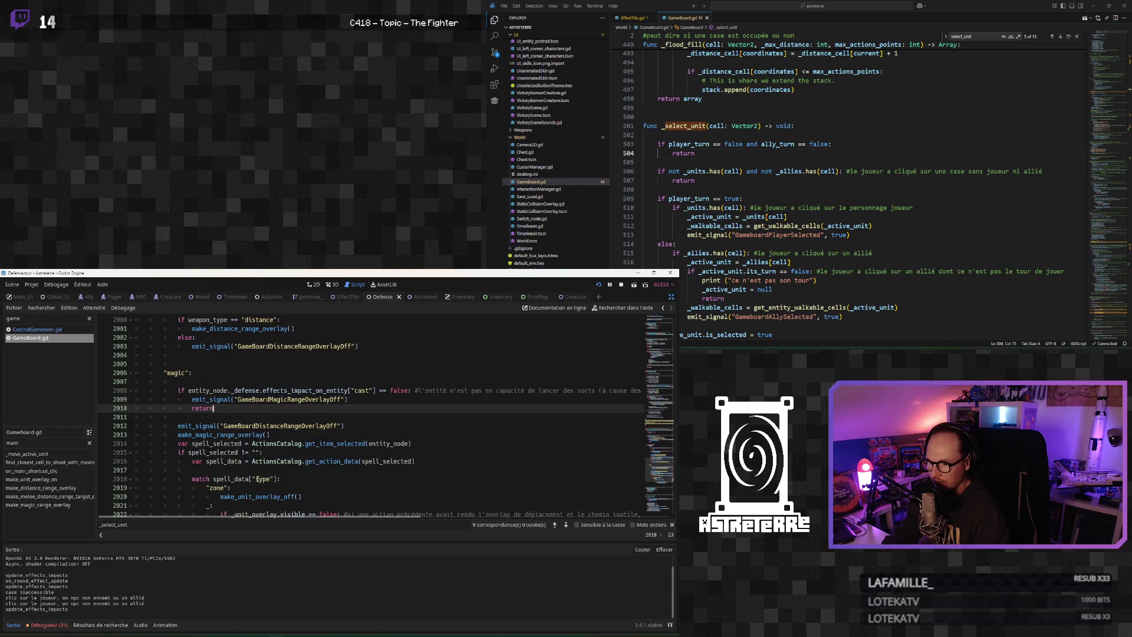
left_click(231, 455)
scroll(231, 455, "down", 1)
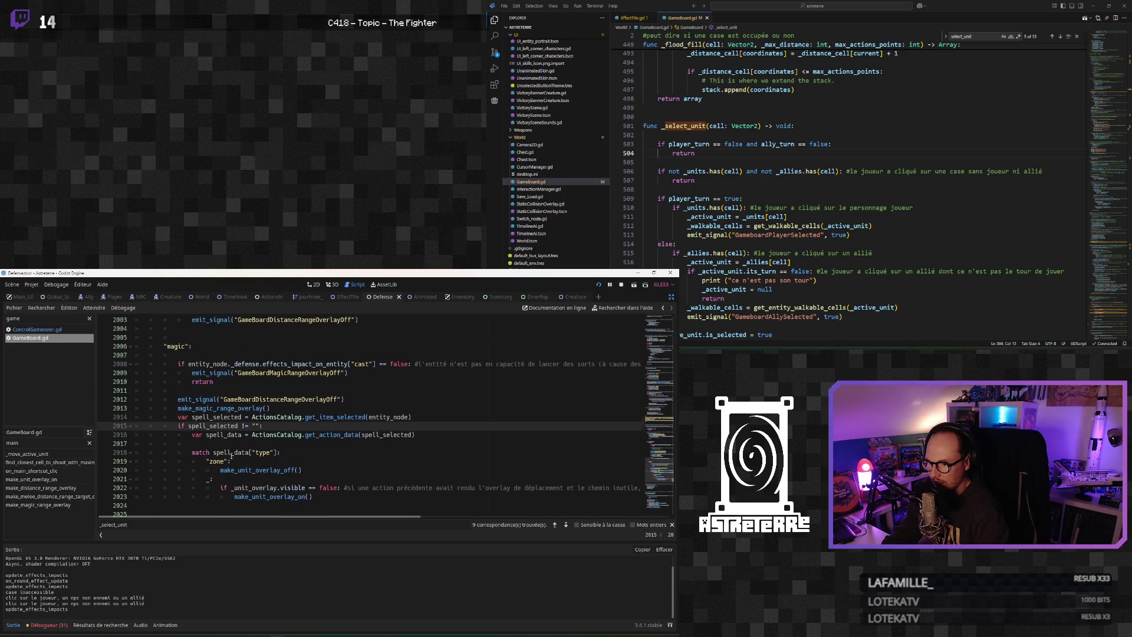
left_click(228, 420)
scroll(224, 433, "up", 10)
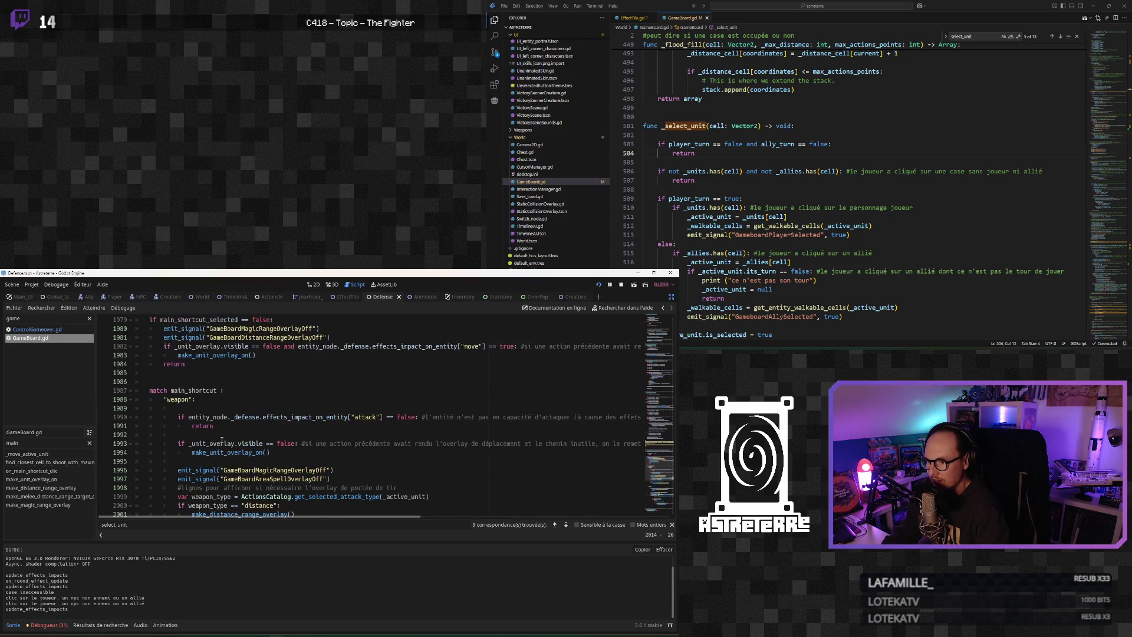
scroll(222, 440, "up", 1)
scroll(222, 440, "up", 2)
scroll(222, 440, "down", 2)
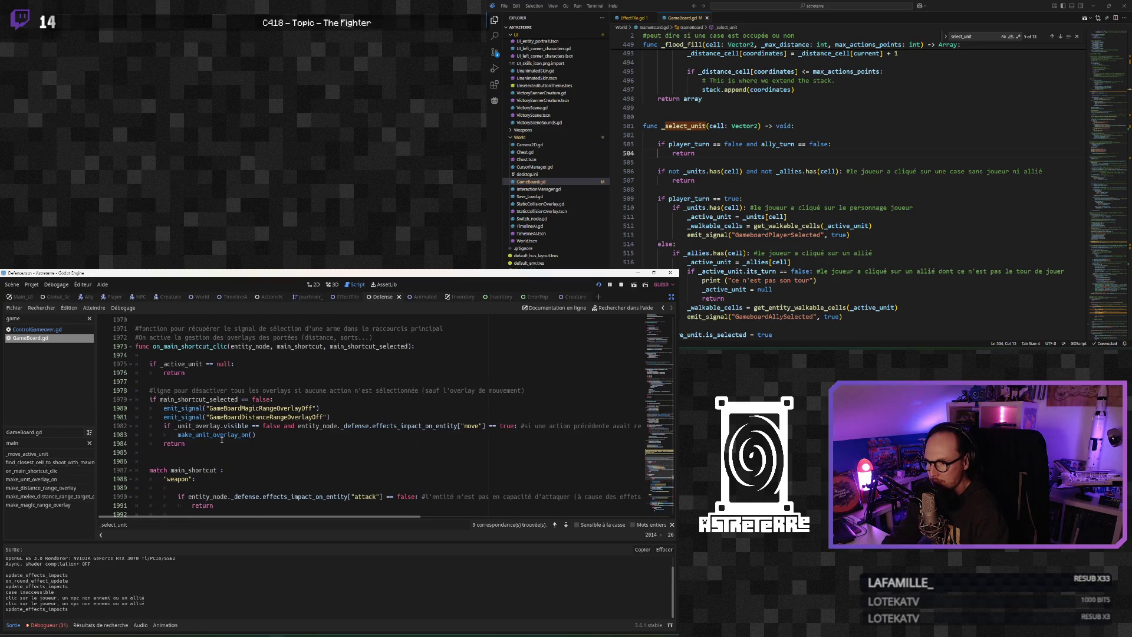
scroll(221, 440, "down", 1)
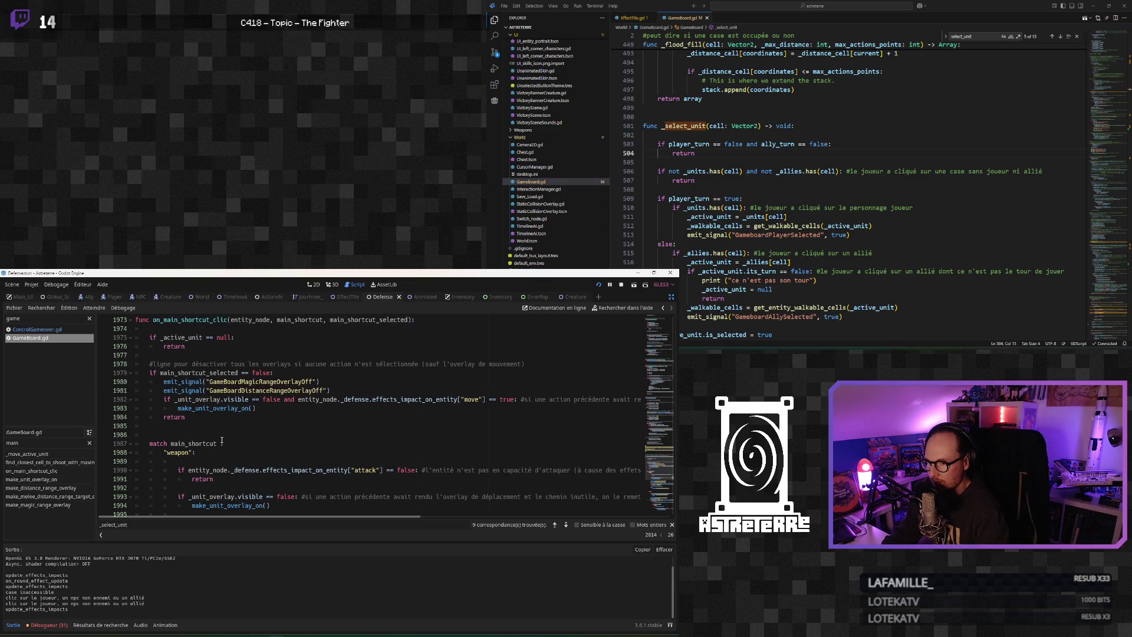
left_click(213, 373)
mouse_move(186, 416)
left_mouse_down()
mouse_move(141, 399)
mouse_move(113, 366)
left_mouse_up()
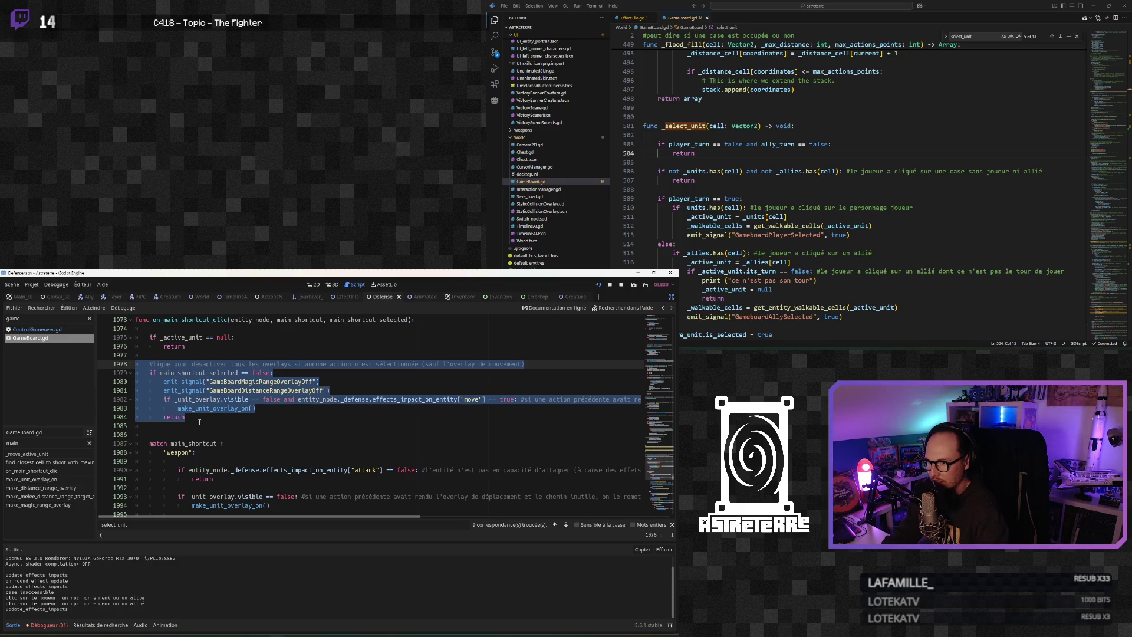
scroll(199, 422, "down", 2)
left_click(190, 390)
scroll(199, 419, "up", 3)
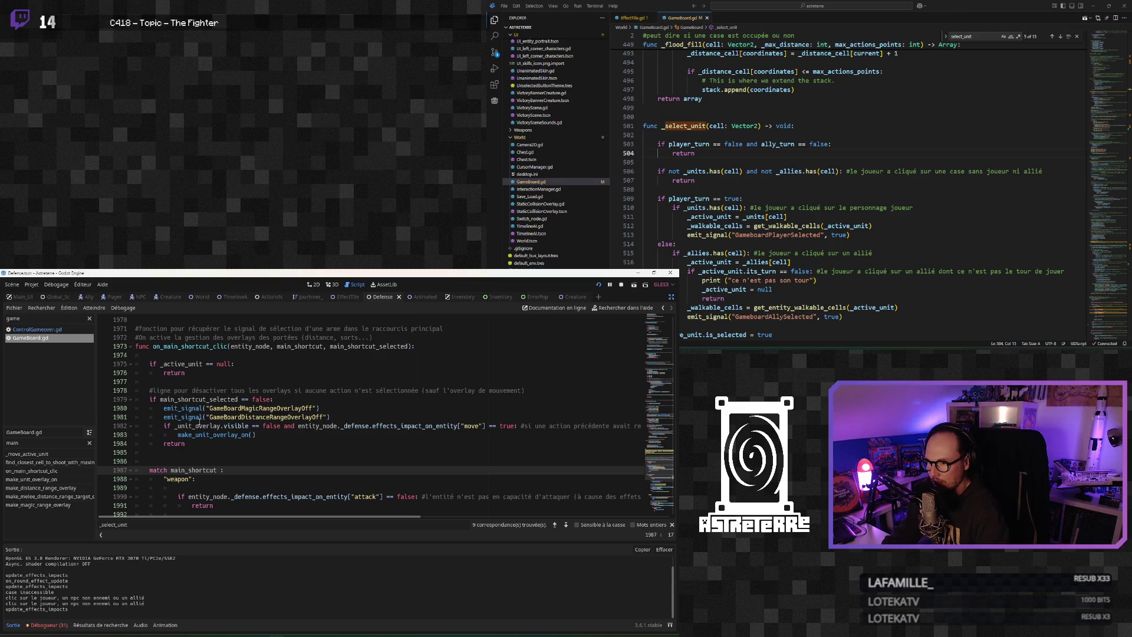
scroll(200, 422, "down", 4)
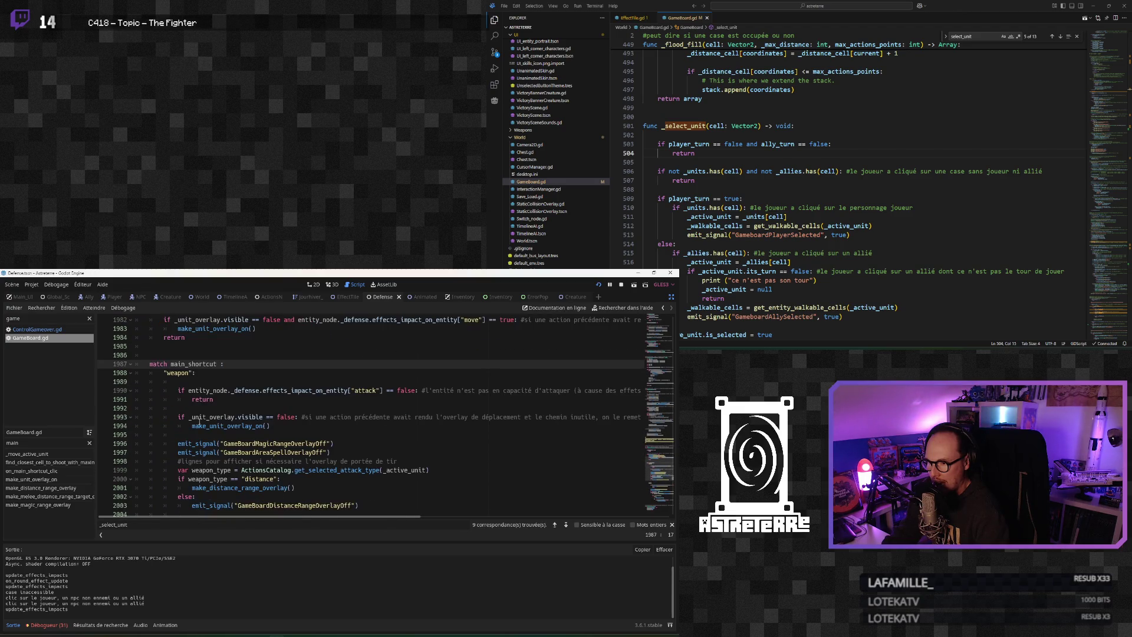
scroll(200, 422, "down", 1)
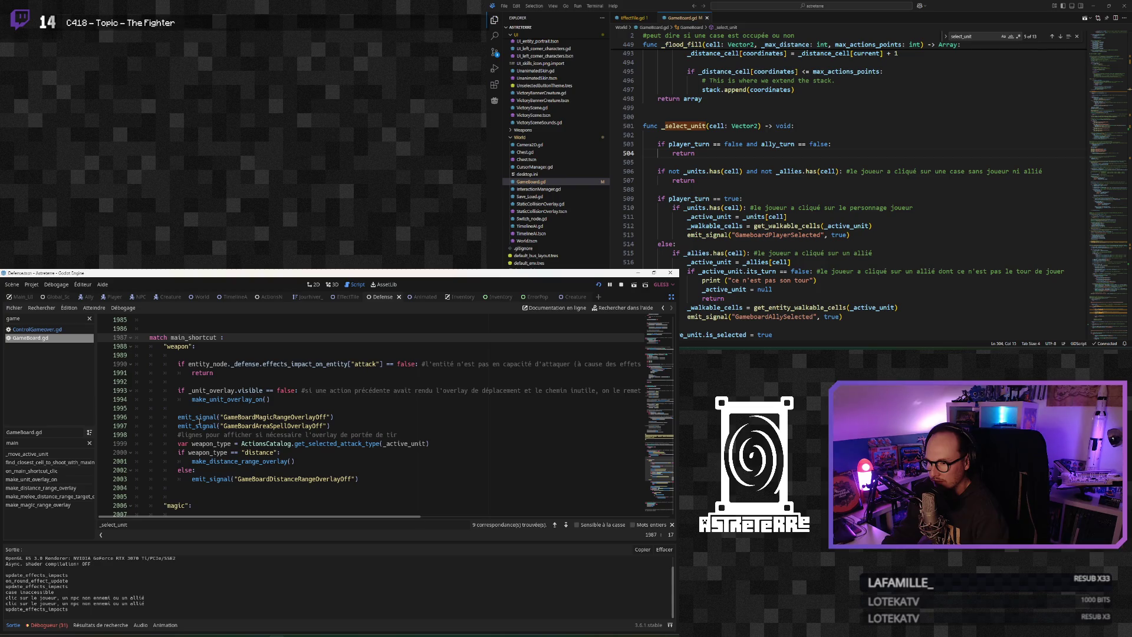
scroll(199, 422, "up", 1)
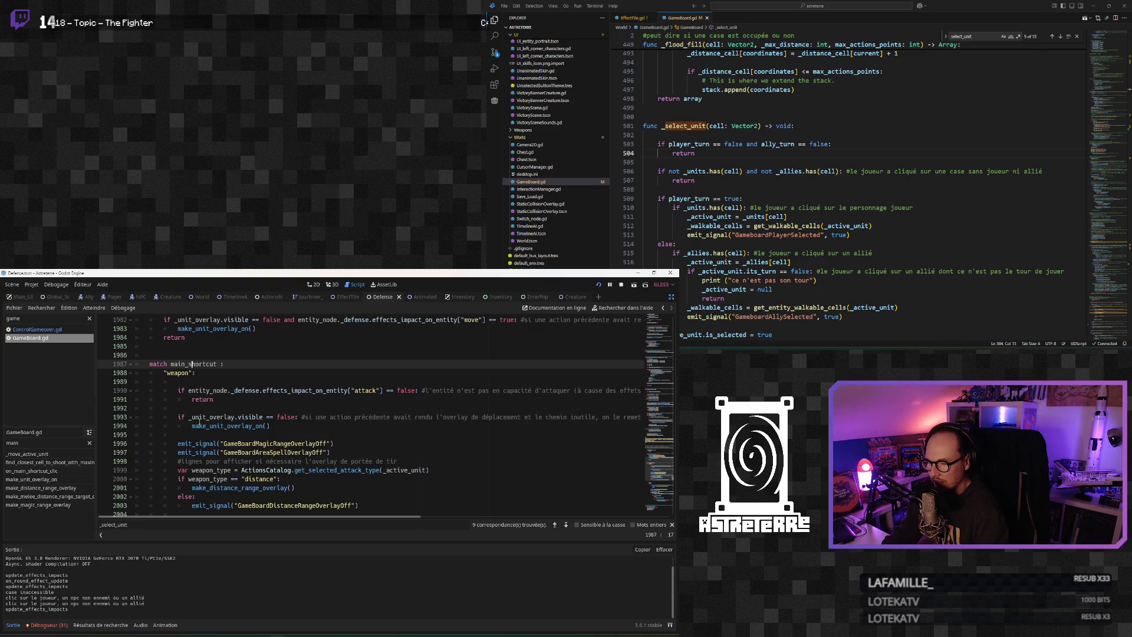
scroll(199, 422, "down", 1)
scroll(200, 422, "up", 4)
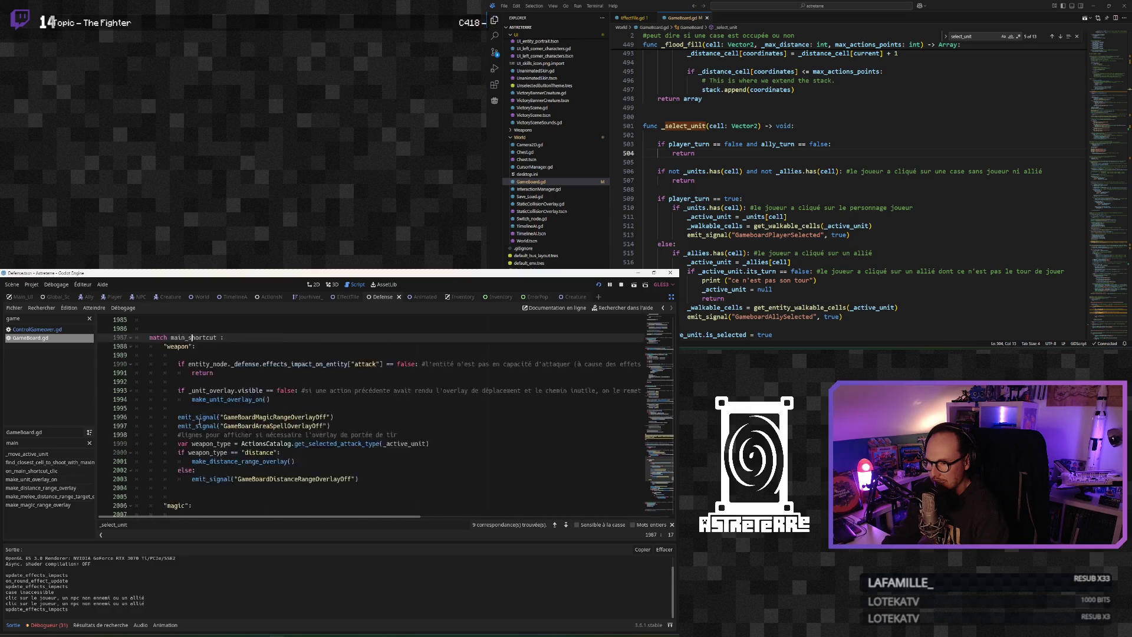
scroll(200, 422, "down", 4)
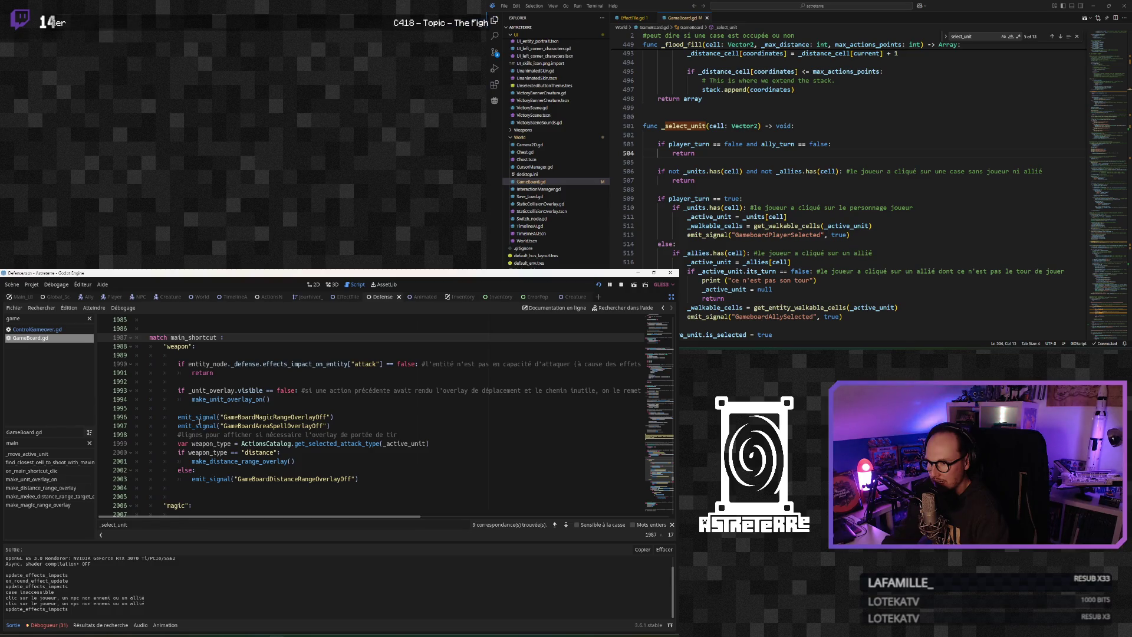
scroll(199, 422, "up", 1)
scroll(199, 422, "down", 2)
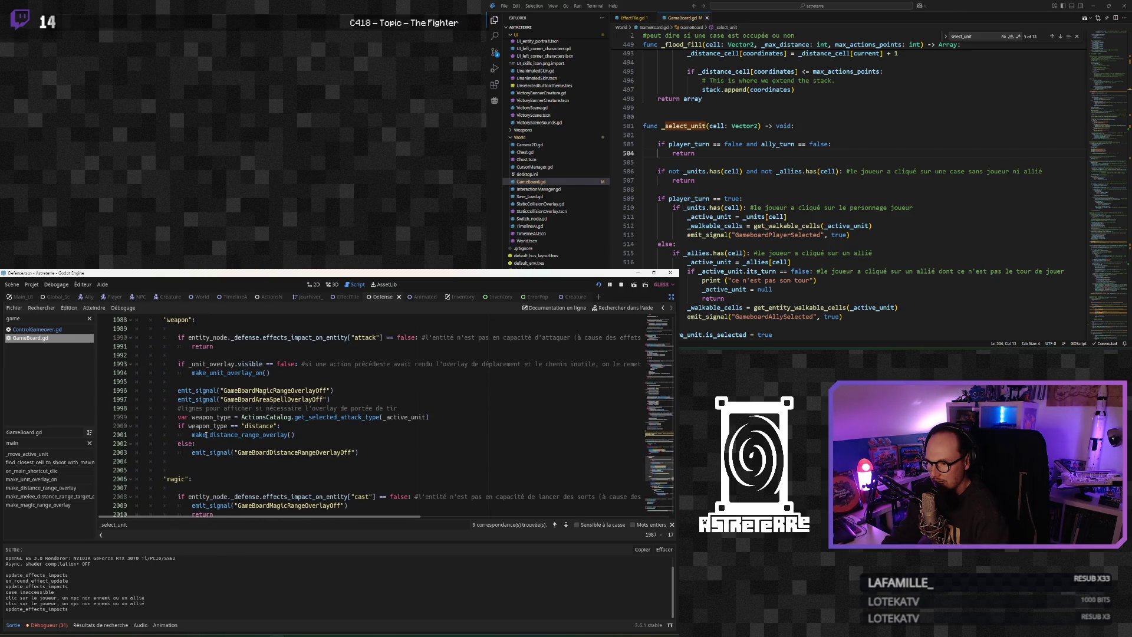
left_click(207, 452)
scroll(206, 452, "down", 3)
left_click(202, 452)
scroll(203, 452, "down", 2)
scroll(202, 452, "down", 1)
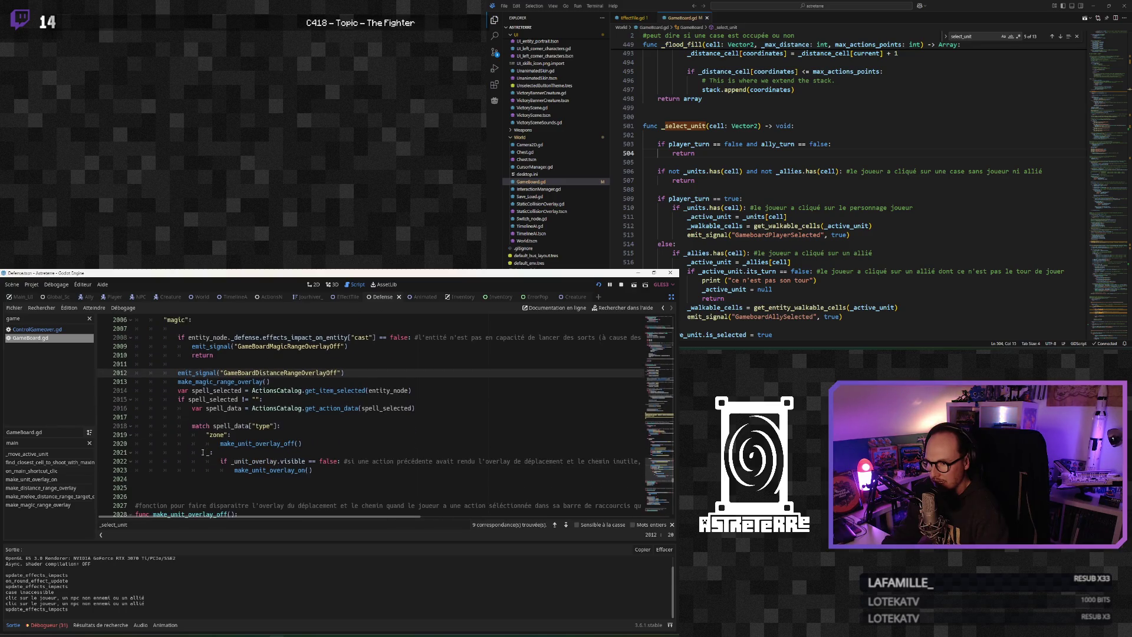
scroll(203, 452, "up", 1)
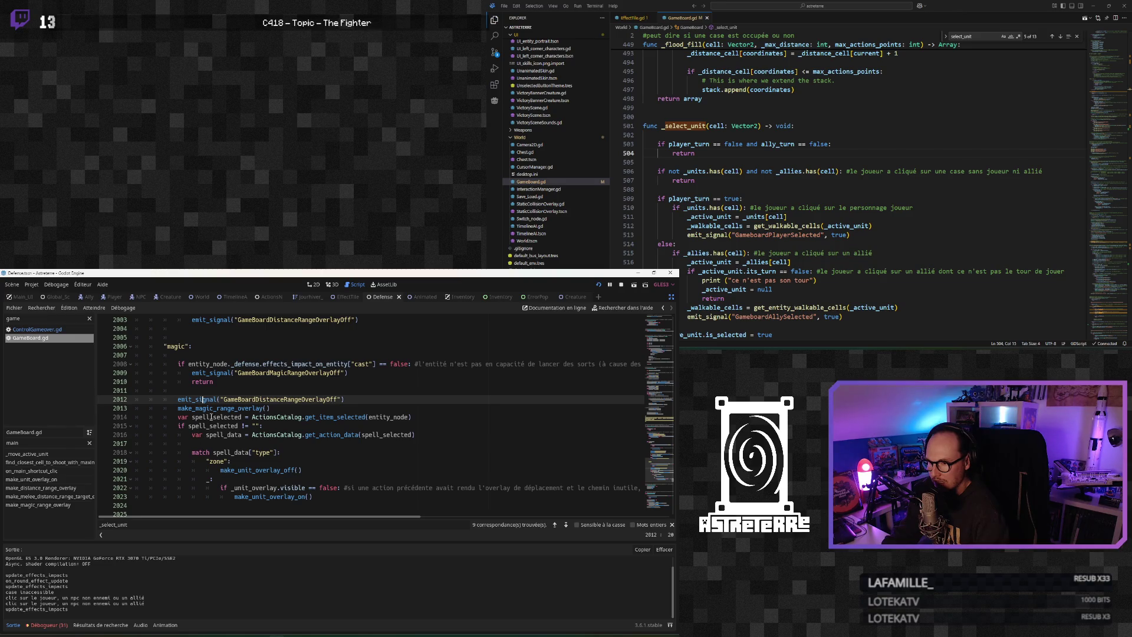
scroll(204, 408, "up", 1)
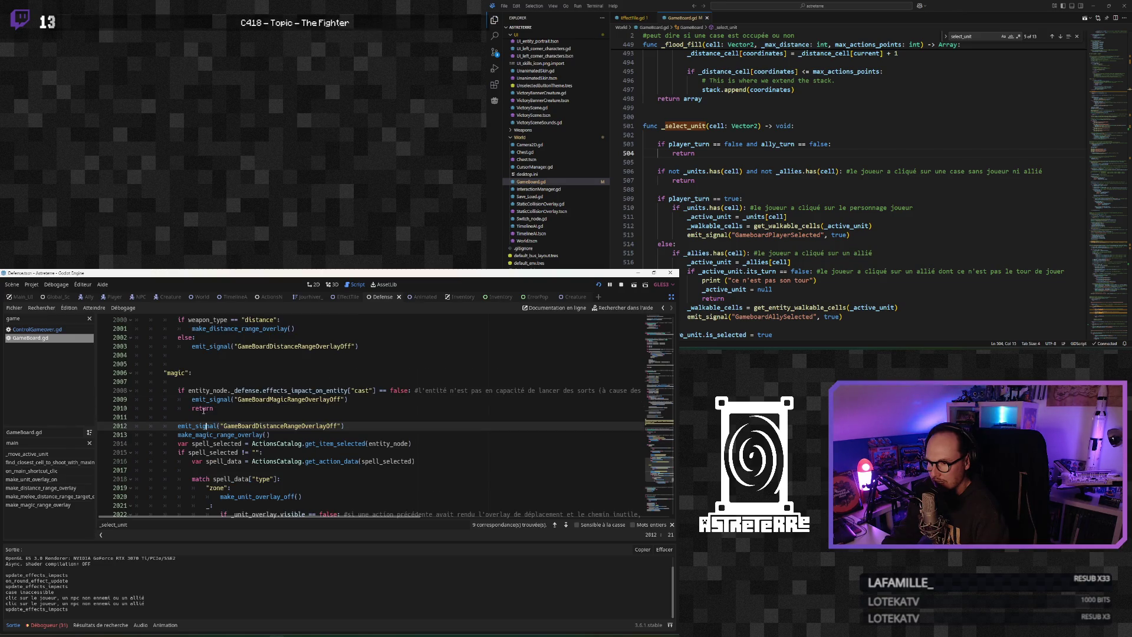
left_click(195, 399)
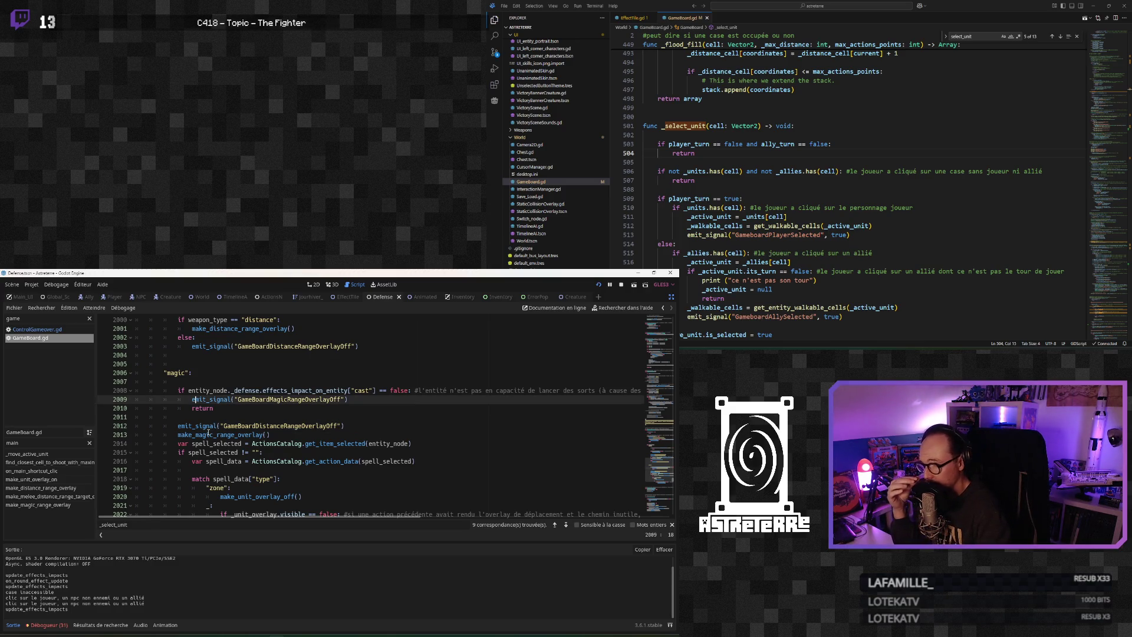
left_click(203, 435)
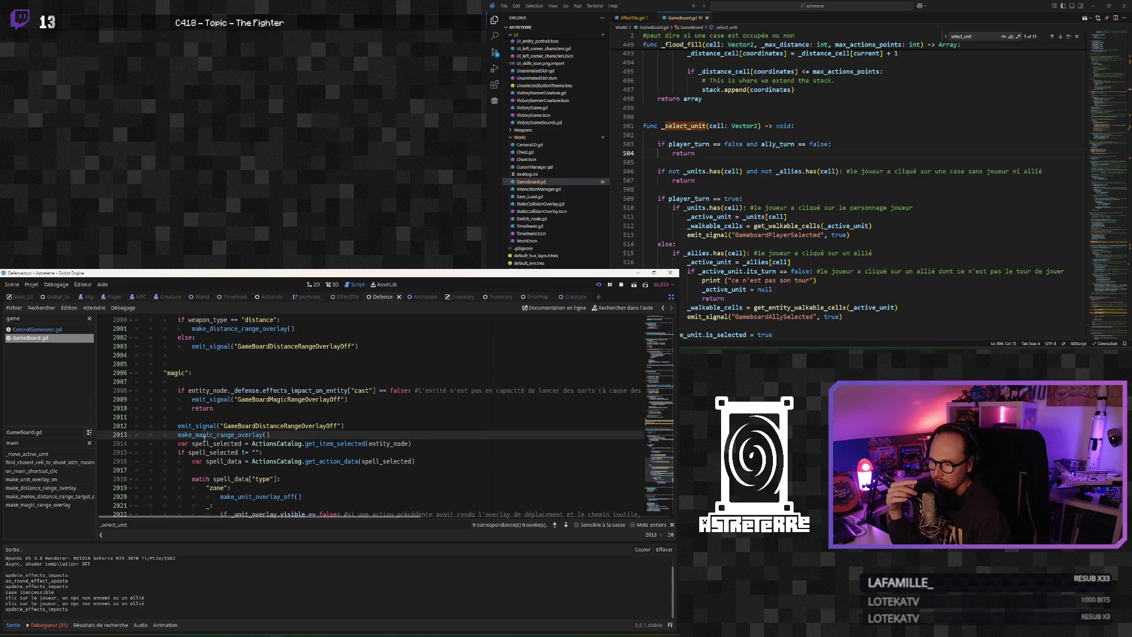
scroll(204, 436, "down", 1)
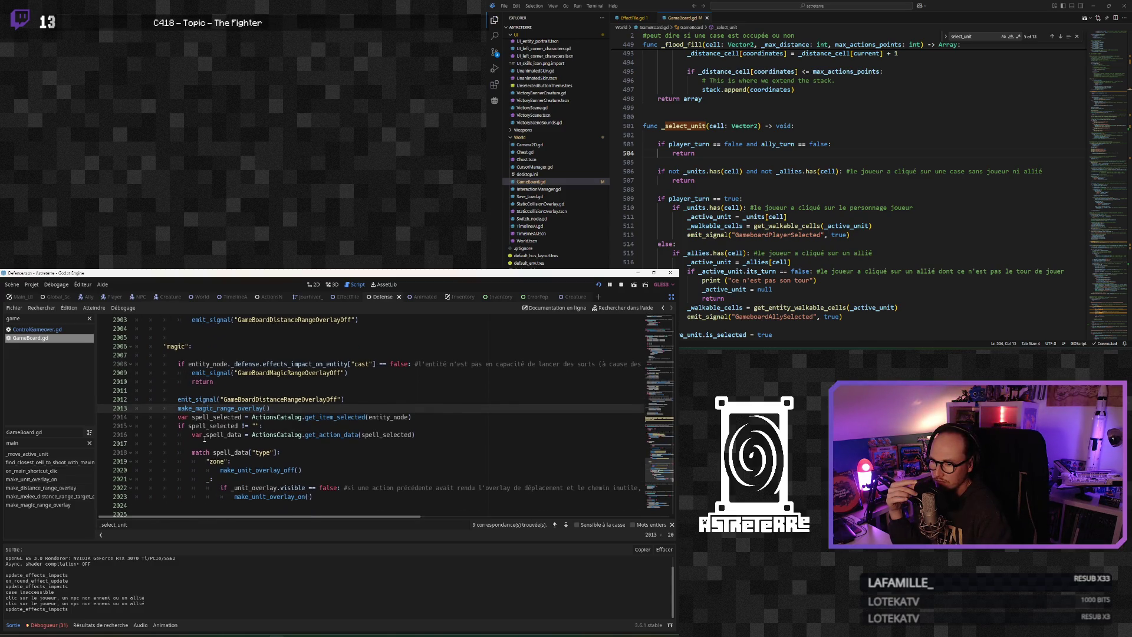
left_click(267, 470)
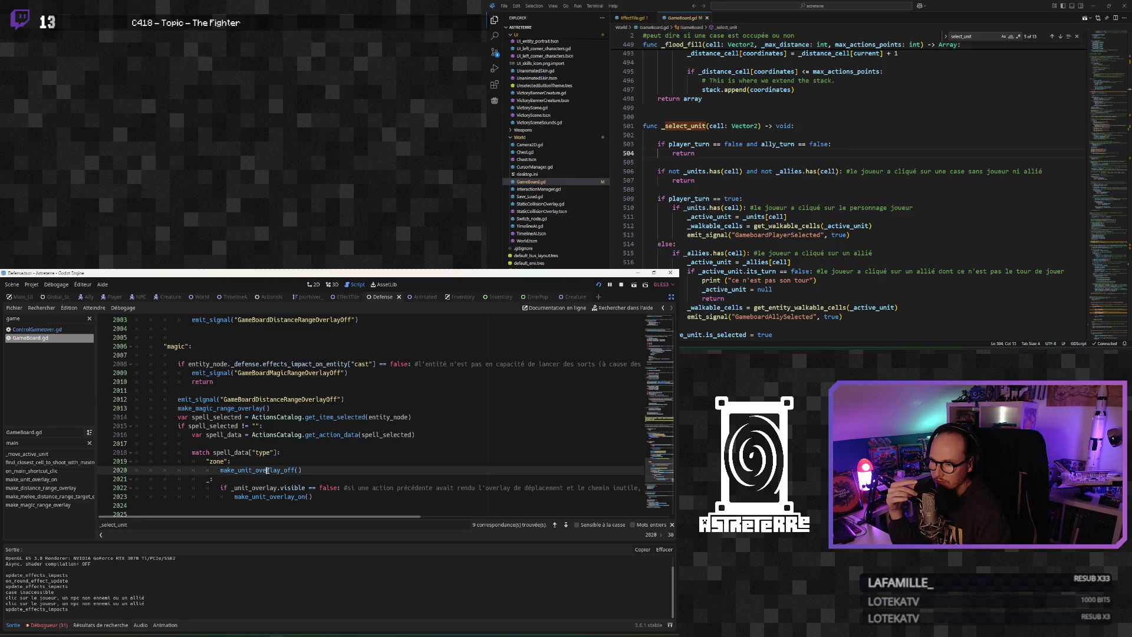
left_click(266, 487)
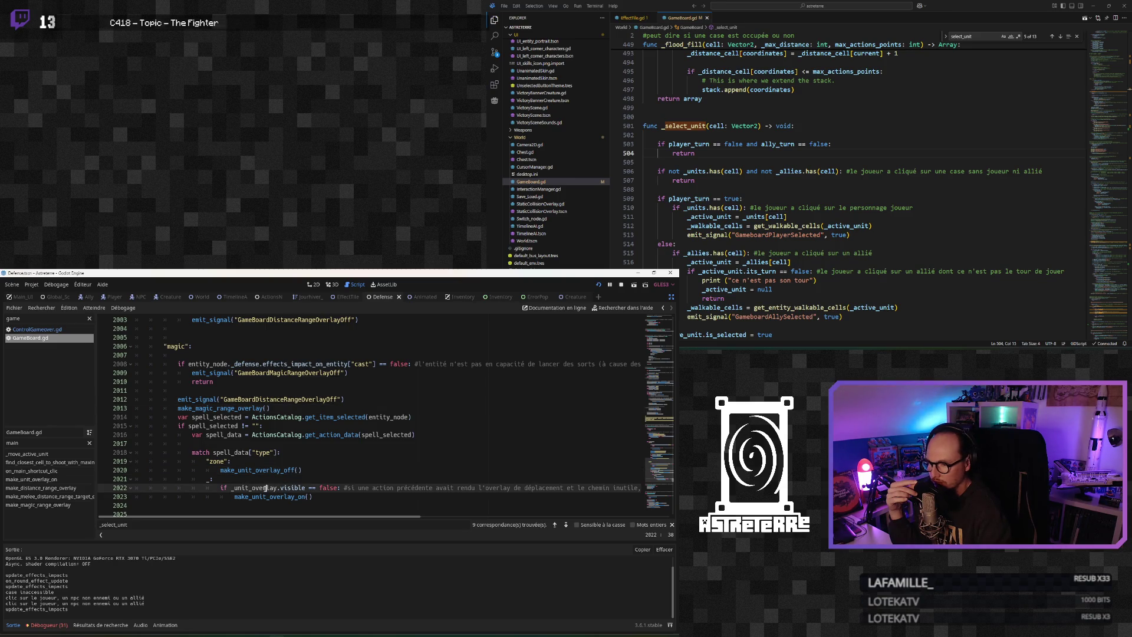
mouse_move(355, 519)
left_mouse_down()
mouse_move(439, 518)
mouse_move(309, 517)
left_mouse_up()
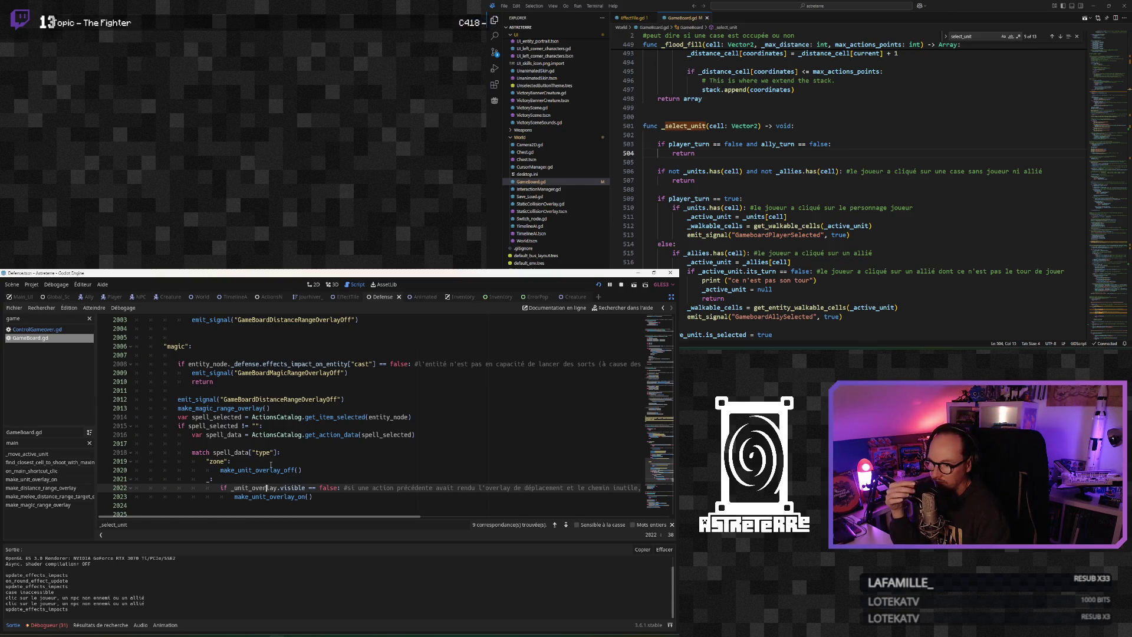
scroll(270, 465, "down", 1)
left_click_drag(311, 442, 218, 447)
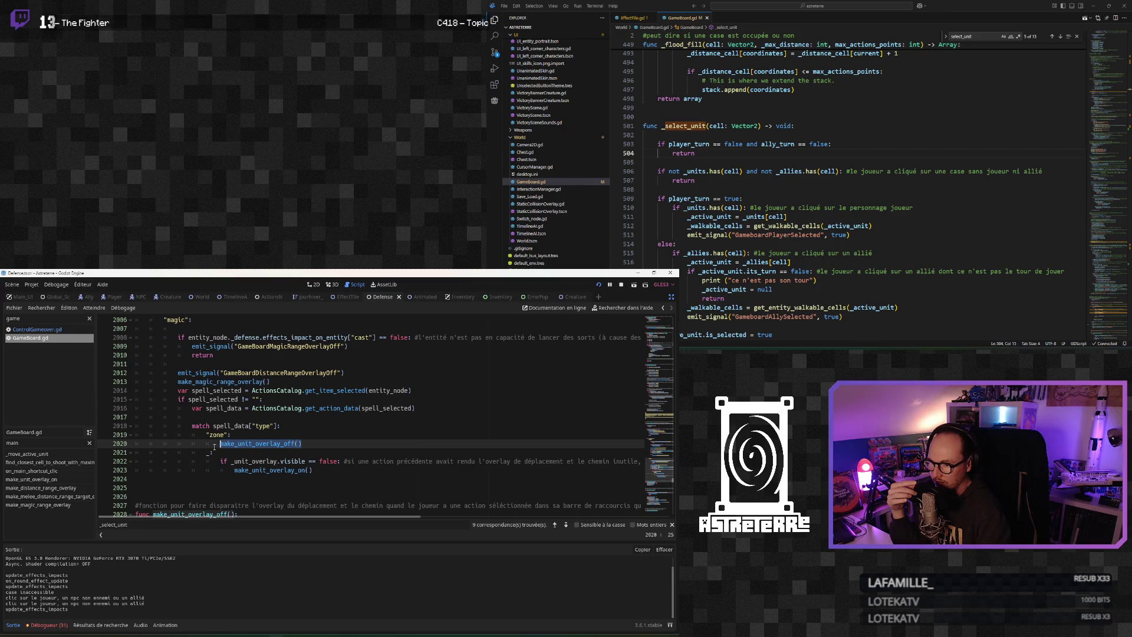
scroll(236, 470, "up", 1)
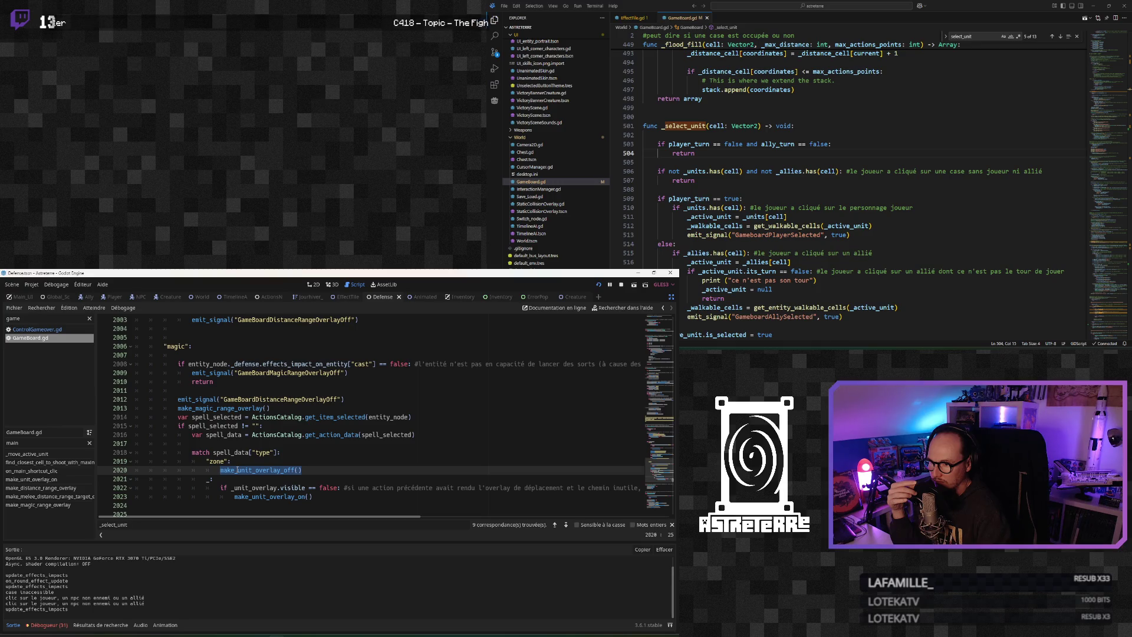
scroll(237, 469, "up", 2)
scroll(237, 469, "down", 2)
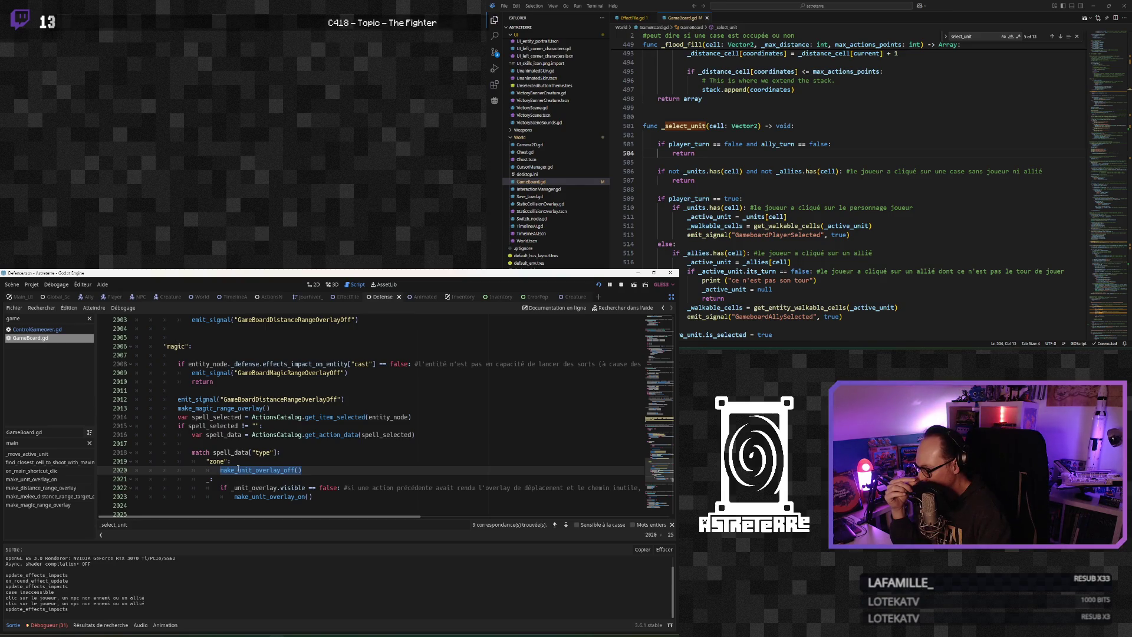
left_click(237, 453)
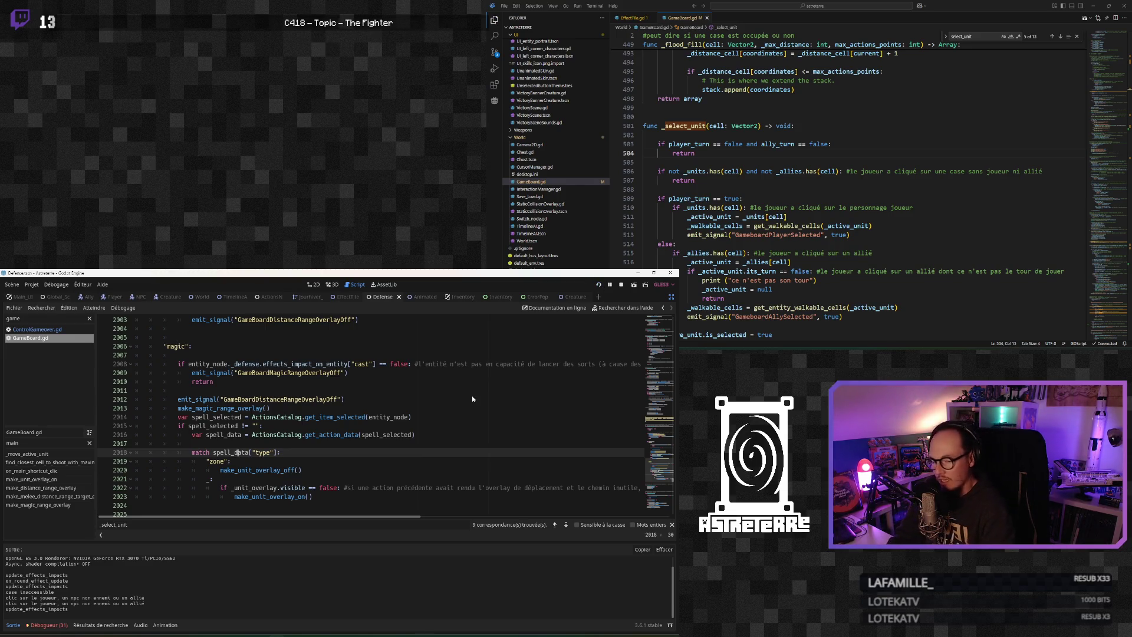
key("F5")
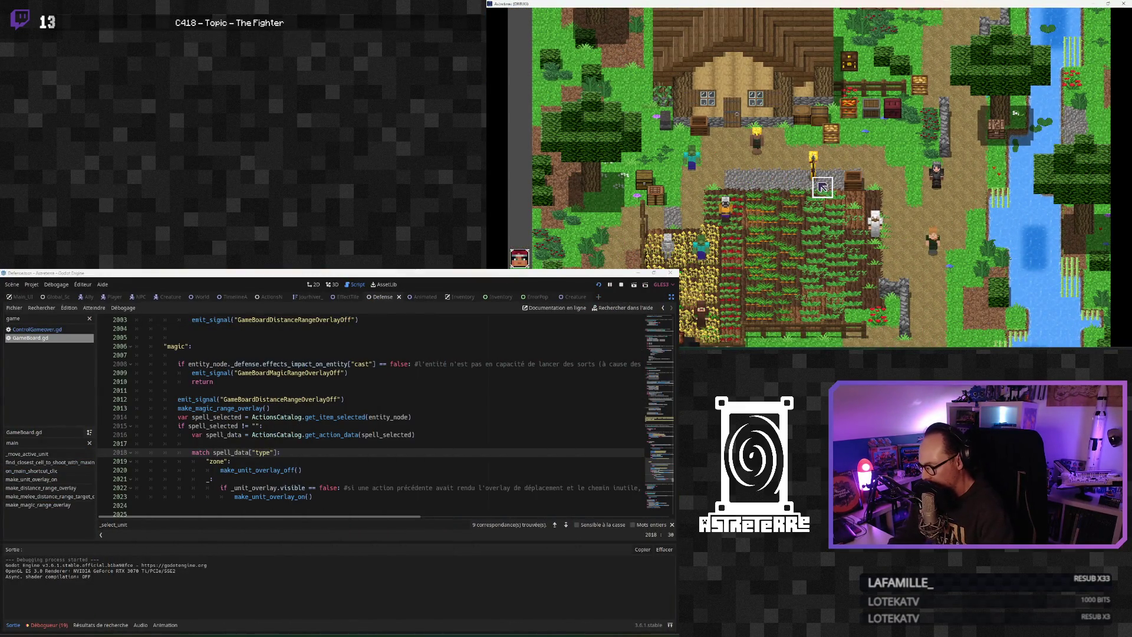
Inspect the gold-armoured unit's equipment and inventory panel, then close it with Escape
left_click(802, 171)
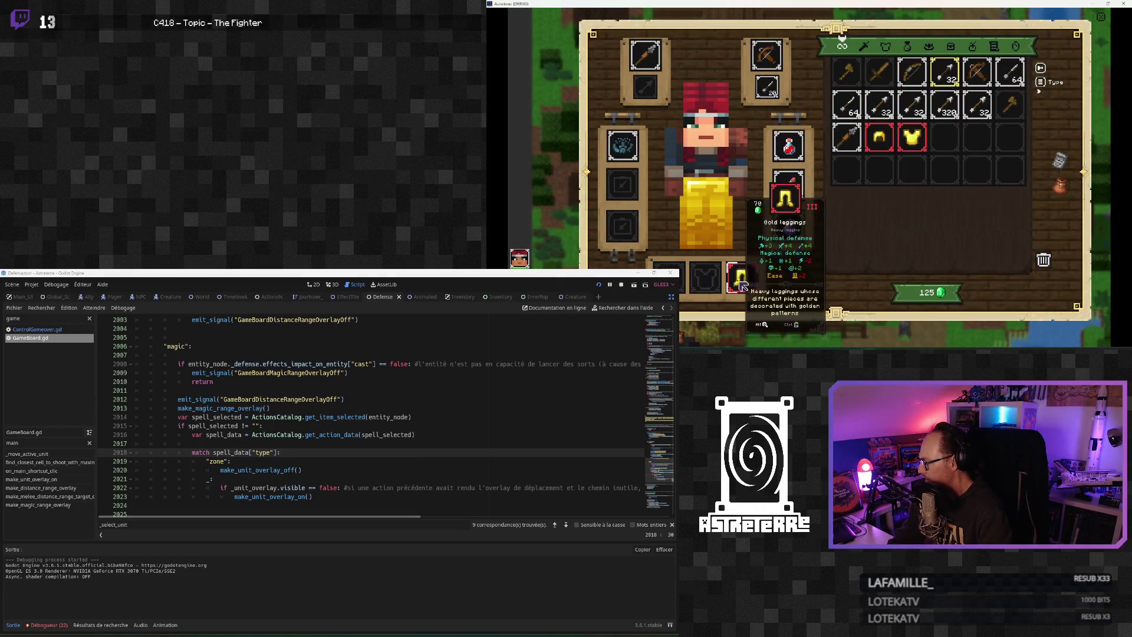
key("Escape")
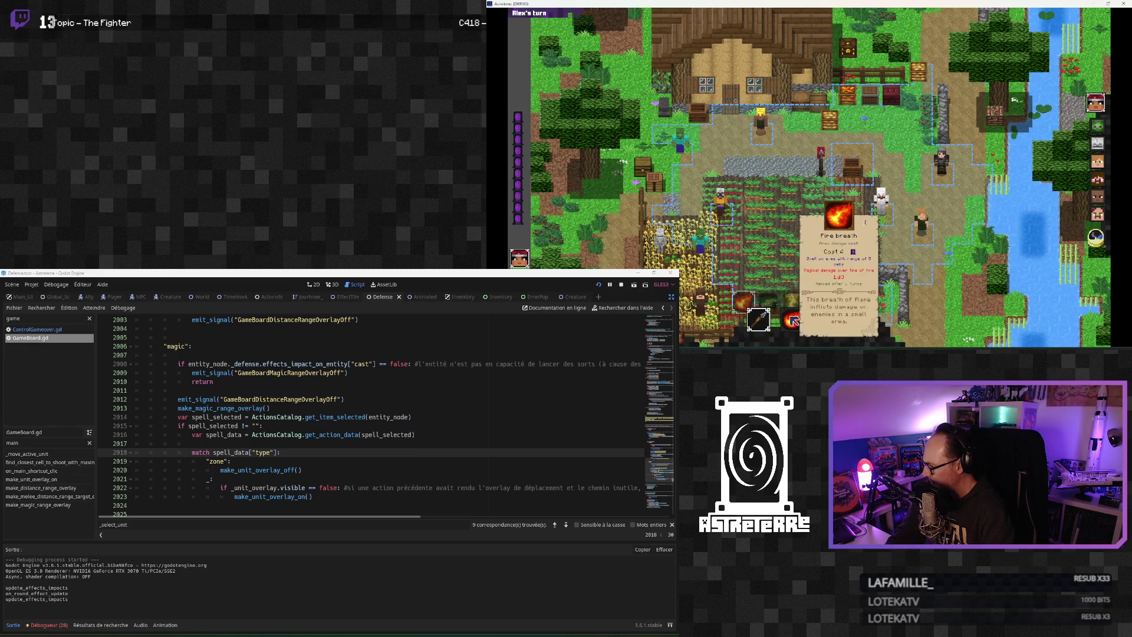
Preview the Fire breath and green spell areas, then cancel spell targeting
left_click(793, 320)
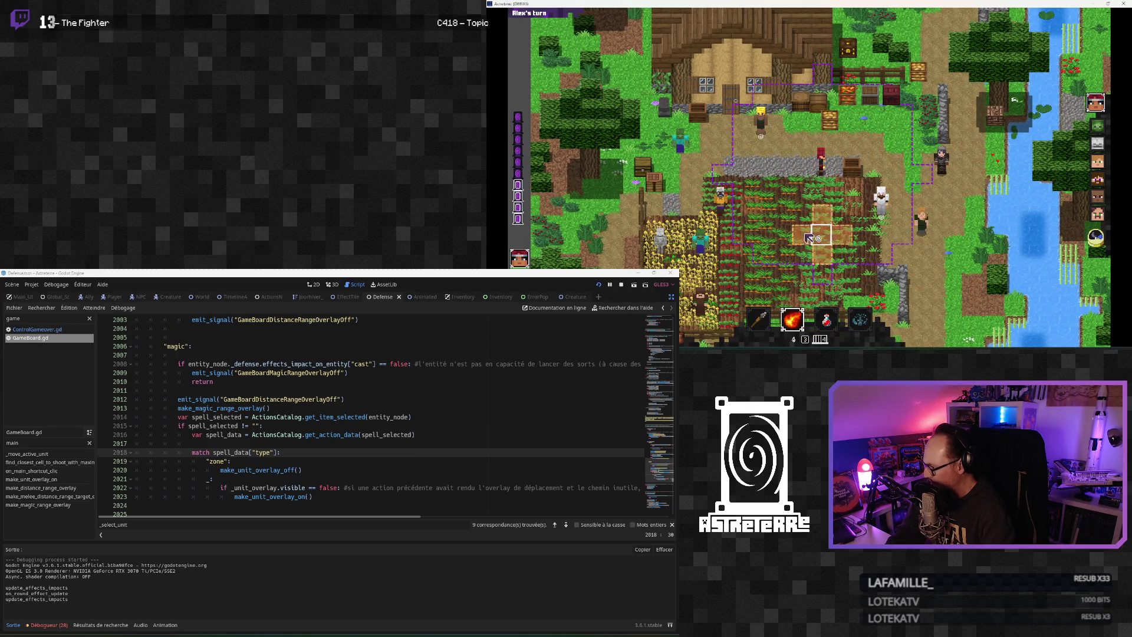
left_click(792, 320)
left_click(772, 318)
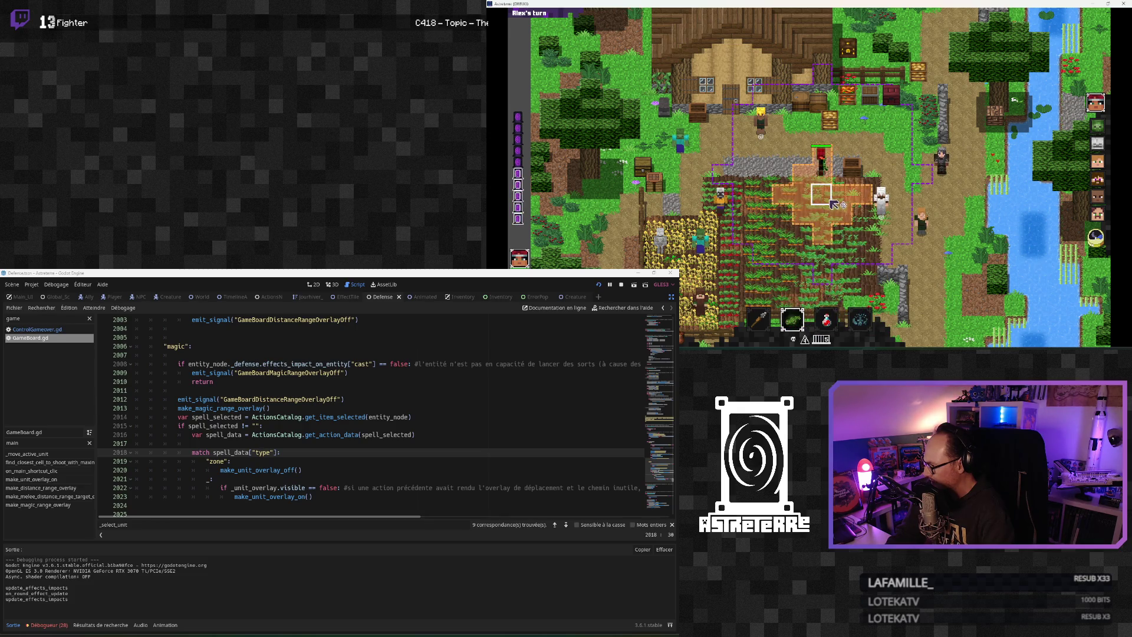
left_click(833, 204)
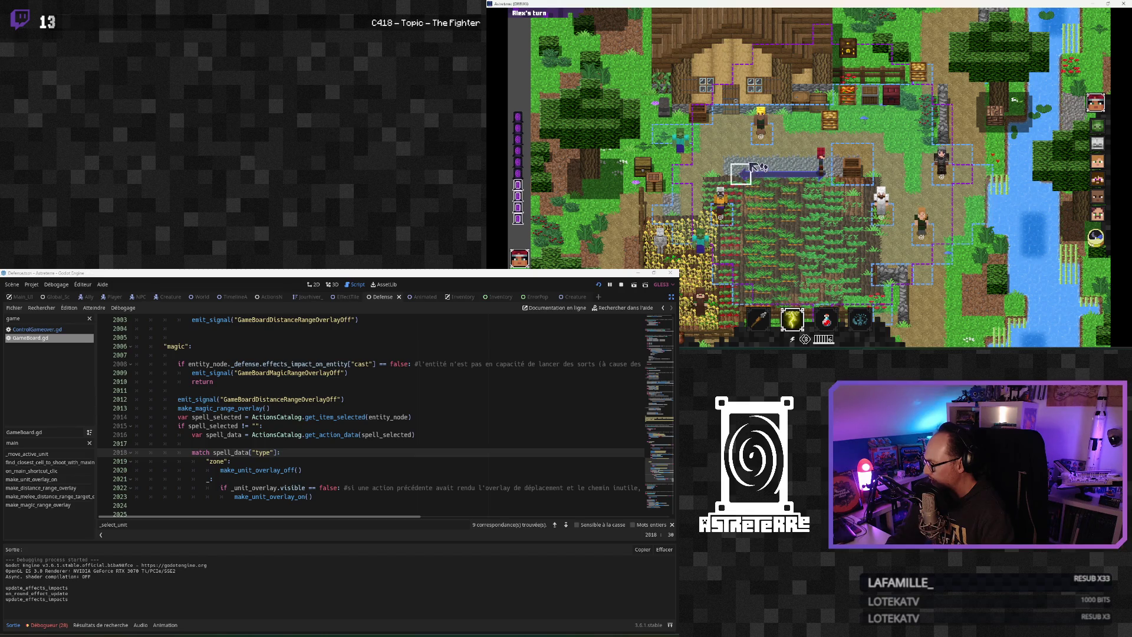
Equip Lightning strike and try casting it on tiles near the zombie
left_click(803, 313)
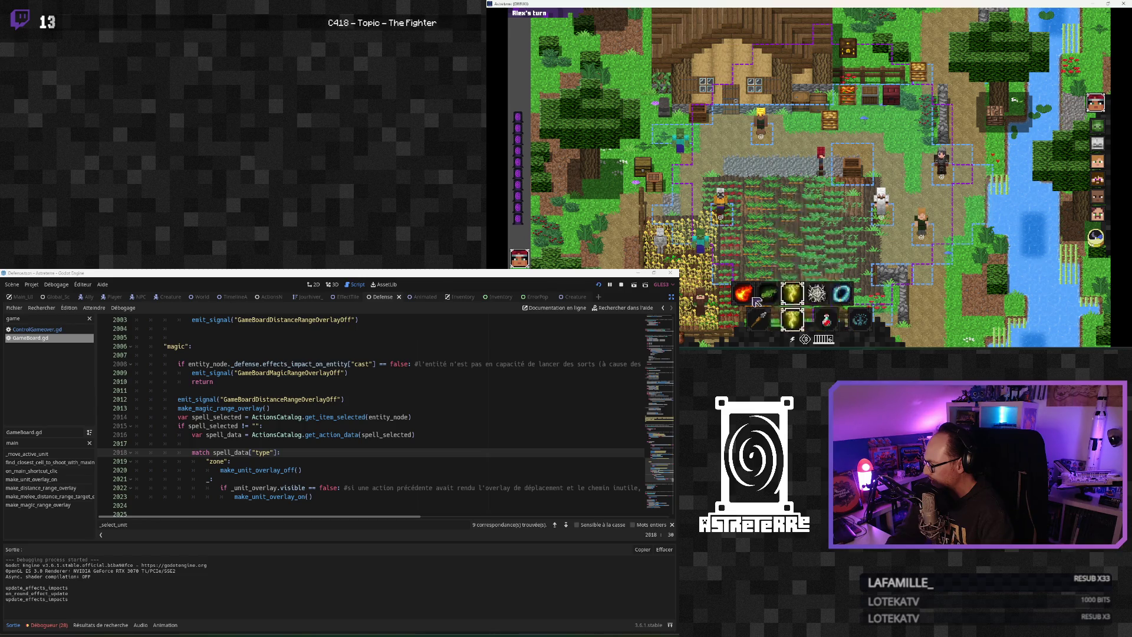
mouse_move(751, 302)
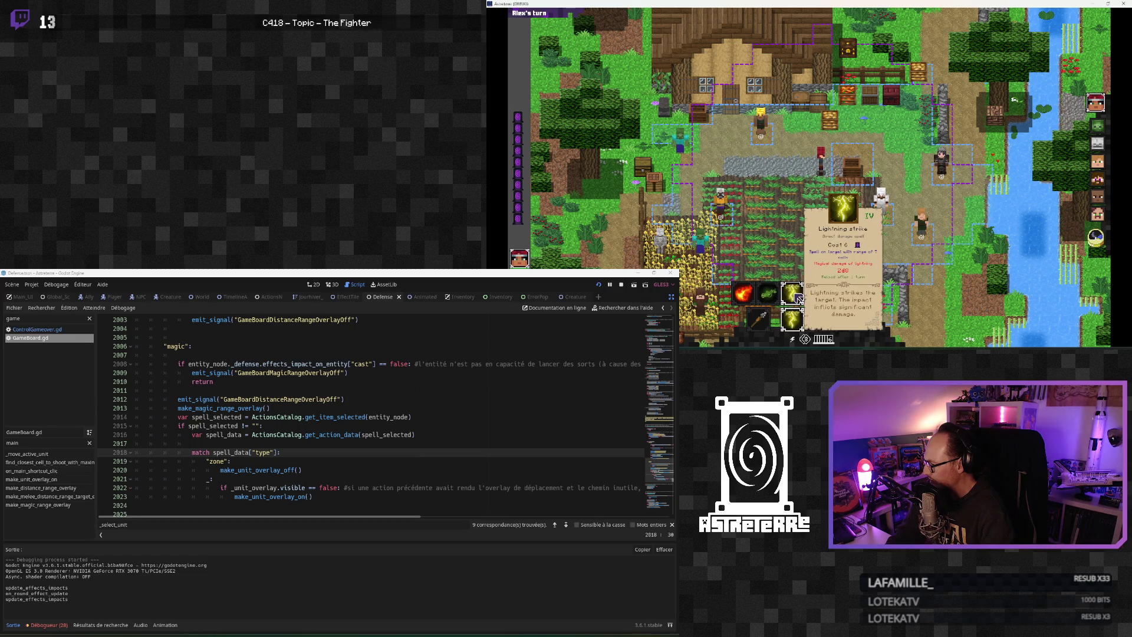
left_click(796, 298)
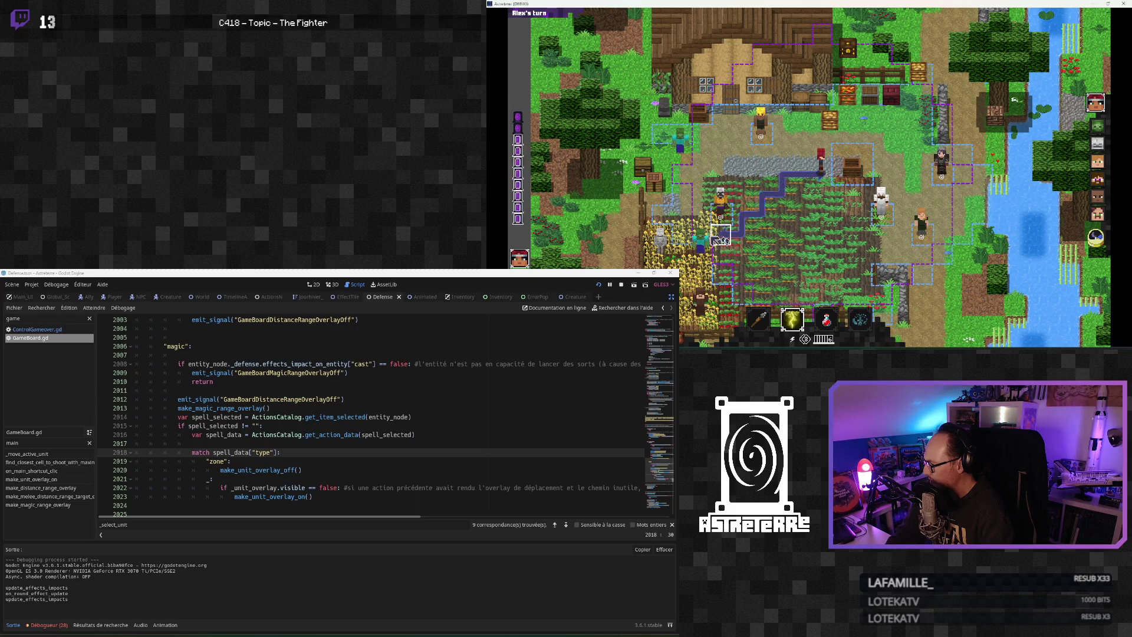
left_click(705, 260)
left_click(707, 261)
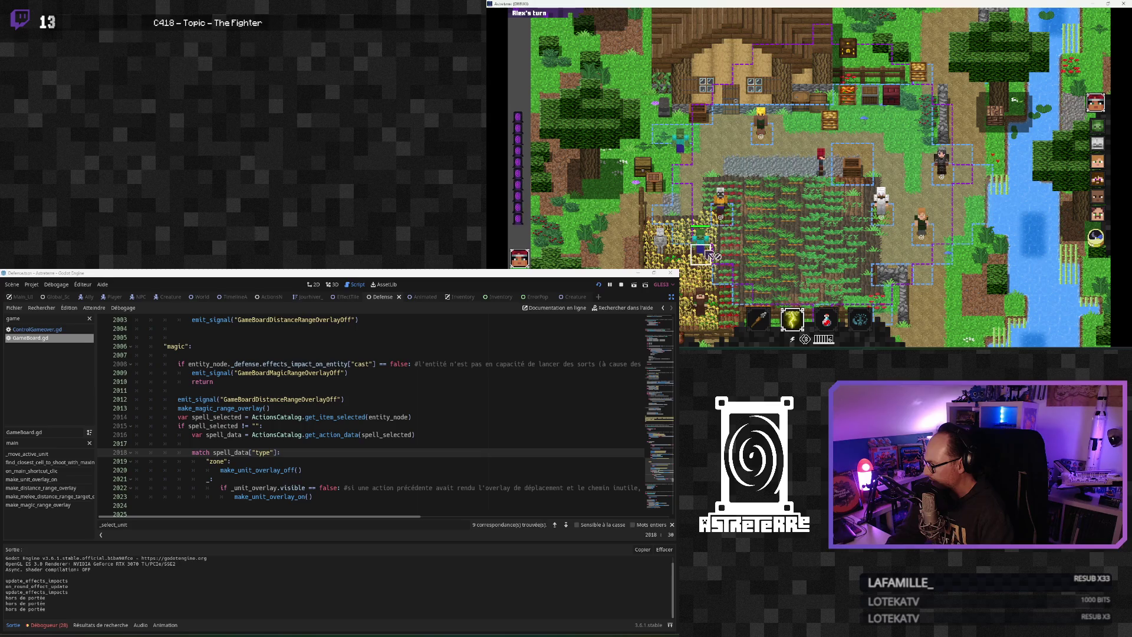
left_click(765, 142)
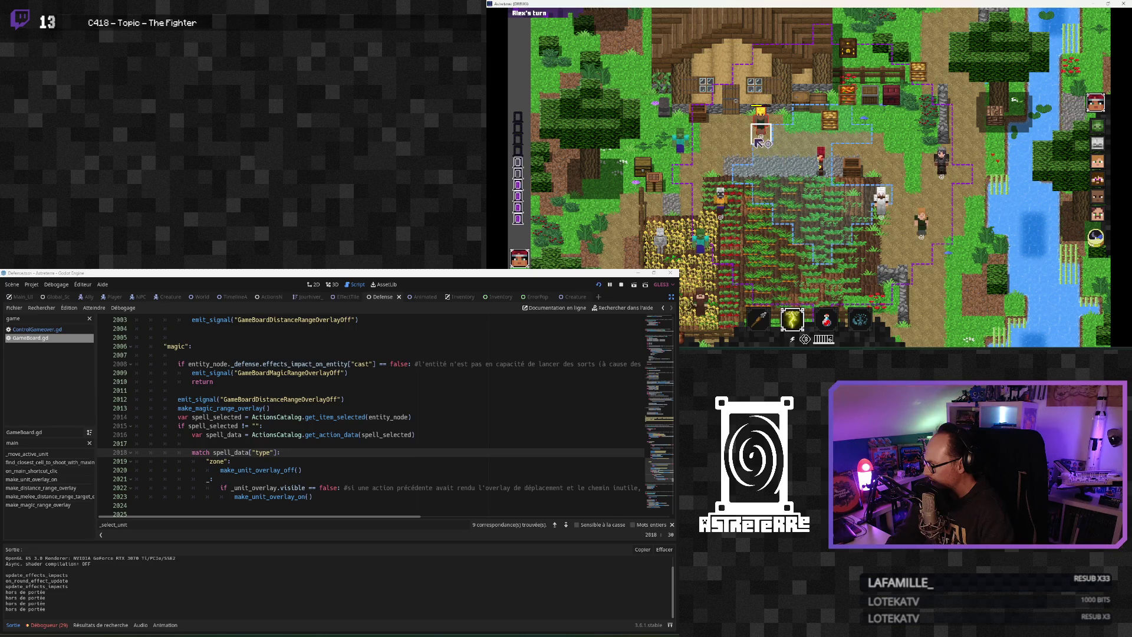
Equip Spider web and cast it onto a map tile
left_click(791, 319)
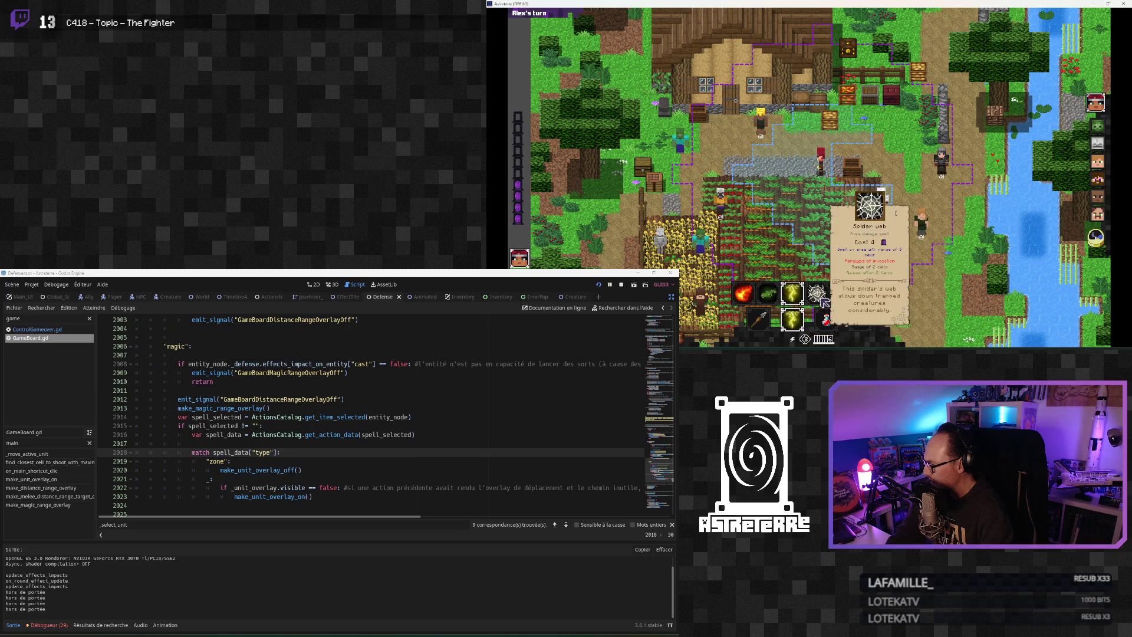
left_click(819, 301)
left_click(791, 175)
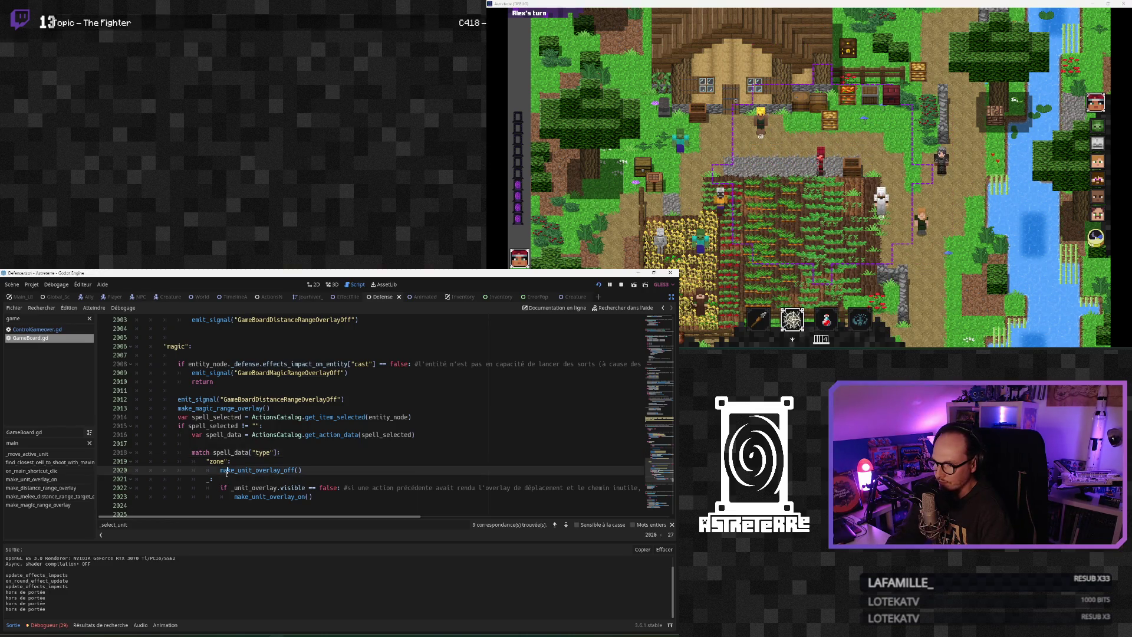
scroll(226, 477, "down", 1)
double_click(230, 444)
left_click_drag(302, 443, 191, 426)
scroll(244, 461, "up", 1)
scroll(244, 461, "up", 1)
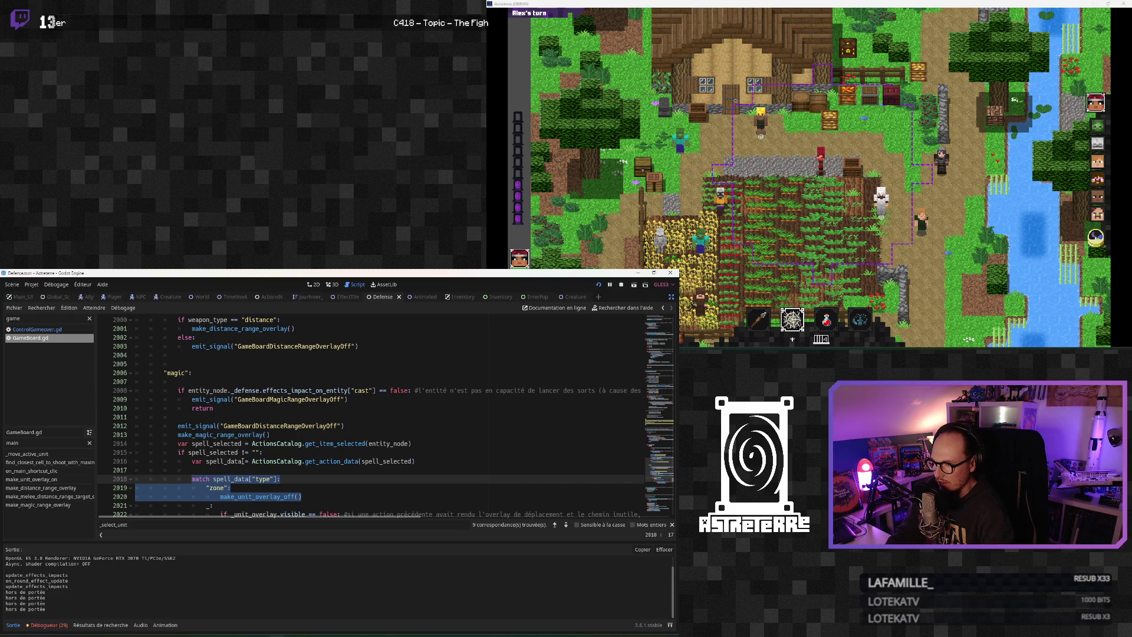
scroll(243, 461, "down", 1)
left_click(222, 435)
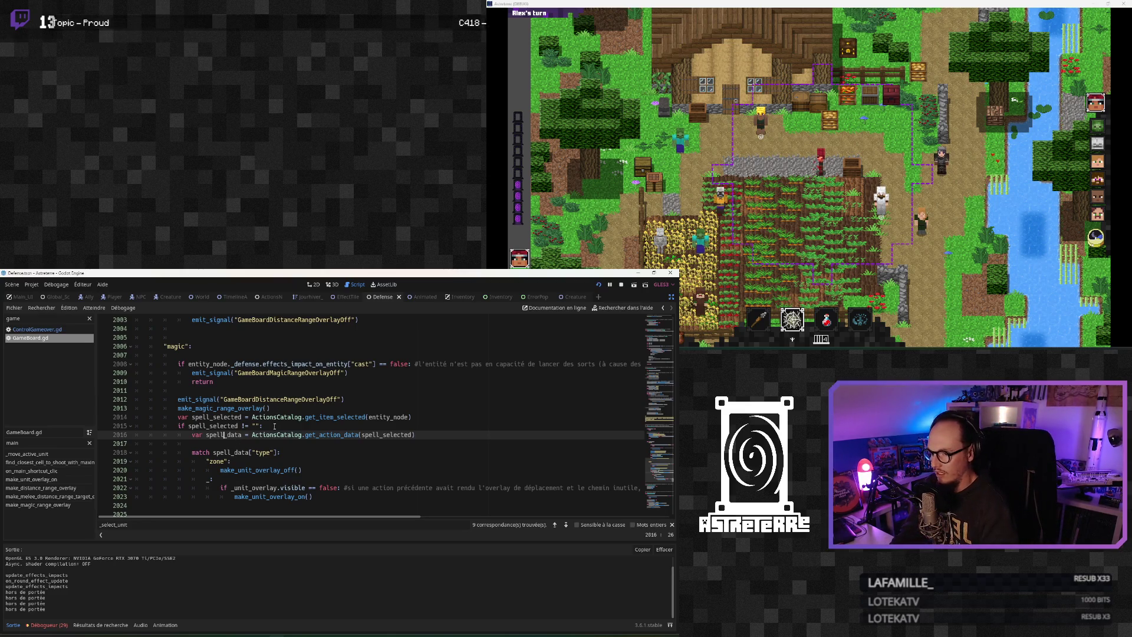
Copy the spell_selected / spell_data lookup lines and paste them before return at line 2010
left_click_drag(422, 435, 181, 417)
key("ctrl+c")
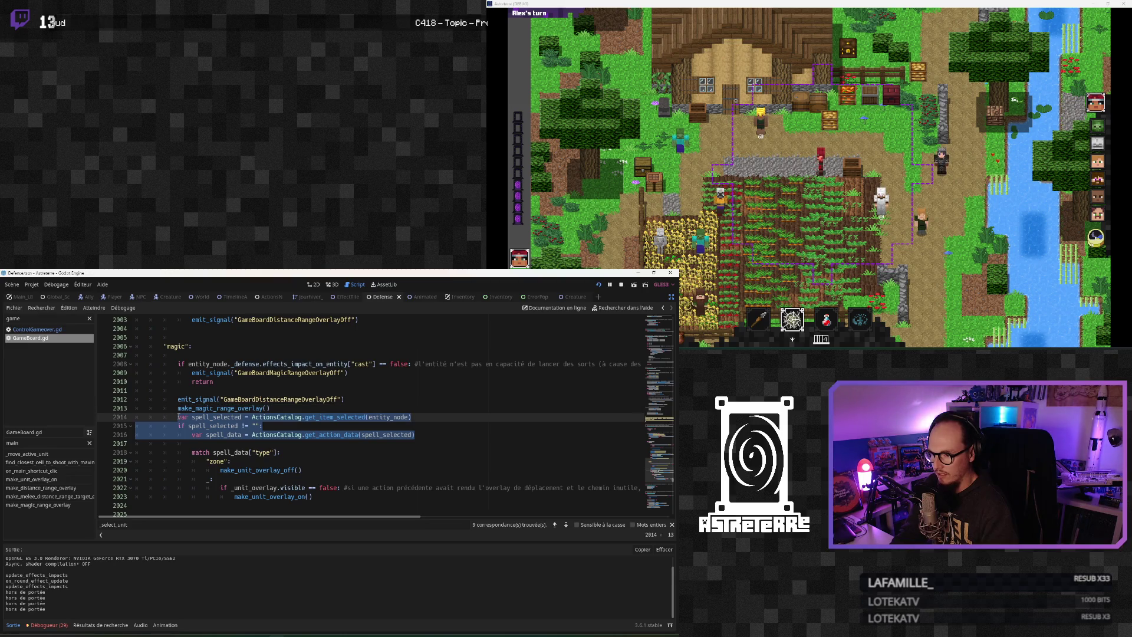
left_click(298, 454)
left_click(231, 434)
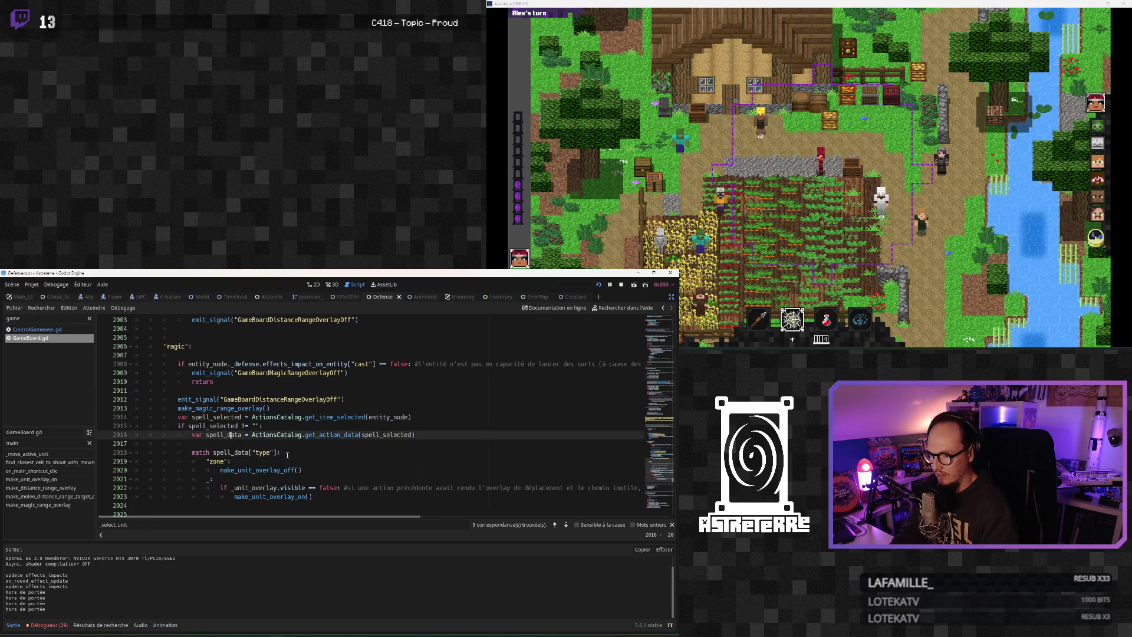
scroll(230, 443, "up", 1)
left_click_drag(244, 460, 177, 391)
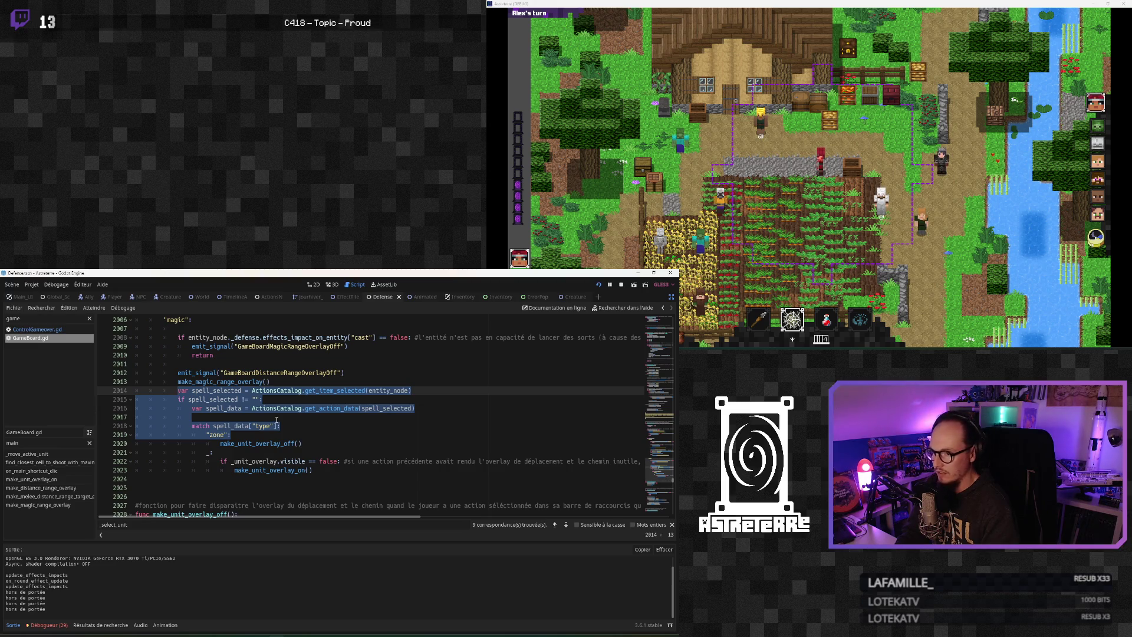
left_click(183, 355)
key("ctrl+v")
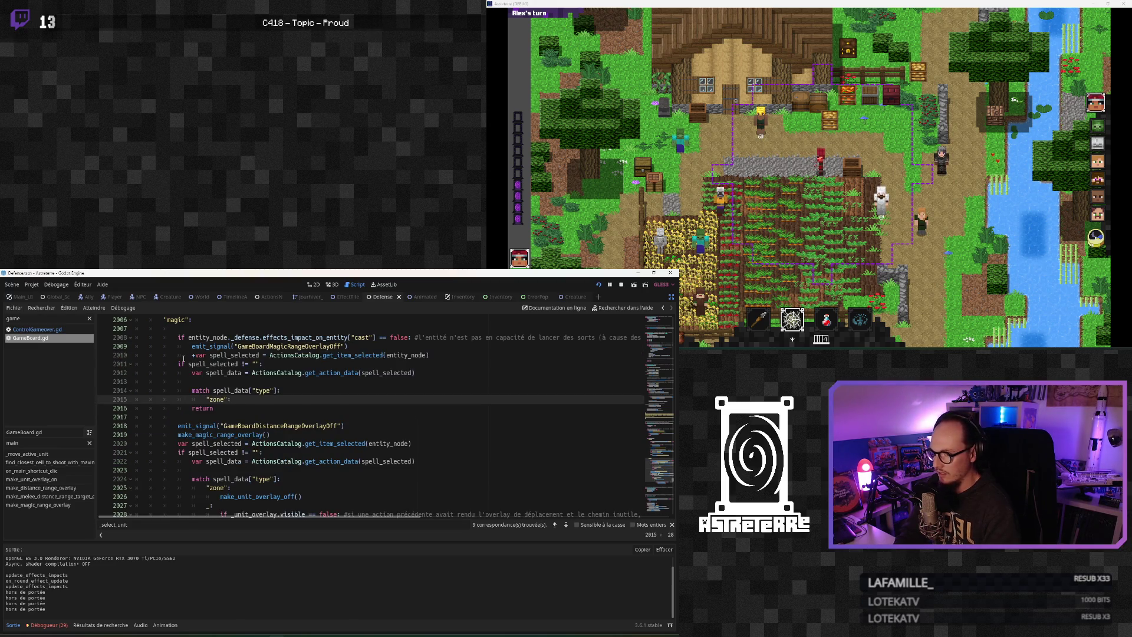
Fix the pasted block's indentation so spell_data sits under the if line
left_click(193, 356)
key("BackSpace")
key("Down")
key("Home")
key("Tab")
key("Tab")
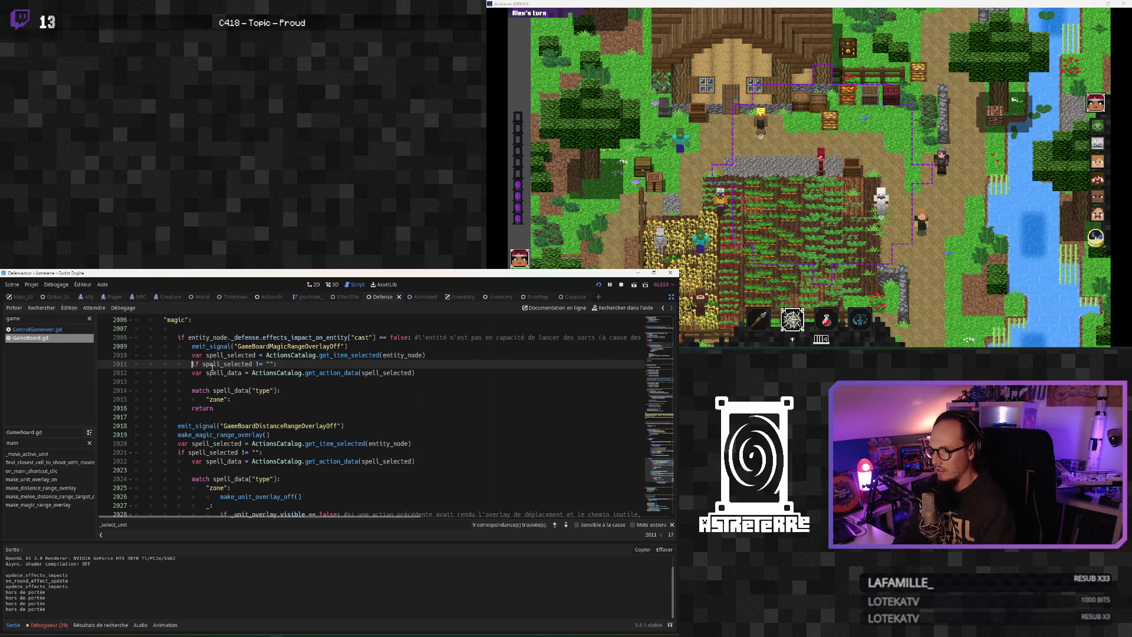
key("ctrl+z")
left_click(191, 373)
key("Tab")
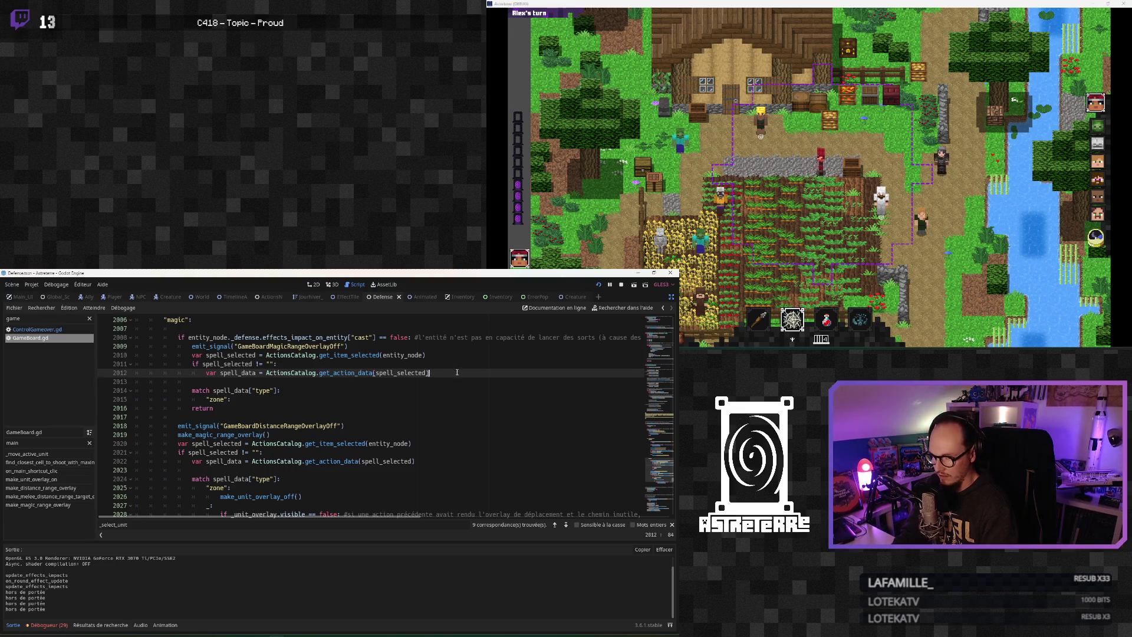
key("Return")
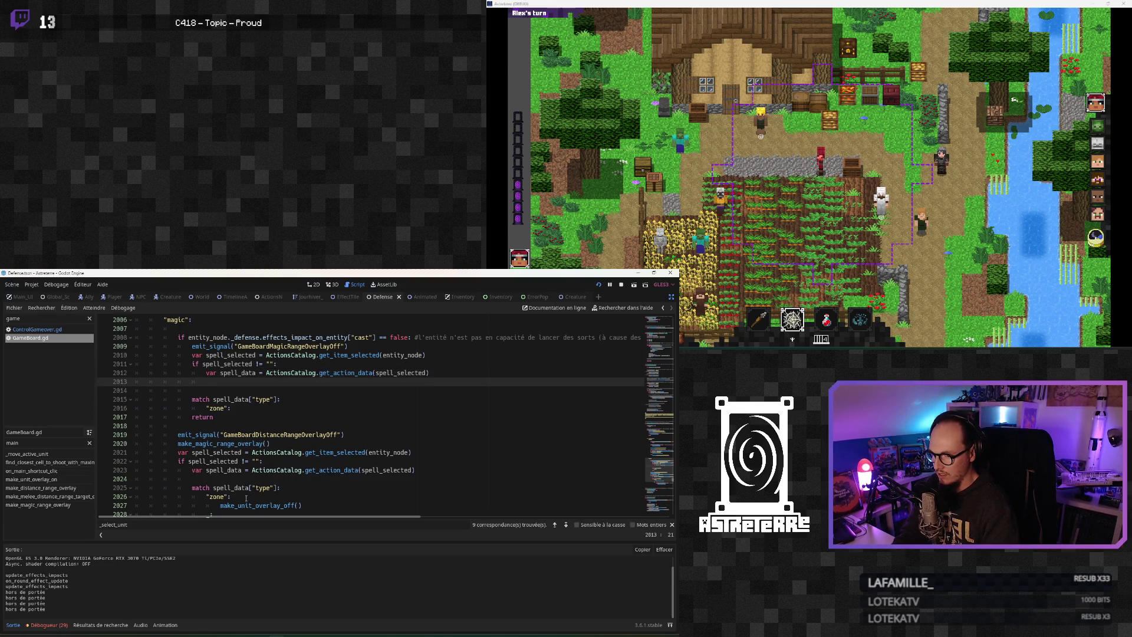
Select the pasted match and "zone" lines
left_click_drag(301, 505, 191, 489)
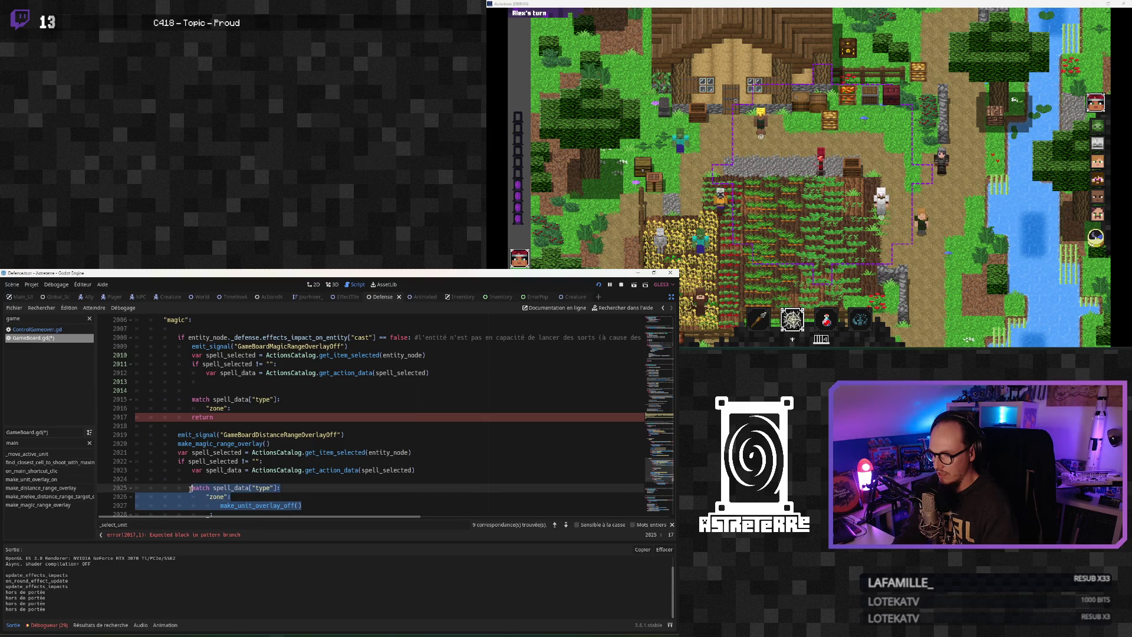
left_click(220, 381)
left_click_drag(232, 407, 191, 399)
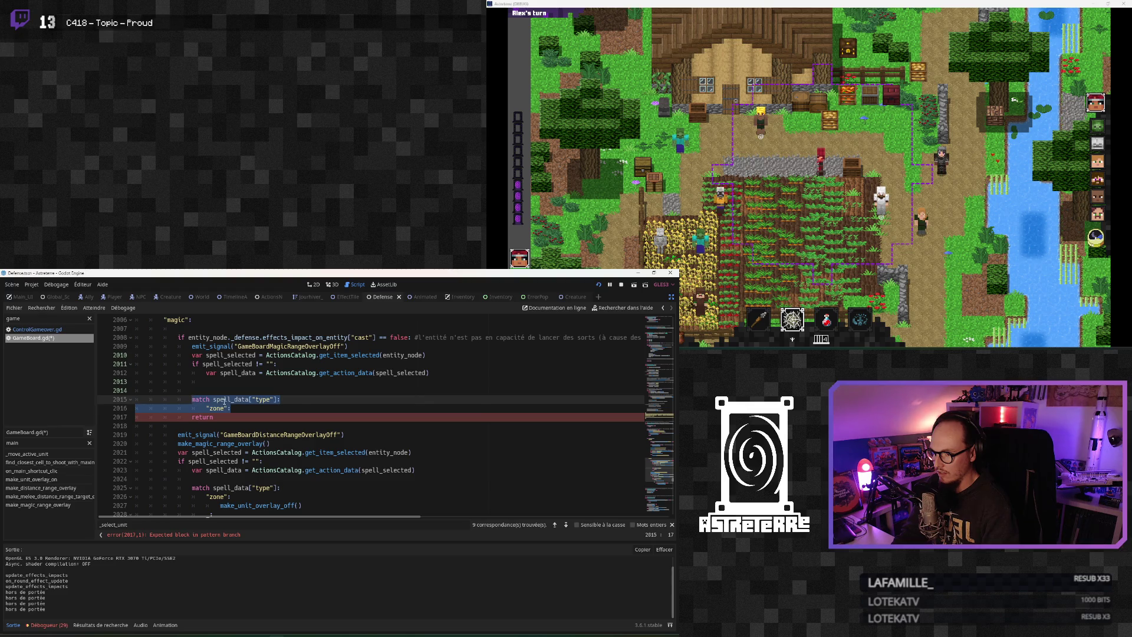
Indent the pasted match block one level and delete the empty line above it
right_click(225, 402)
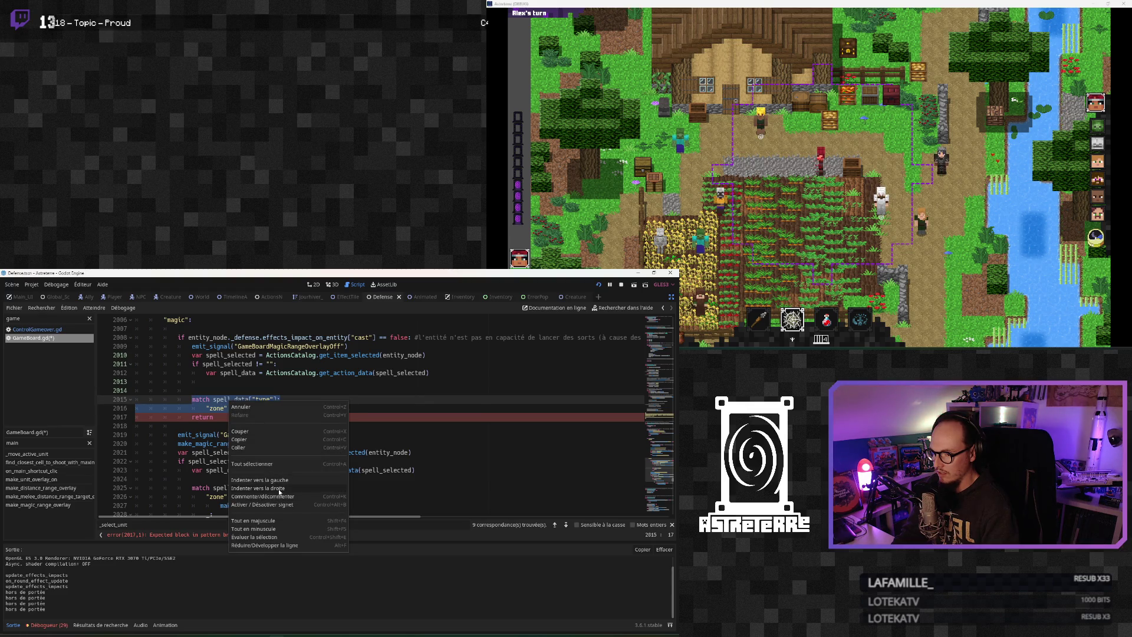
left_click(279, 490)
left_click(135, 391)
left_click(119, 380)
key("Delete")
key("Delete")
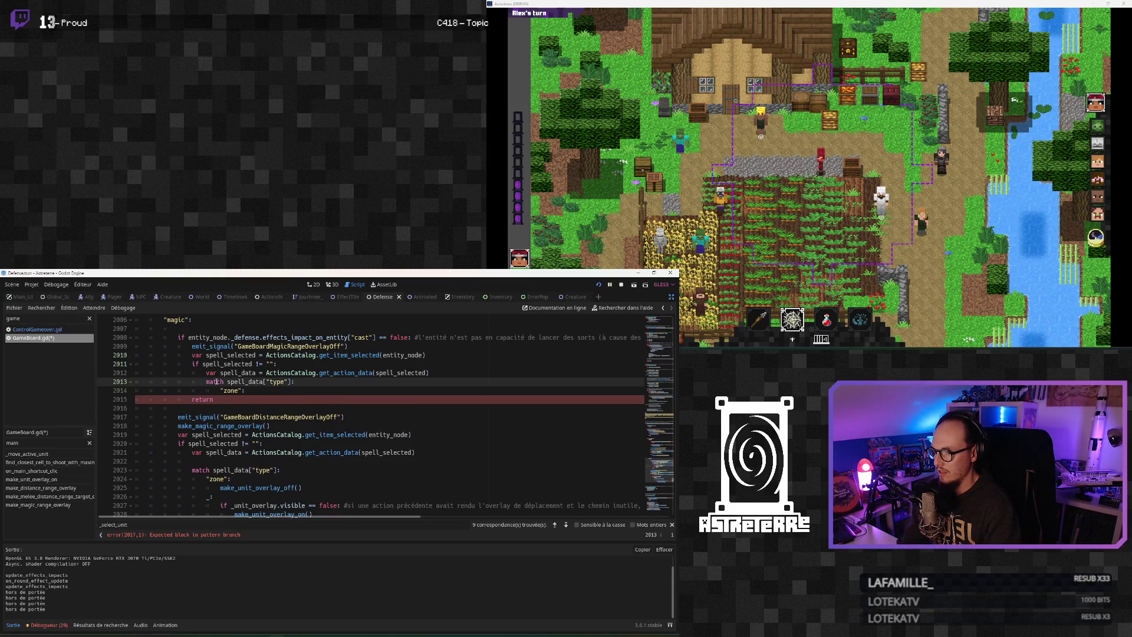
Copy make_unit_overlay_off() from the existing zone branch onto a new line under "zone":
left_click(272, 392)
key("Return")
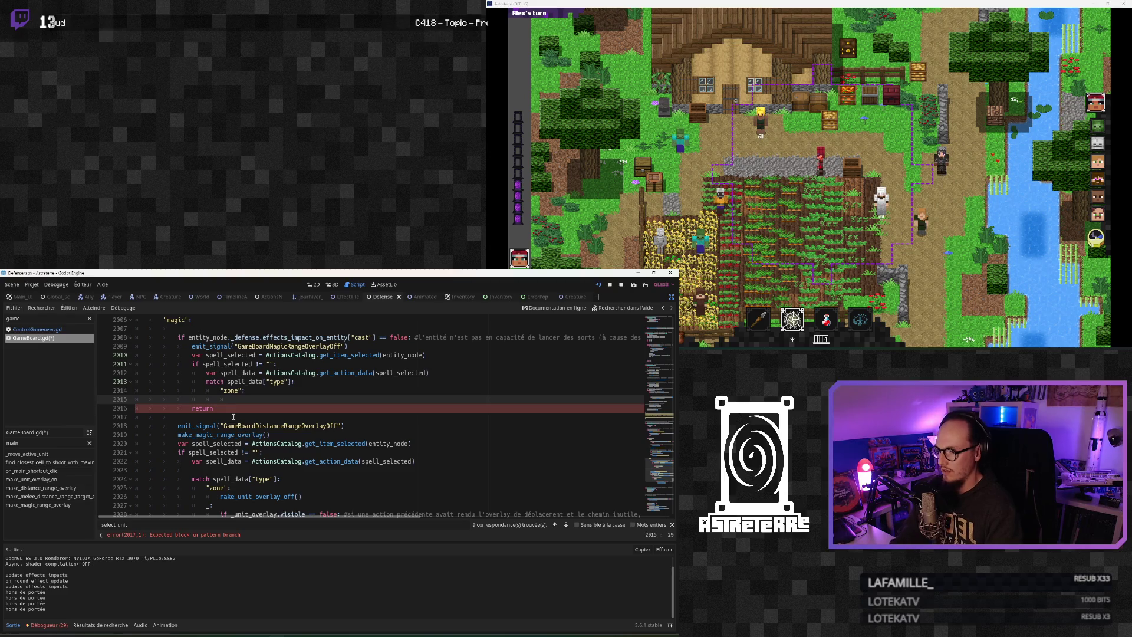
left_click_drag(301, 496, 220, 497)
key("ctrl+c")
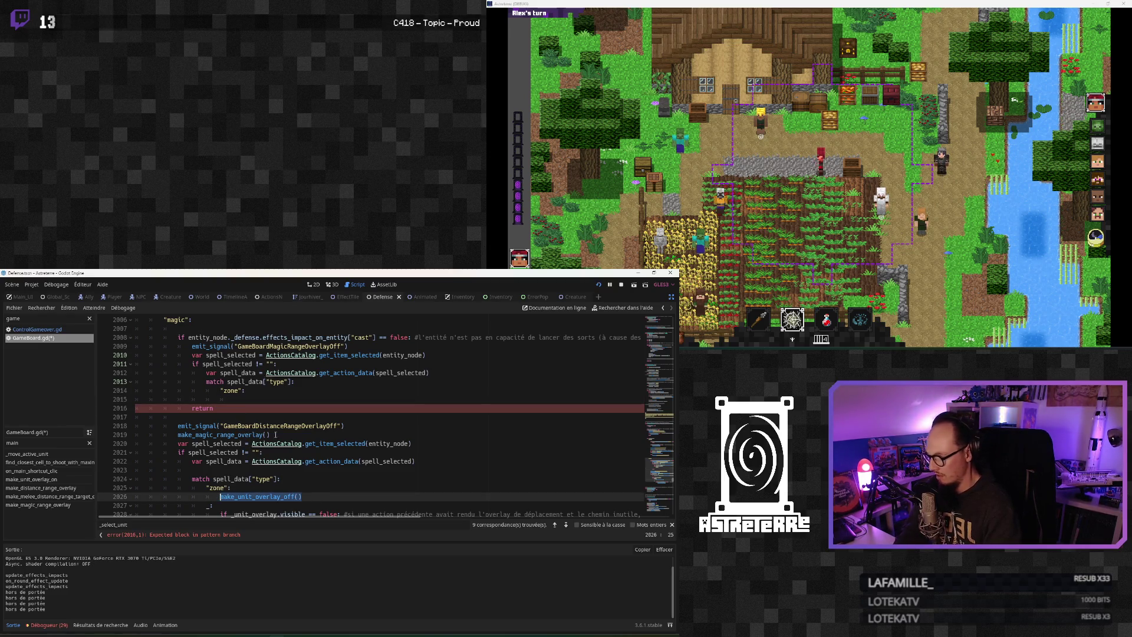
left_click(248, 399)
key("ctrl+v")
Insert blank lines after return and above var spell_selected for spacing and a comment
left_click(247, 425)
left_click(193, 409)
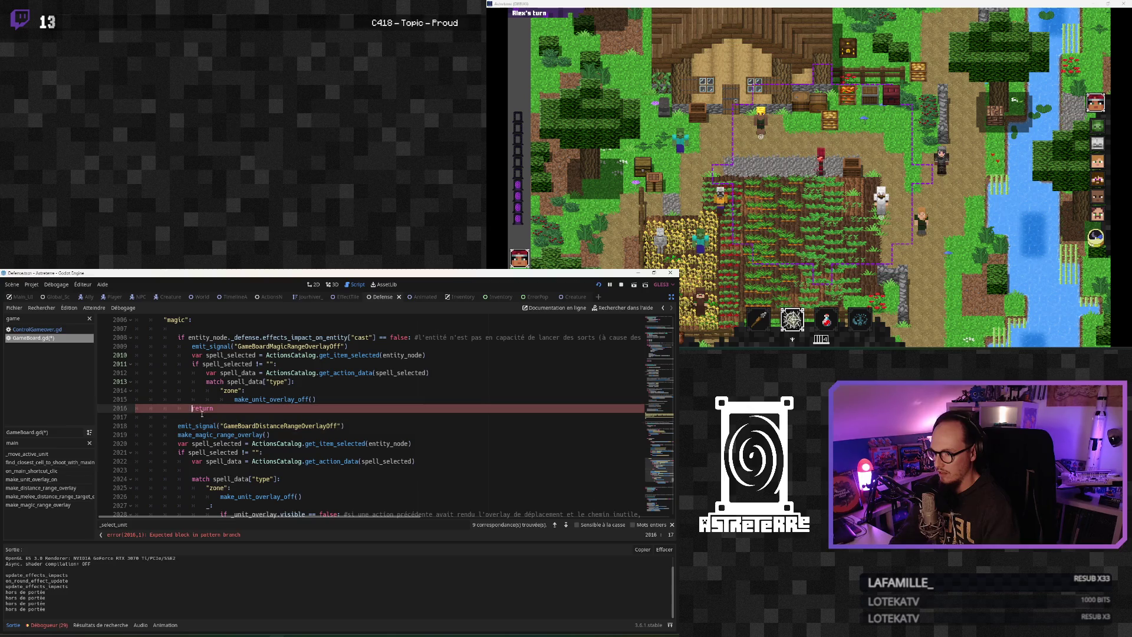
left_click(181, 420)
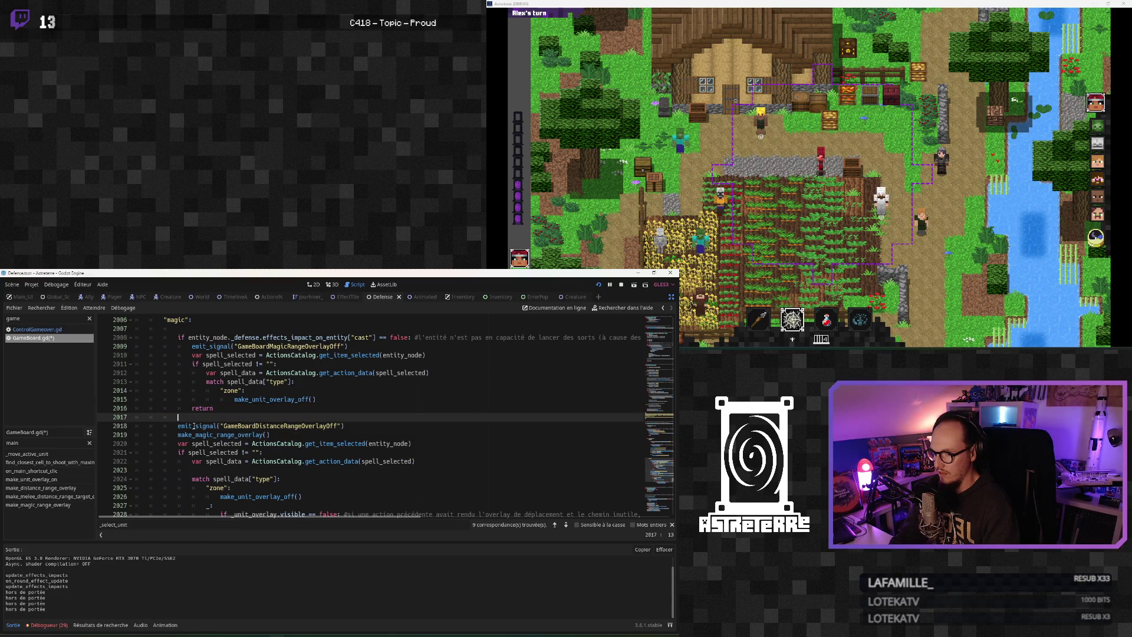
key("Return")
left_click(352, 398)
left_click(190, 355)
key("Return")
key("Up")
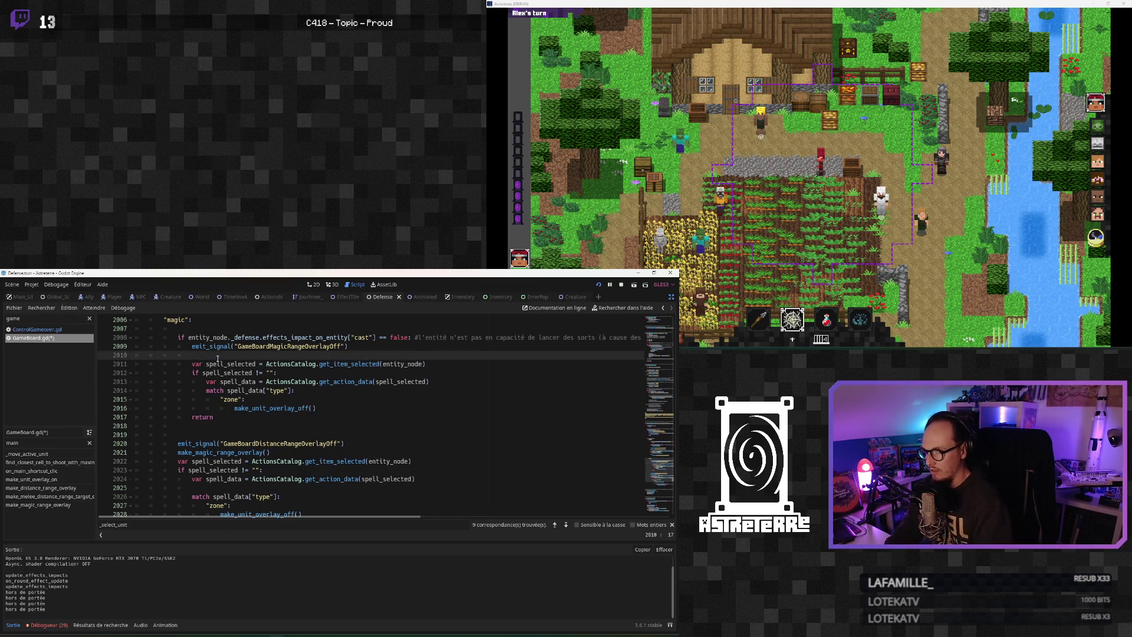
Write a French # comment saying the block hides the movement overlay 'en plus de ne pas pouvoir lancer de sort'
key("Return")
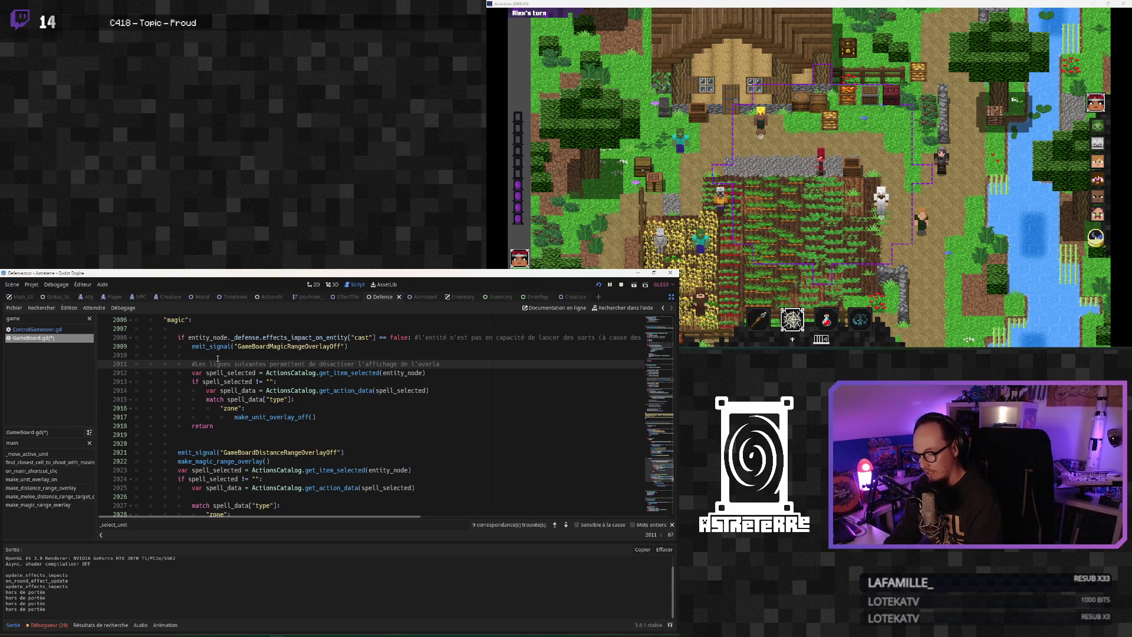
type("y de déplacement si on a un sort de zone se")
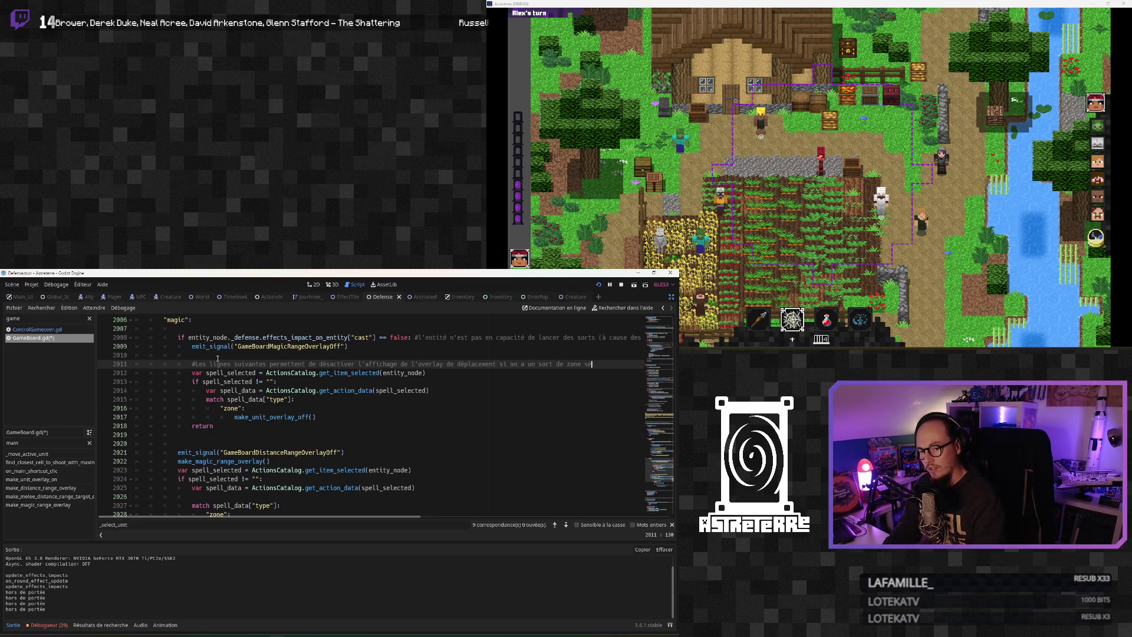
type("n plus de ne pas pouvoir lancer de sort")
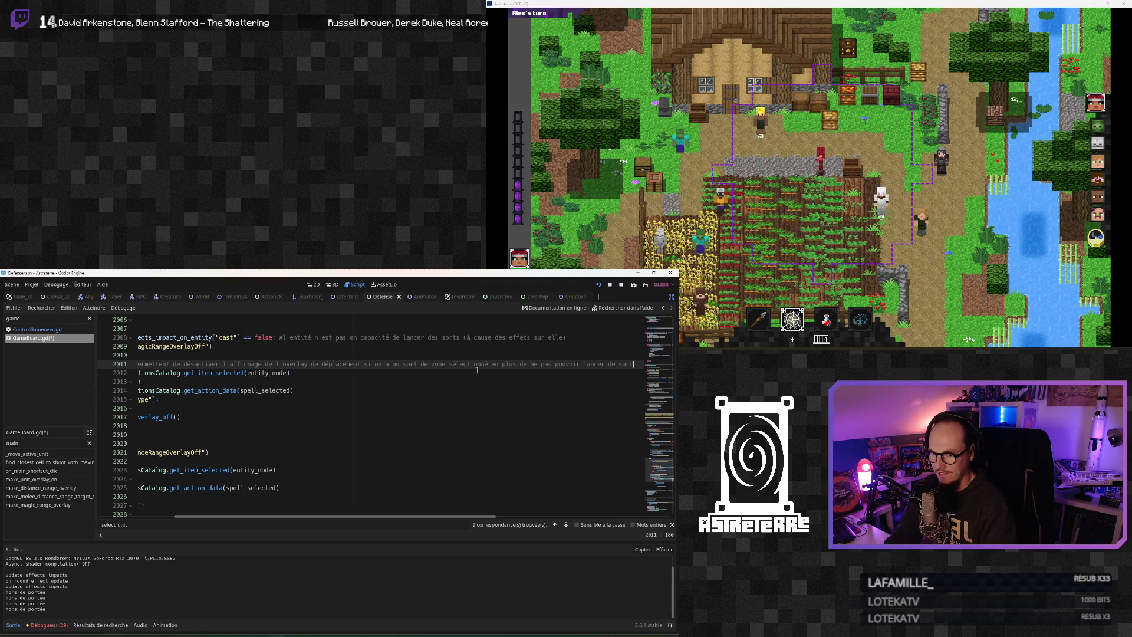
Review the zone overlay code around make_unit_overlay_off and make_unit_overlay_on in GameBoard.gd
scroll(412, 472, "left", 5)
left_click(214, 435)
left_click(217, 452)
scroll(230, 463, "down", 2)
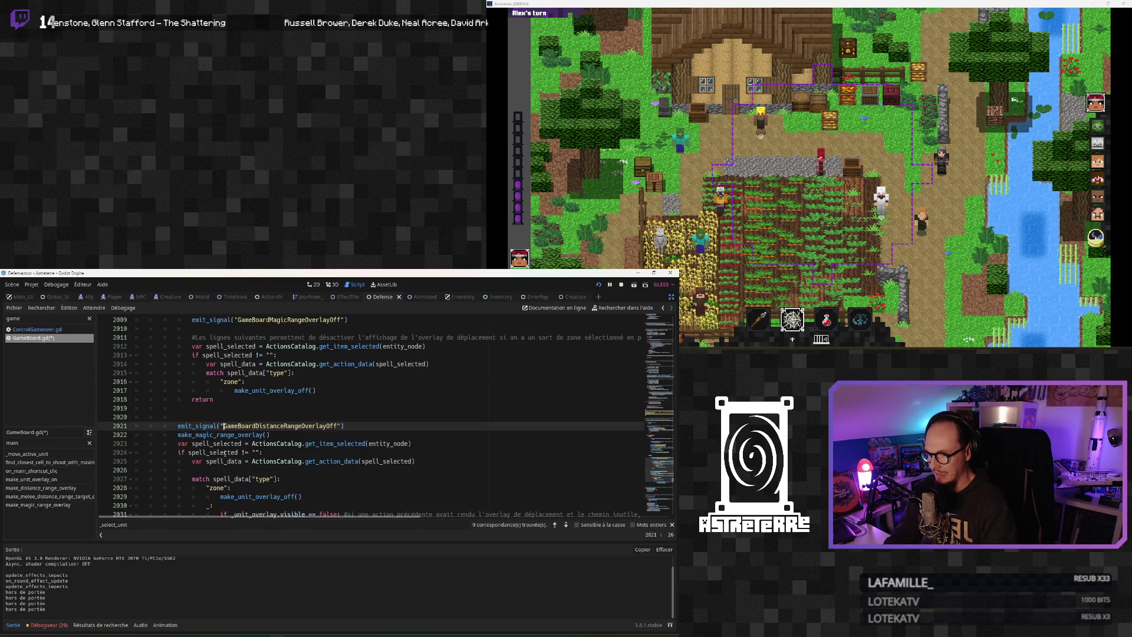
left_click(239, 471)
scroll(240, 471, "down", 2)
left_click(252, 443)
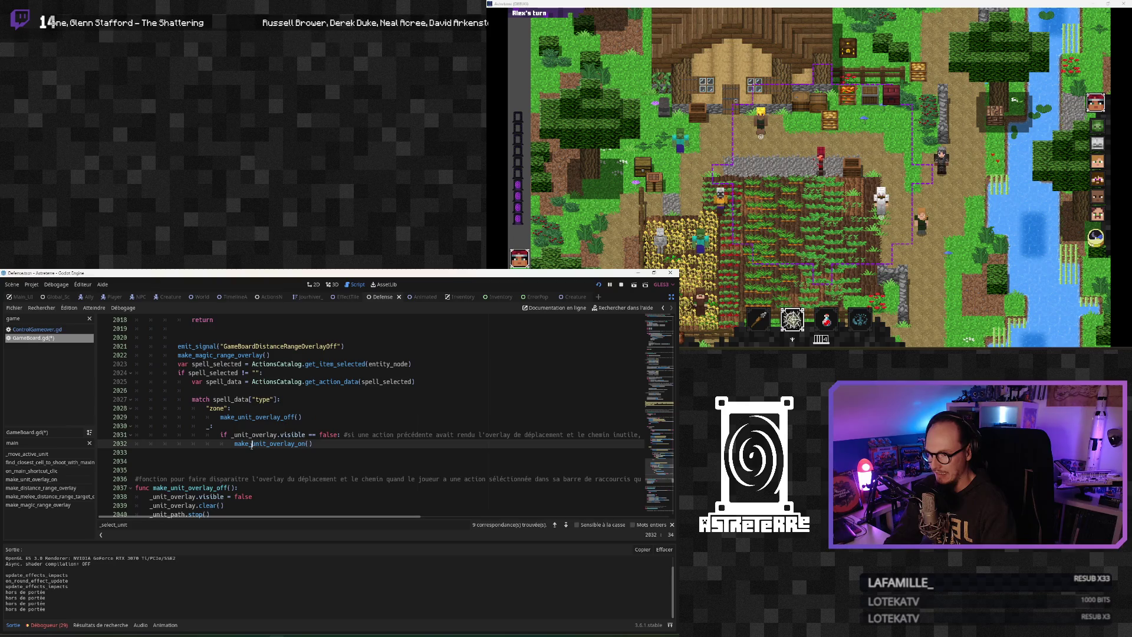
mouse_move(321, 516)
left_mouse_down()
mouse_move(375, 519)
mouse_move(240, 521)
left_mouse_up()
left_click(219, 488)
left_click(189, 439)
scroll(194, 439, "down", 1)
scroll(197, 441, "up", 8)
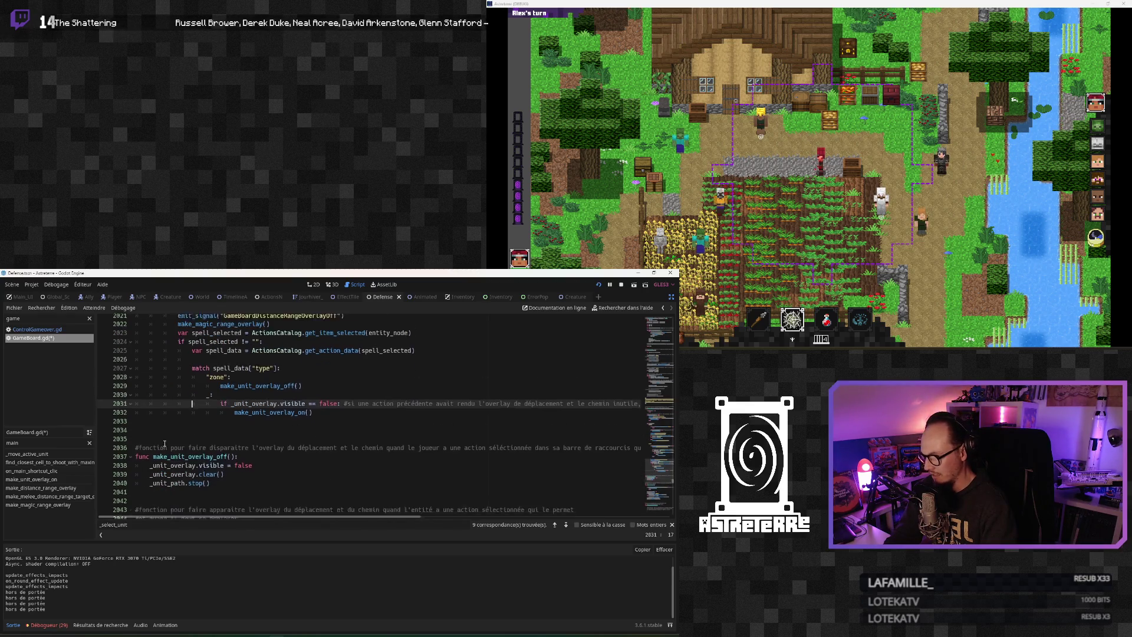
left_click(200, 435)
scroll(212, 451, "down", 1)
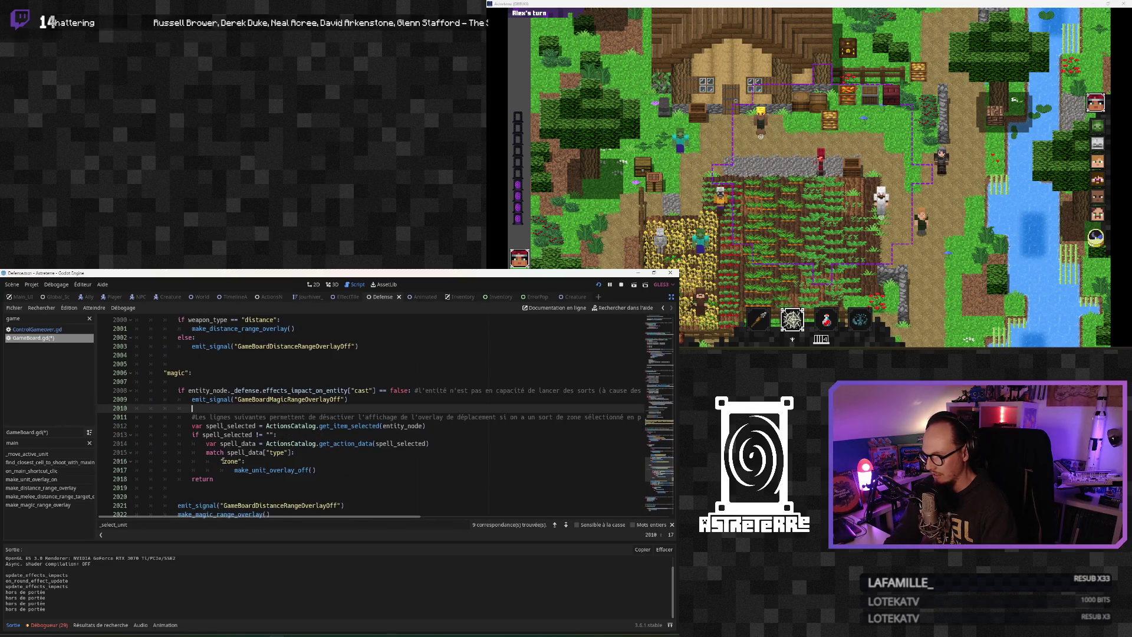
Save GameBoard.gd with Ctrl+S and stop the running game
key("ctrl+s")
left_click(340, 416)
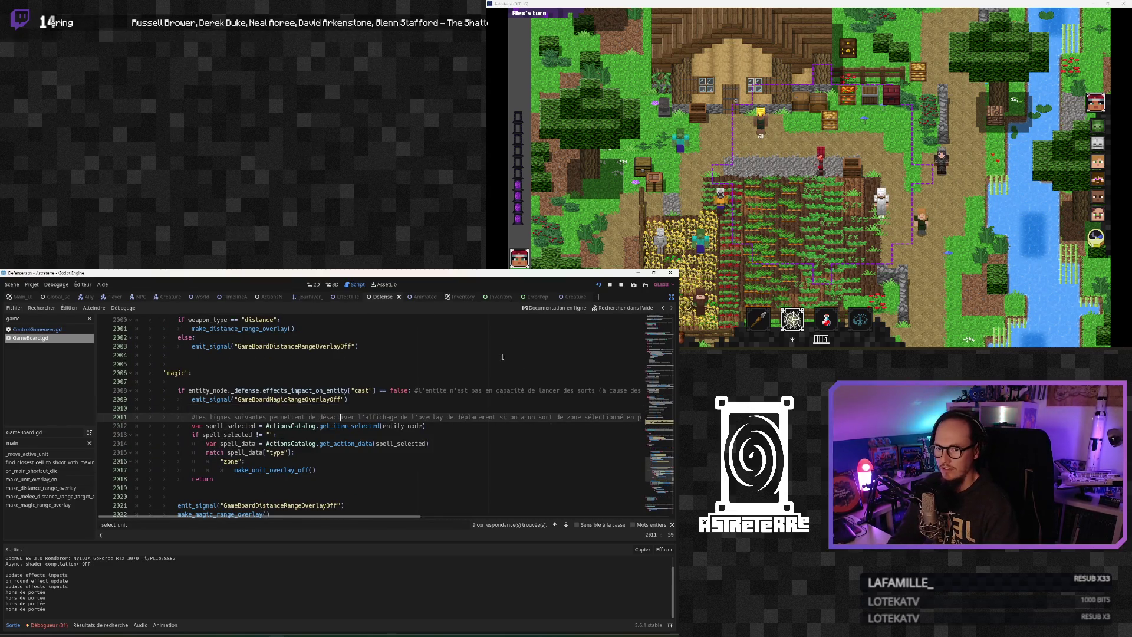
left_click(601, 285)
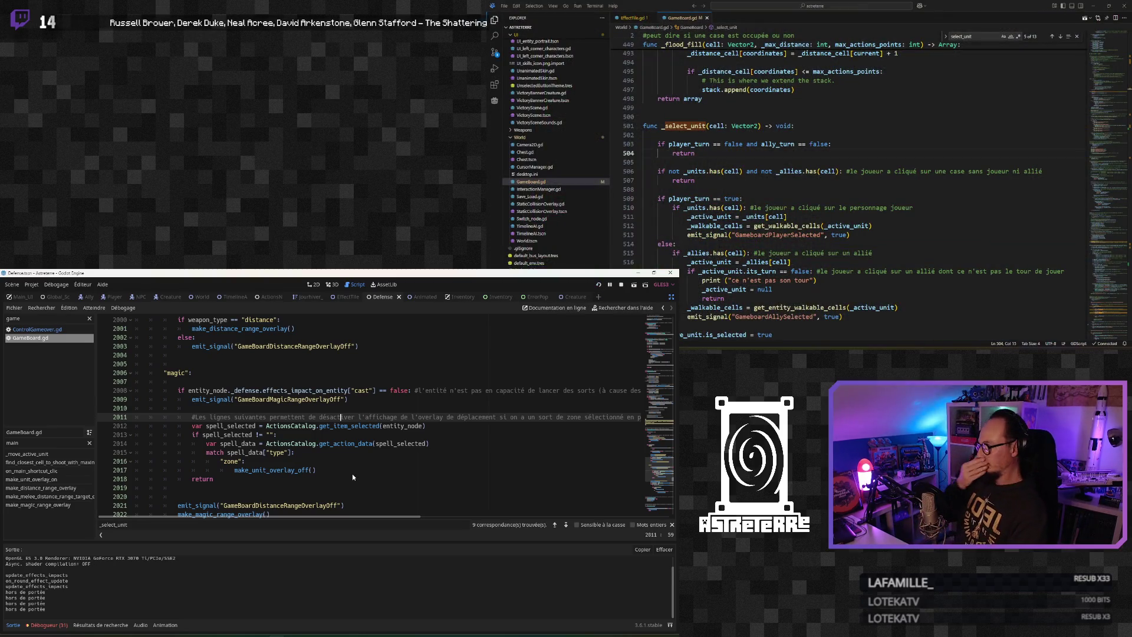
Relaunch with F5 and unequip the gold helmet, chestplate and leggings into the inventory
key("F5")
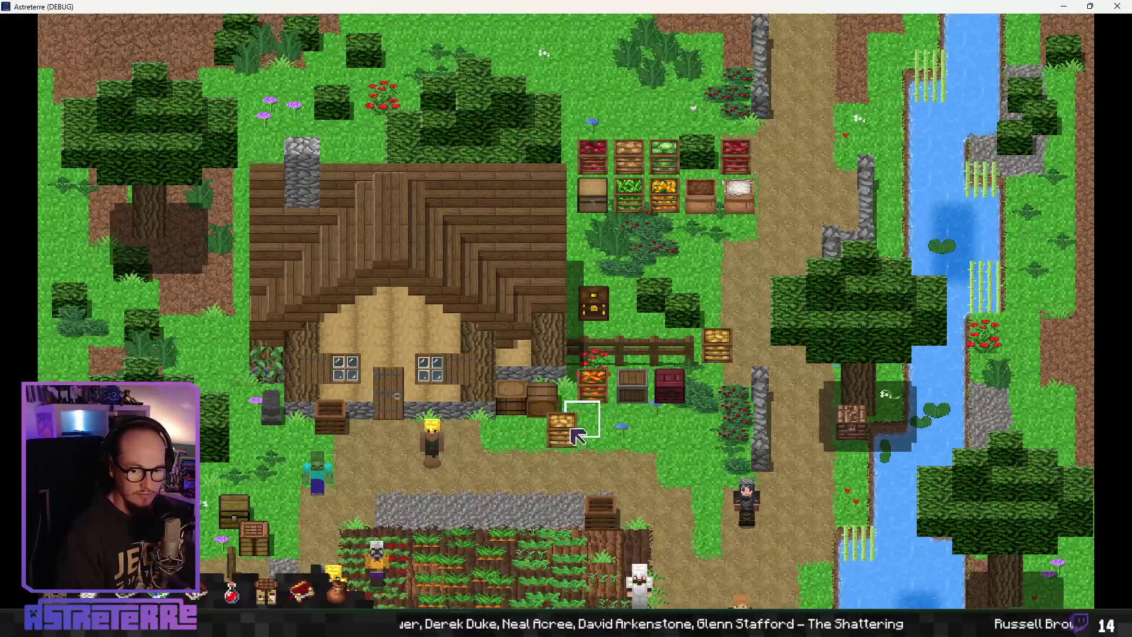
left_click_drag(583, 428, 528, 269)
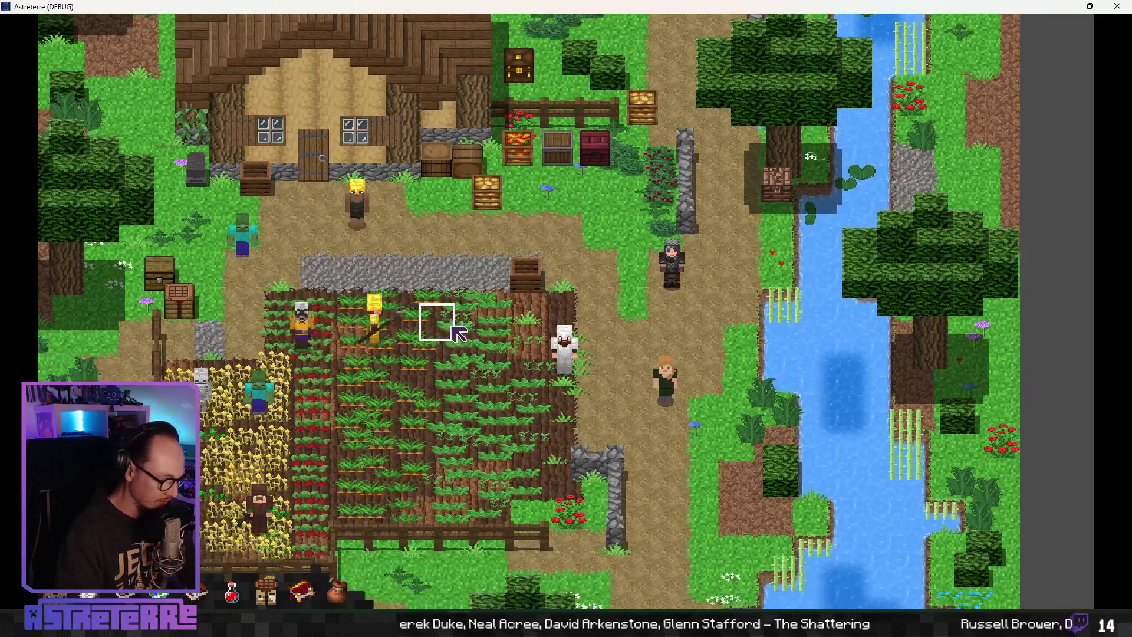
key("i")
right_click(315, 504)
right_click(384, 486)
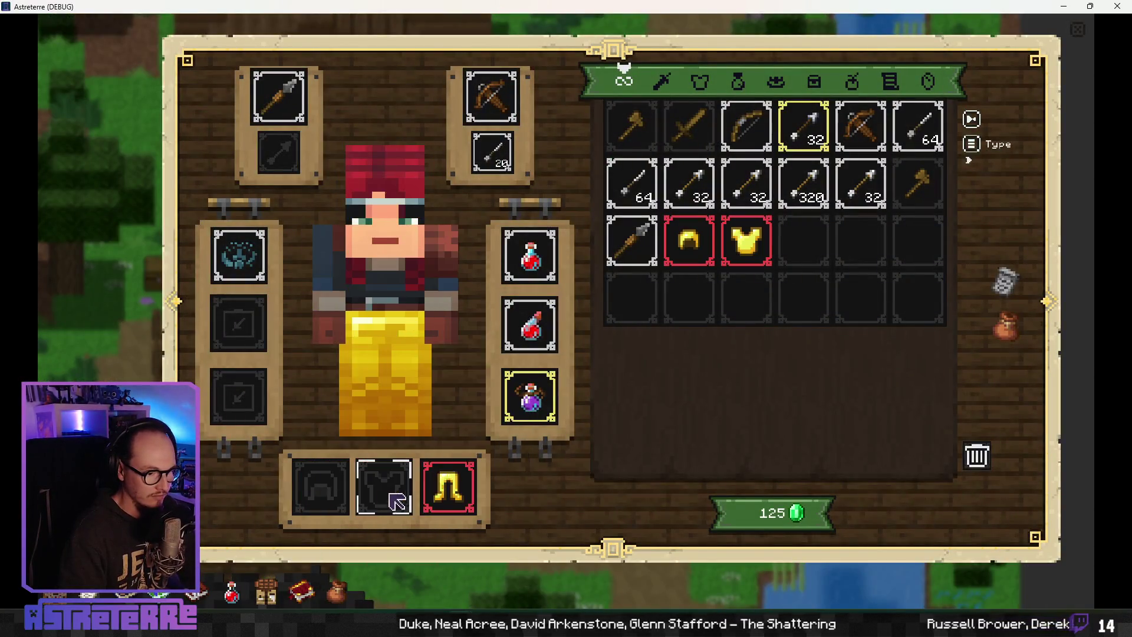
right_click(448, 486)
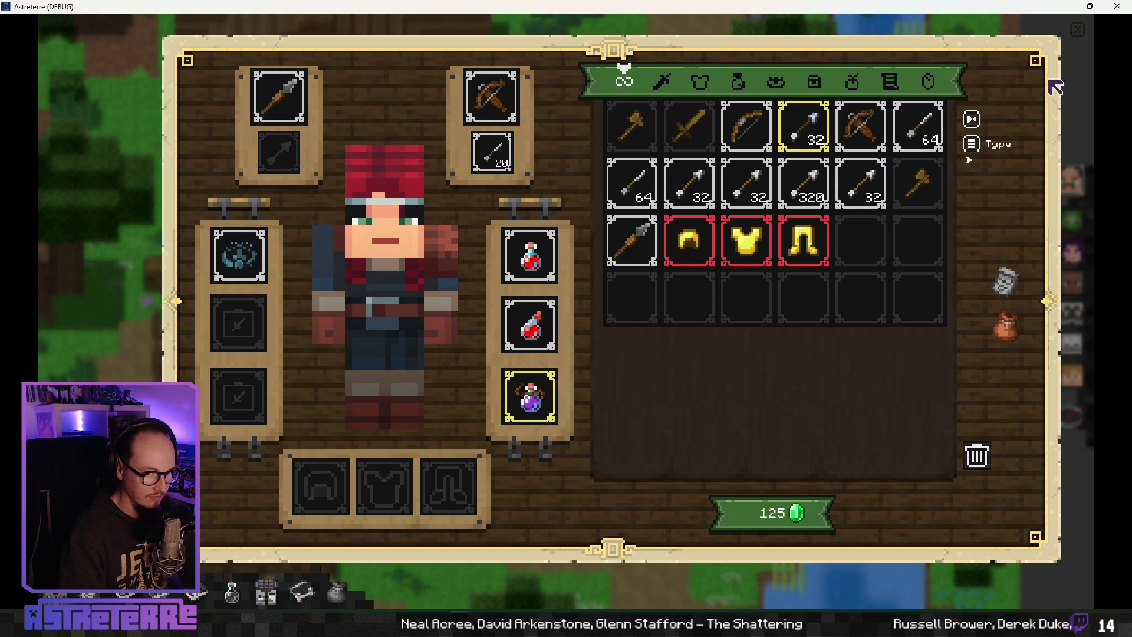
left_click(1078, 29)
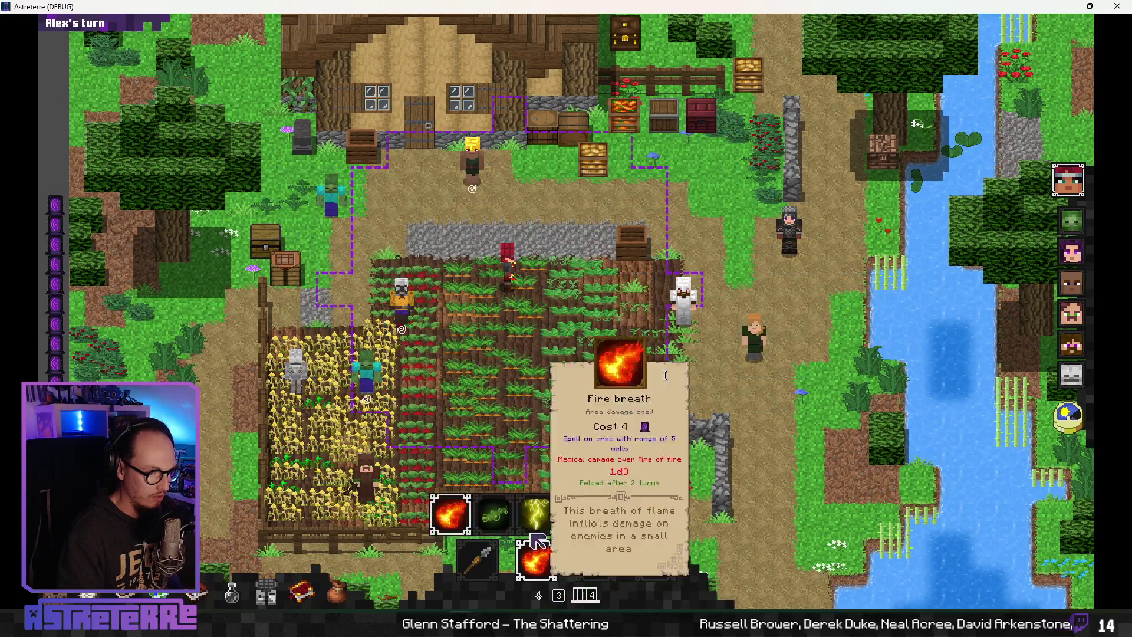
Cycle the spell shortcut from Fire breath through Lightning strike to Poison cloud, then open the debug console
left_click(533, 534)
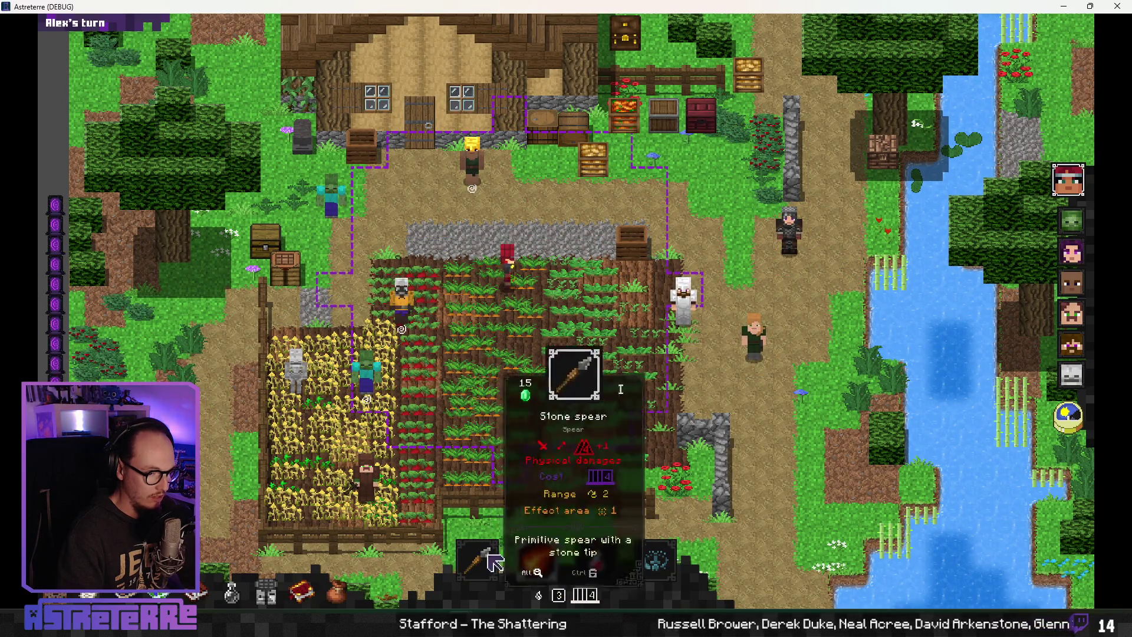
mouse_move(547, 559)
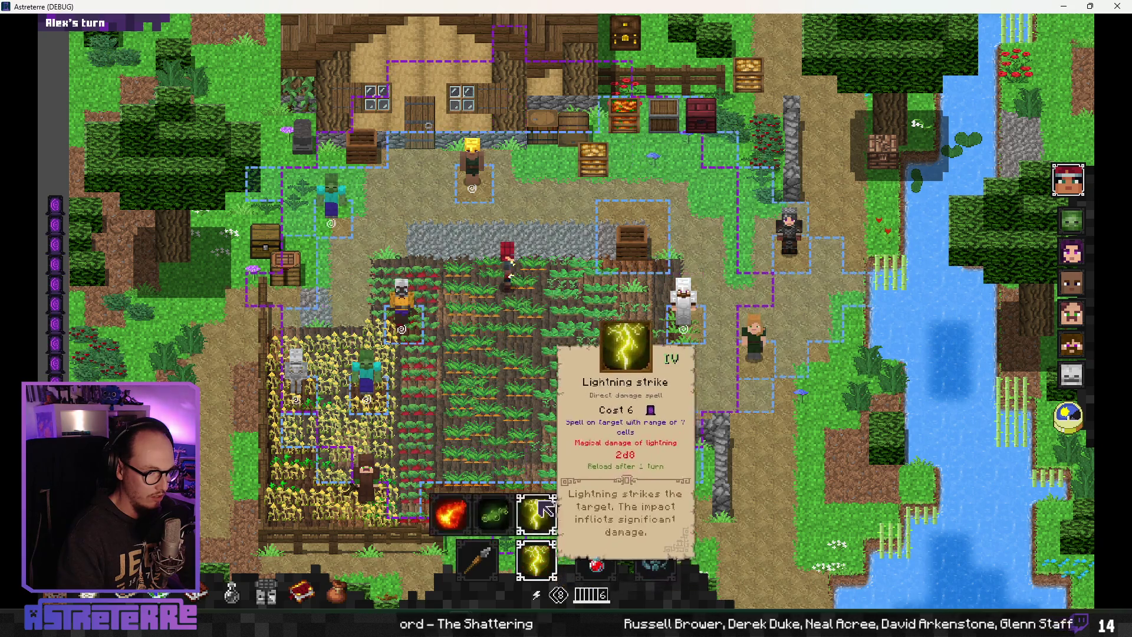
left_click(536, 520)
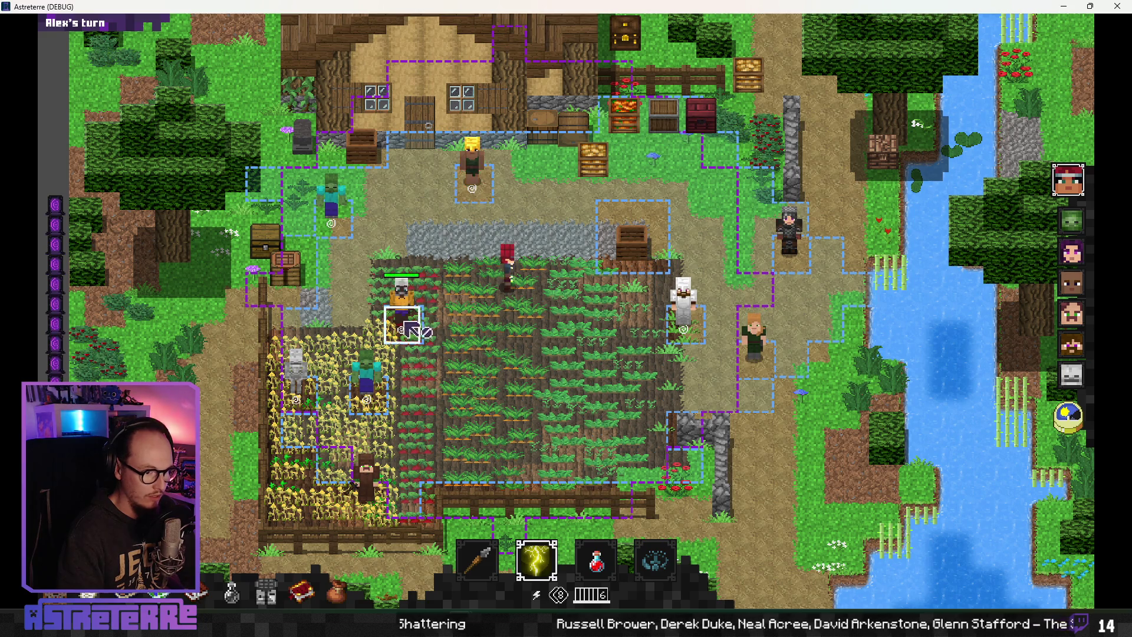
mouse_move(498, 534)
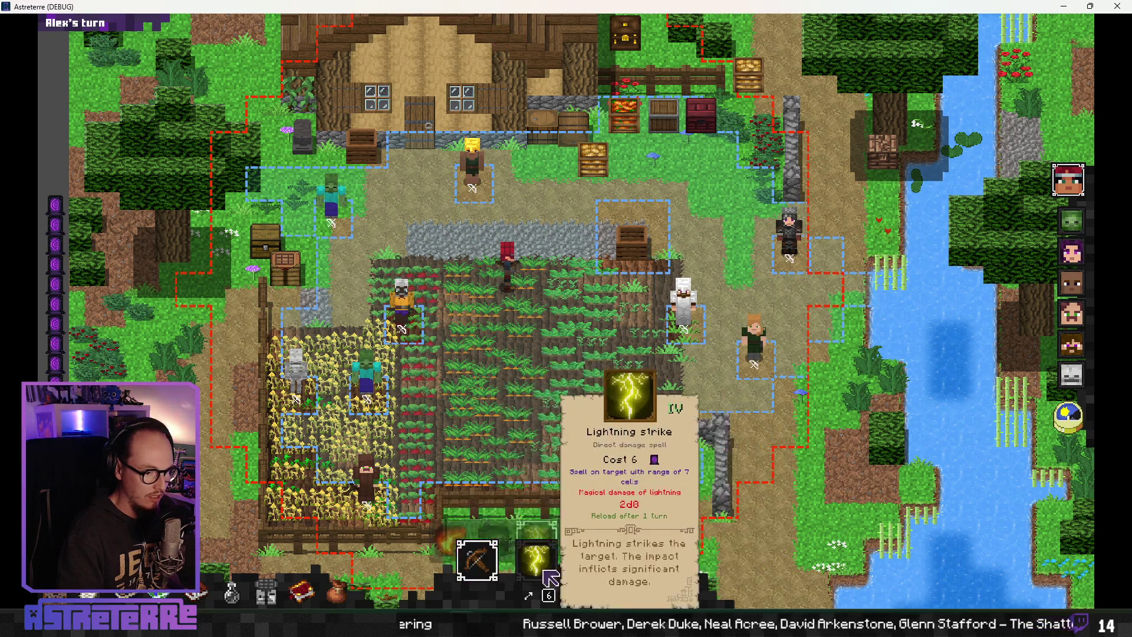
left_click(537, 520)
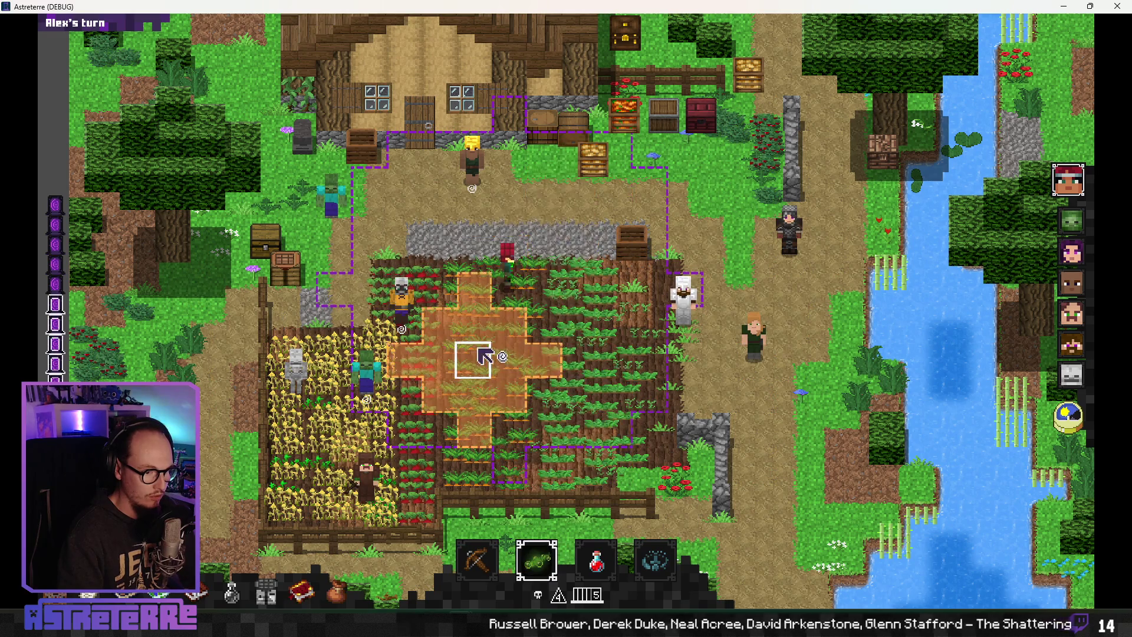
key("grave")
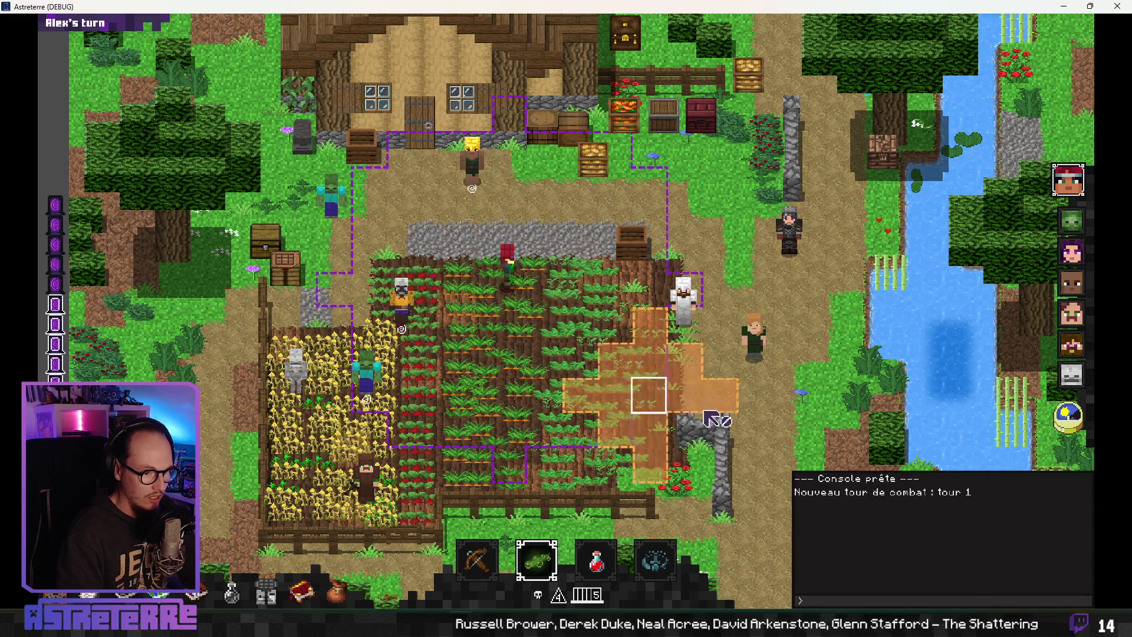
Run 'addeffect stun' in the debug console to stun the player, then close it
type("addeffect stun")
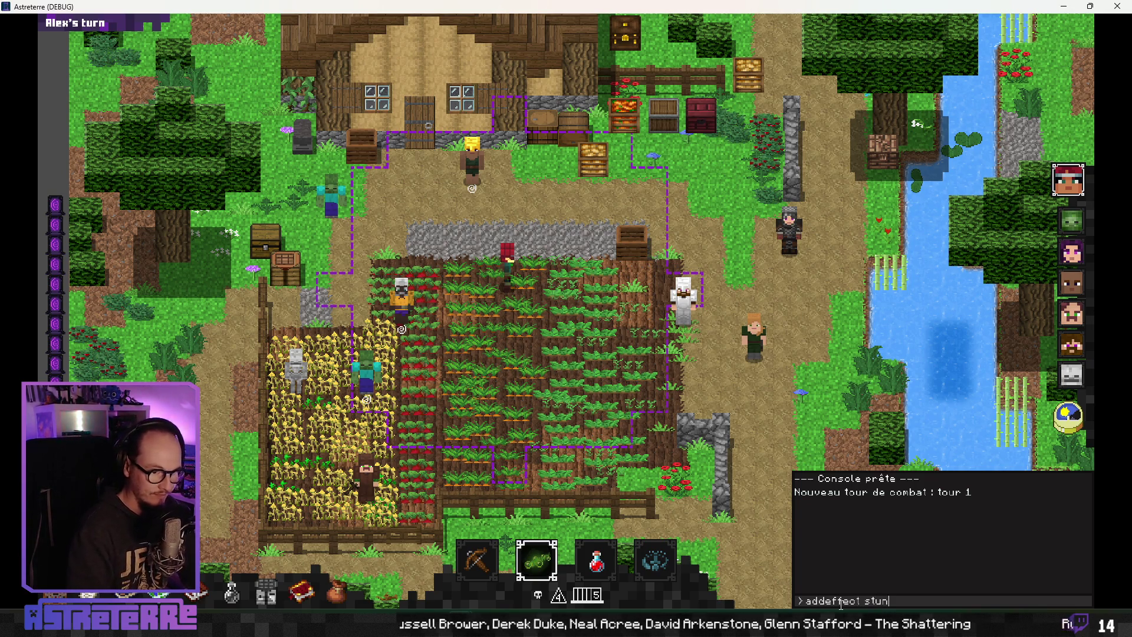
key("Return")
key("grave")
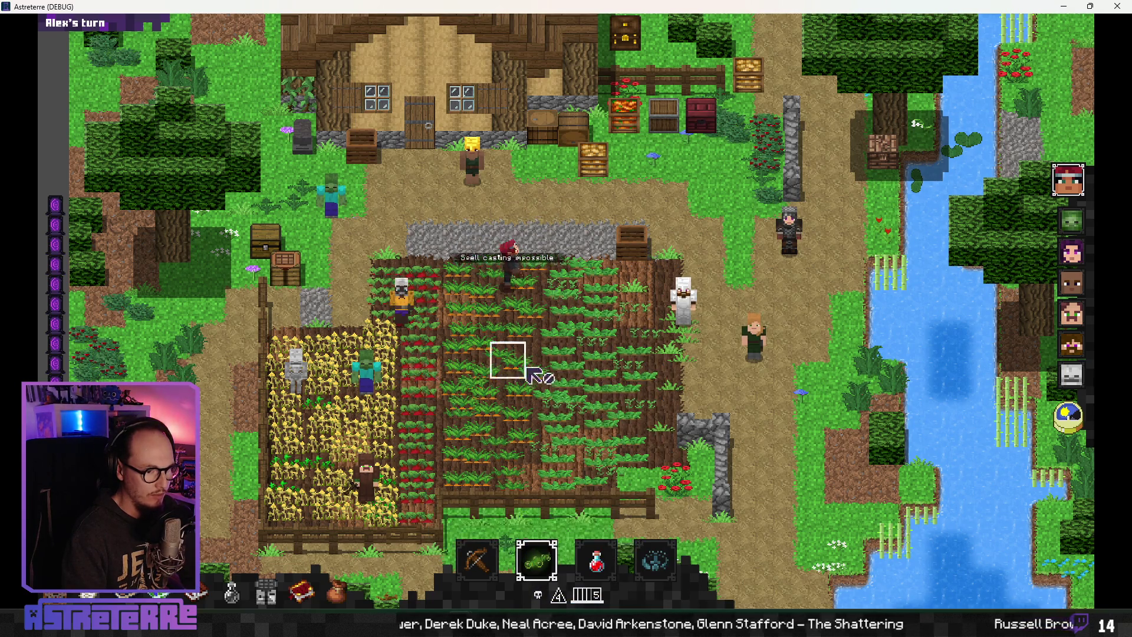
Try Lightning strike and Spider web in the shortcut, ending on Lightning strike, then return to the editor
left_click(537, 560)
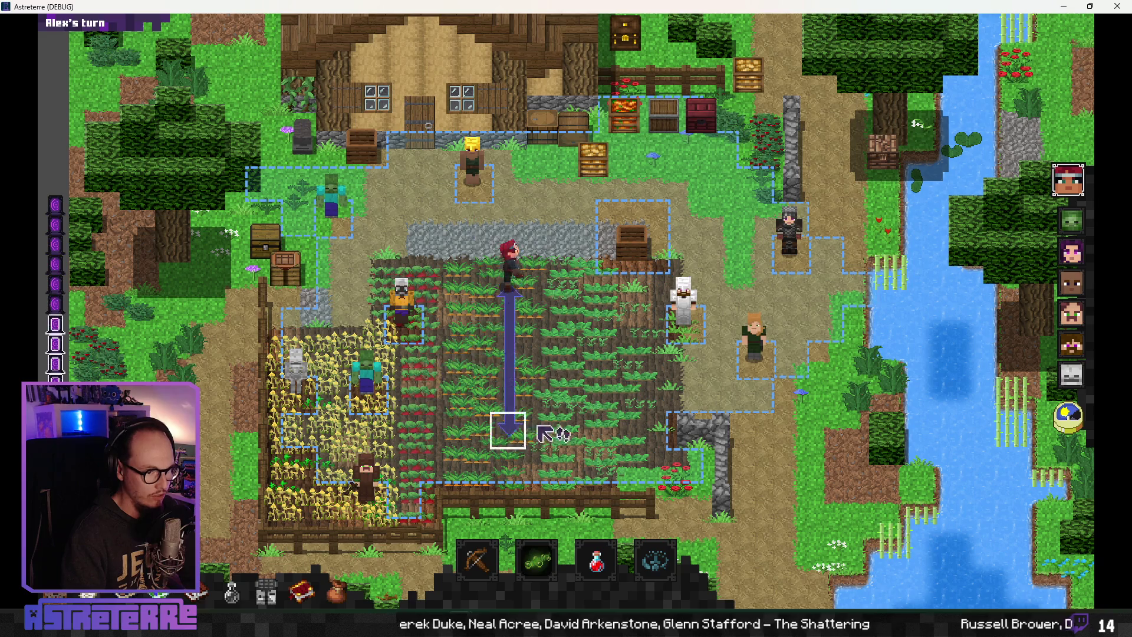
left_click(544, 526)
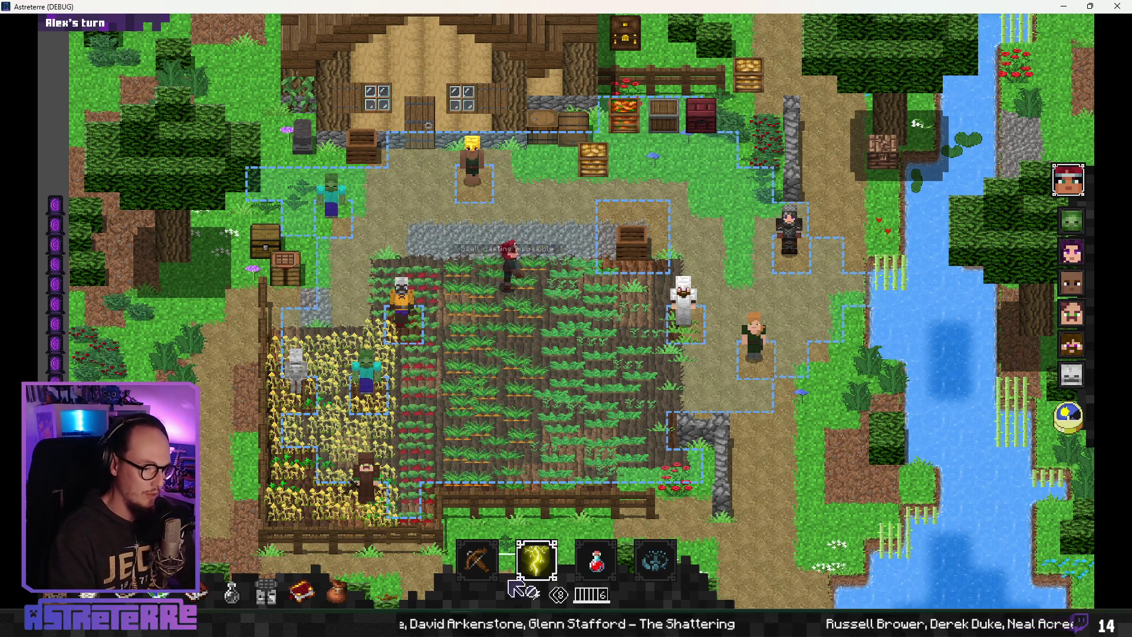
mouse_move(536, 581)
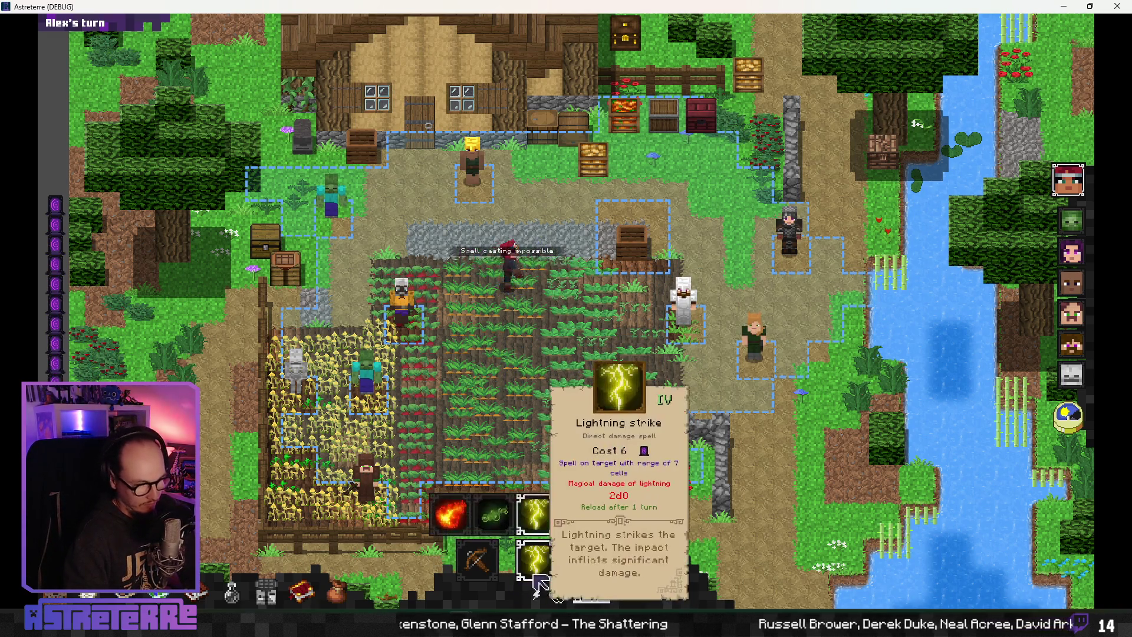
scroll(537, 580, "down", 1)
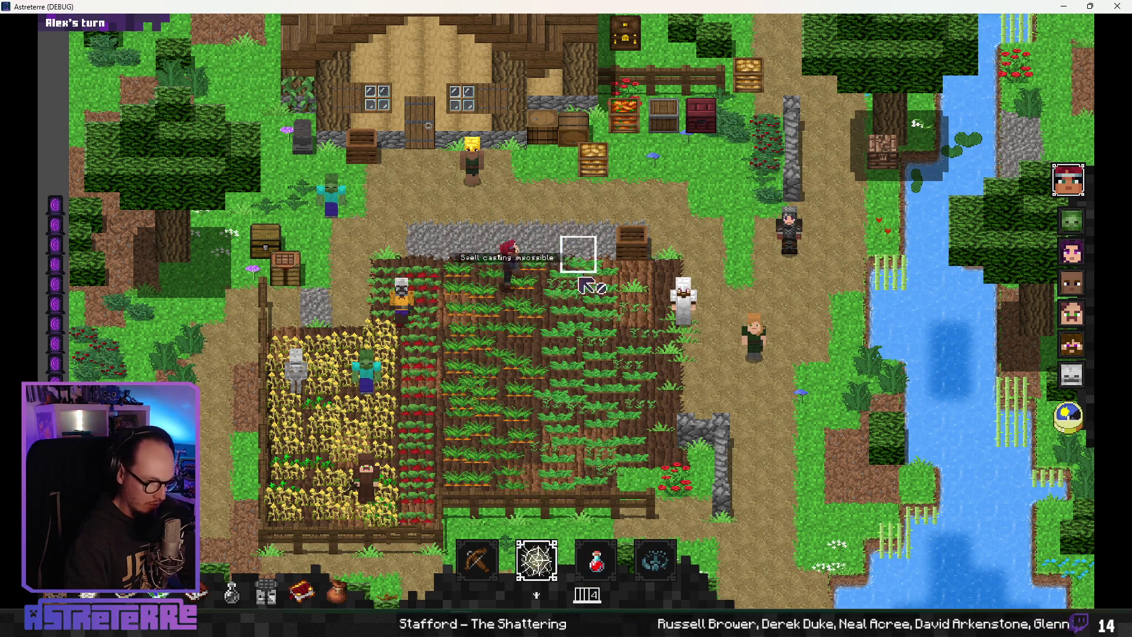
scroll(536, 560, "up", 1)
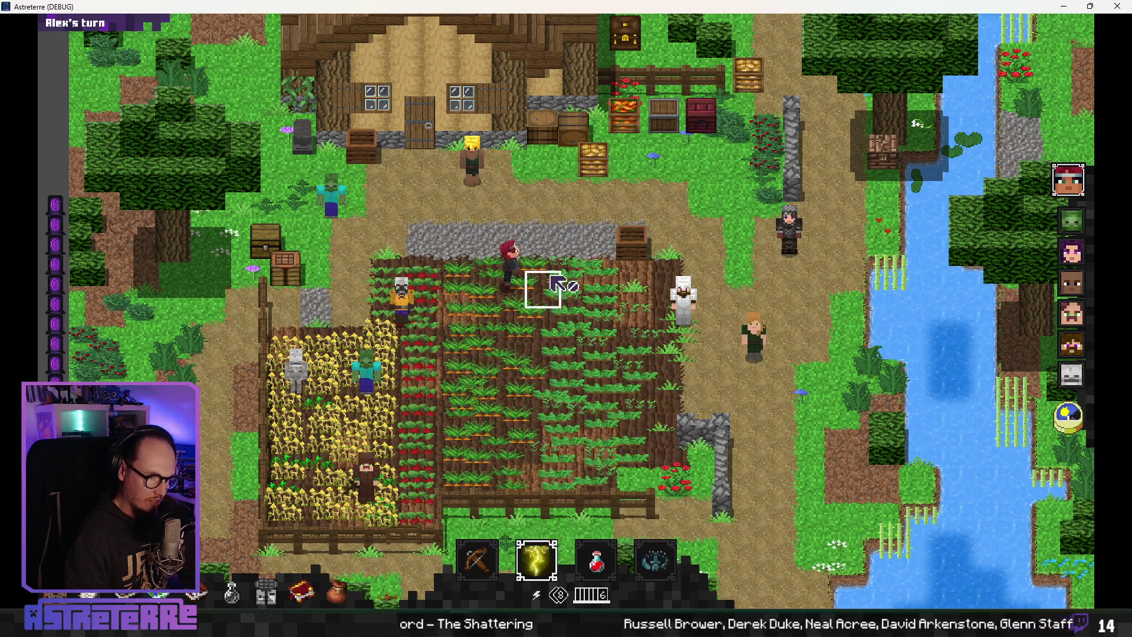
left_click(573, 518)
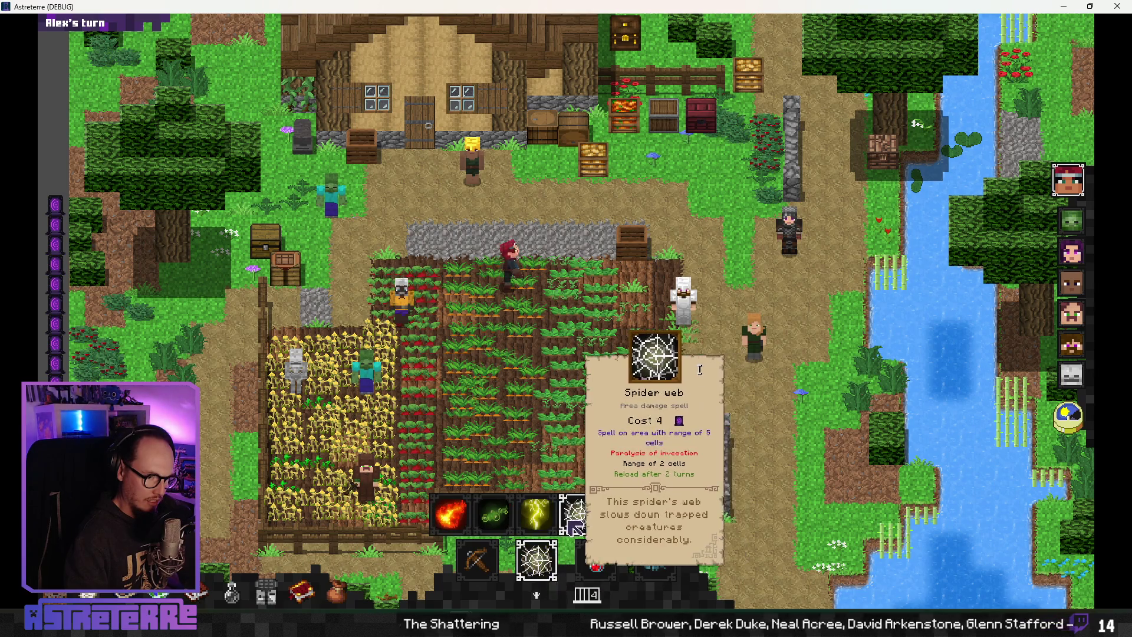
left_click(536, 515)
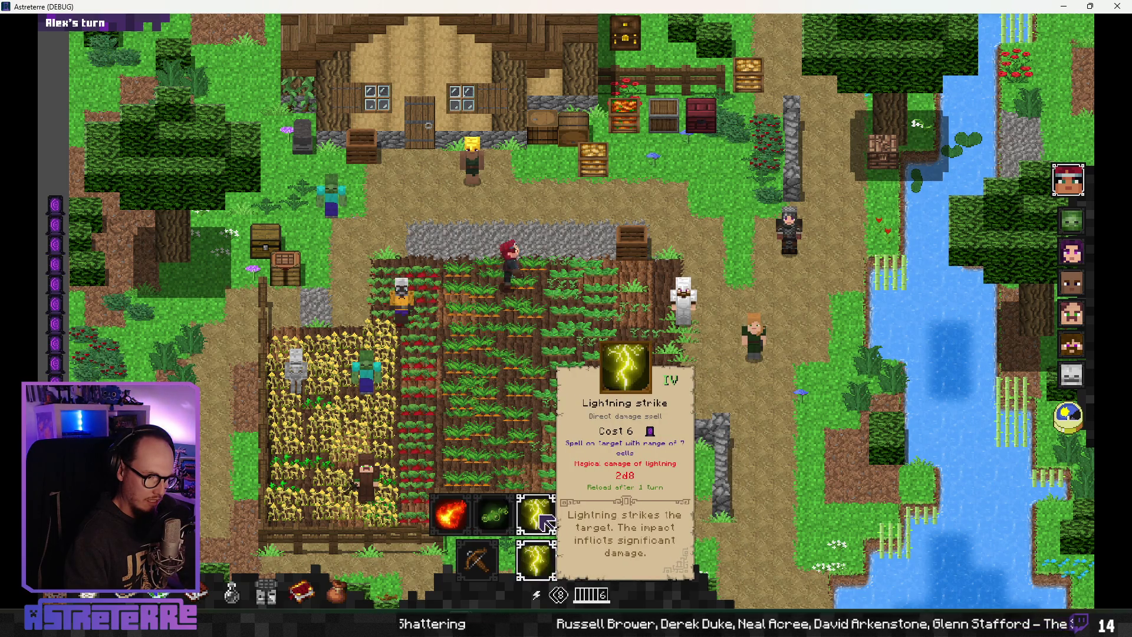
key("alt+Tab")
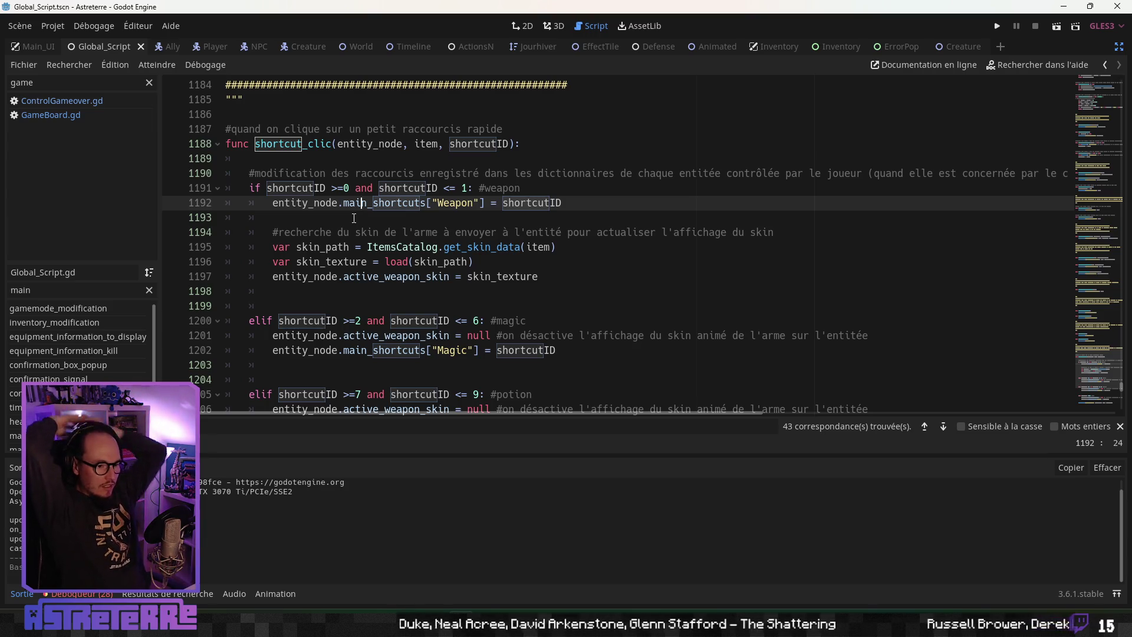
scroll(353, 218, "down", 5)
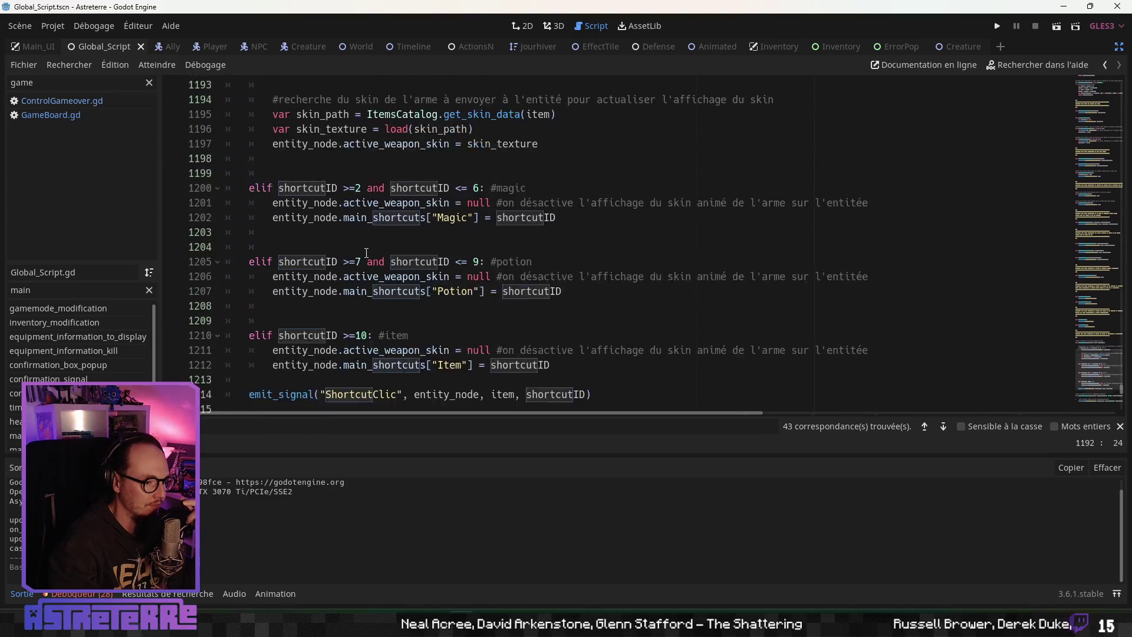
left_click(402, 306)
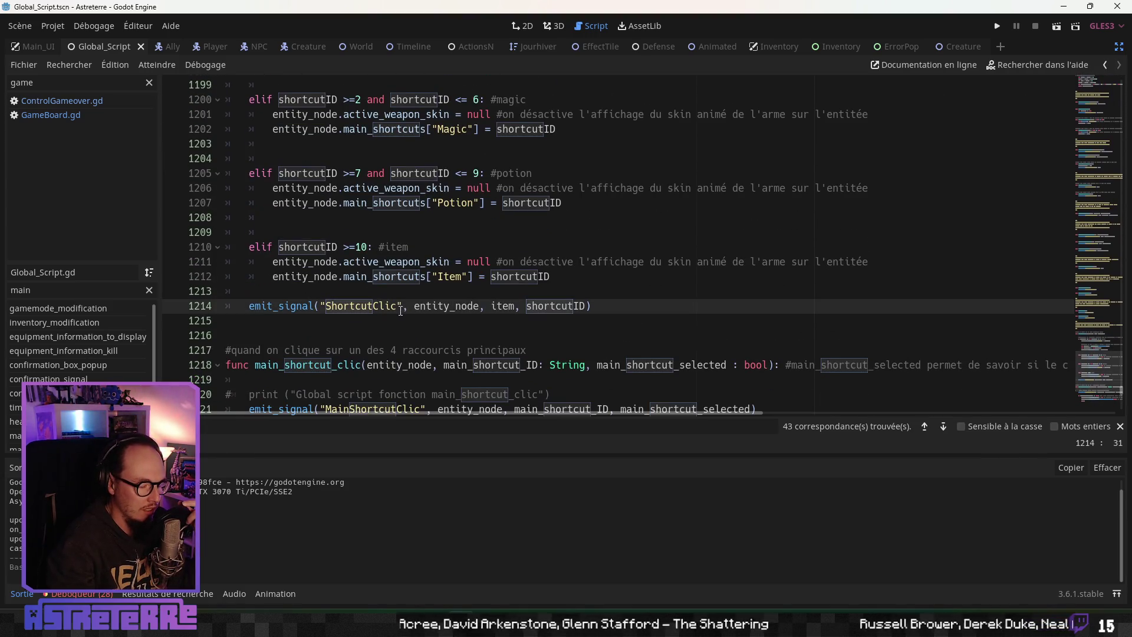
scroll(389, 315, "down", 1)
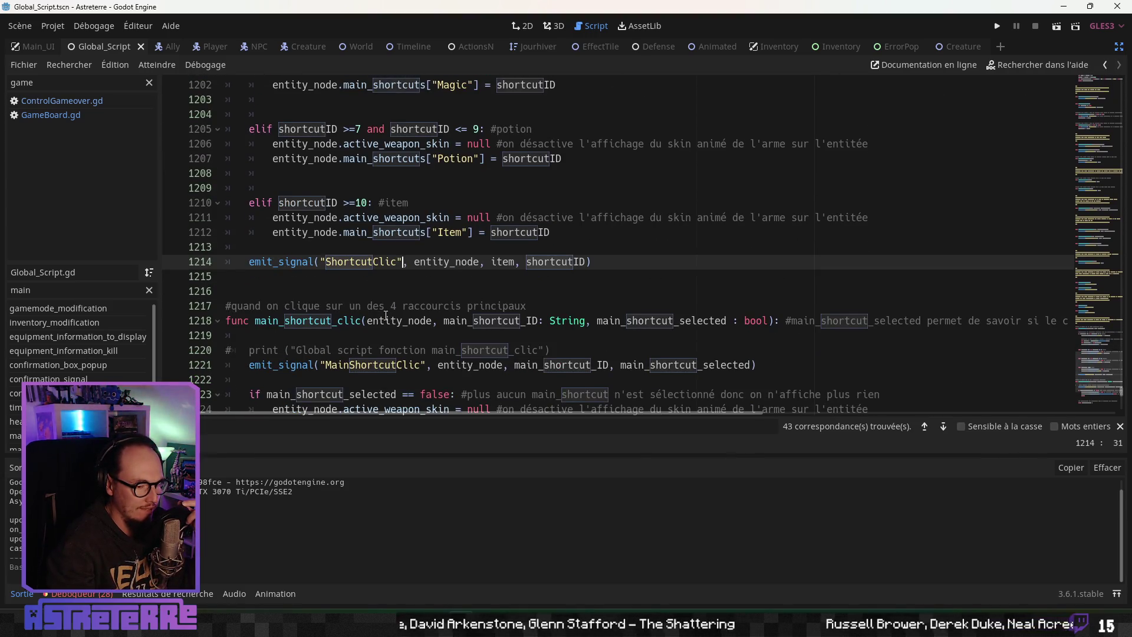
scroll(373, 295, "down", 1)
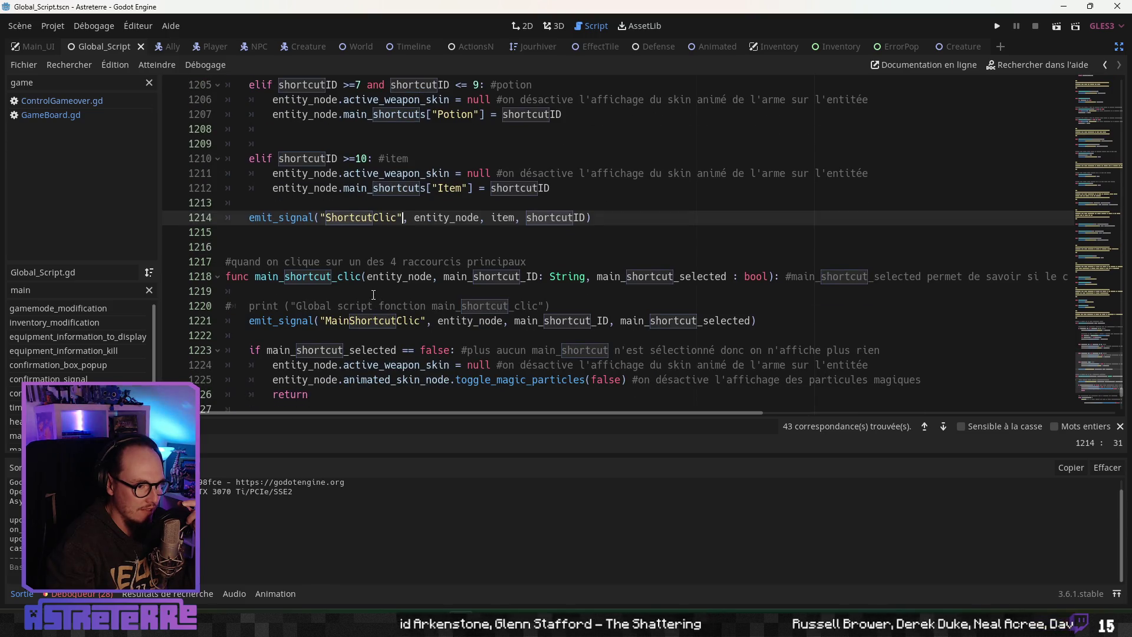
scroll(374, 295, "up", 1)
left_click(367, 261)
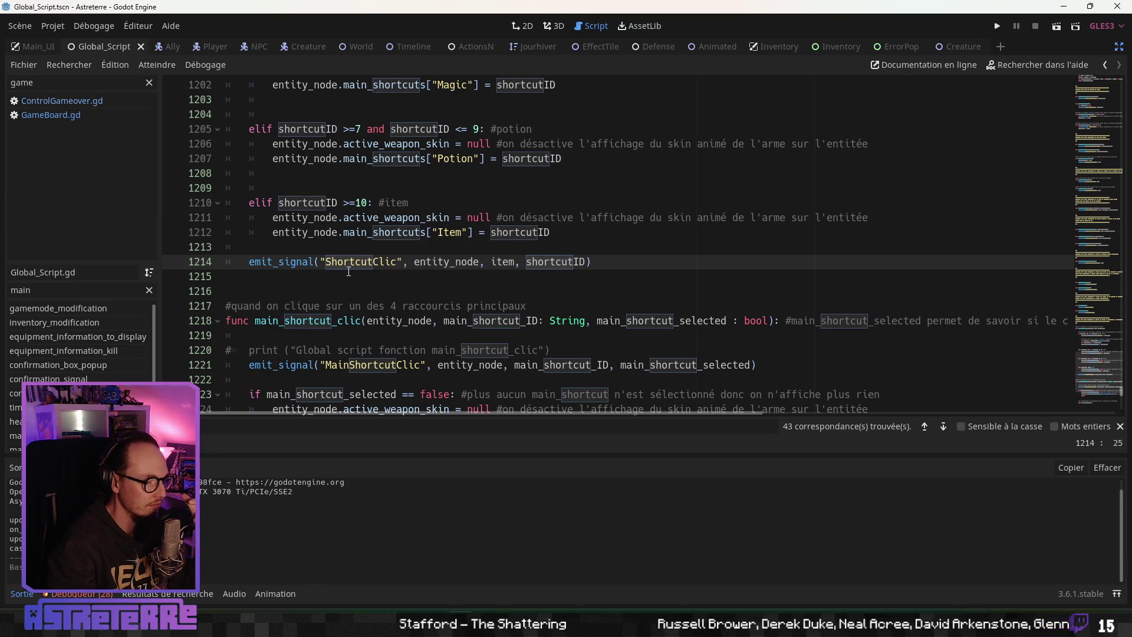
left_click(447, 218)
scroll(447, 217, "up", 1)
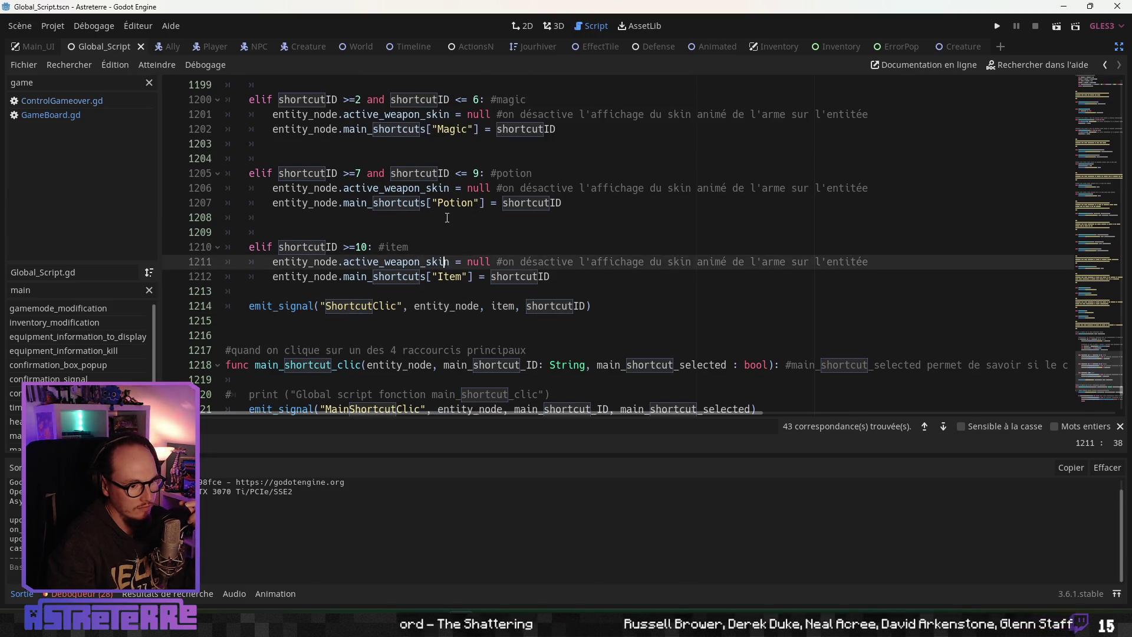
scroll(436, 225, "up", 2)
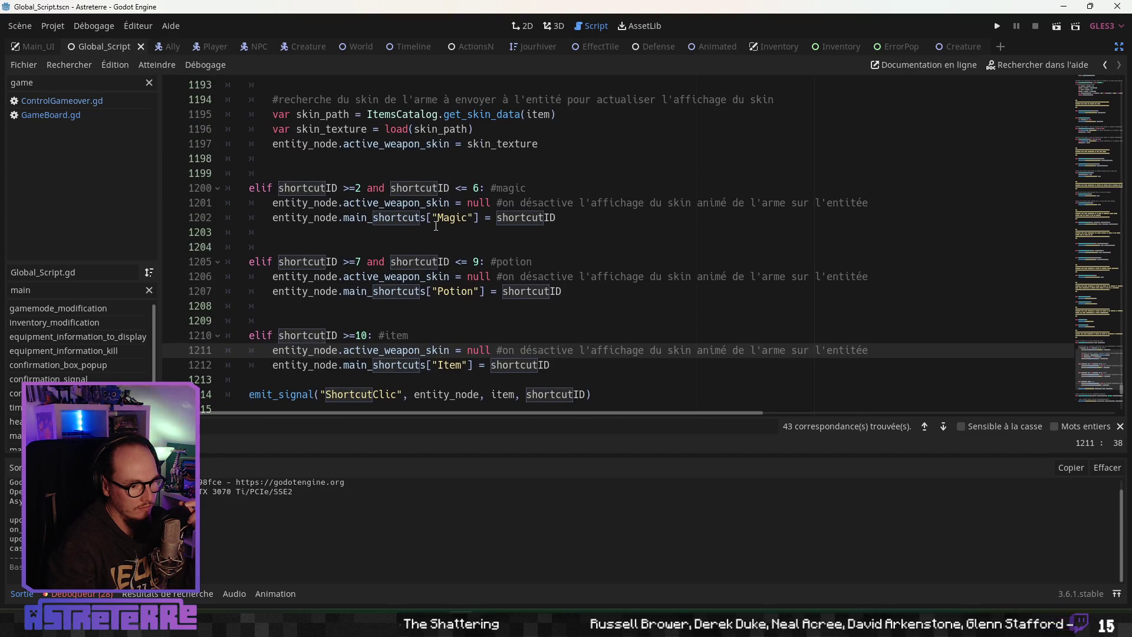
scroll(435, 225, "up", 4)
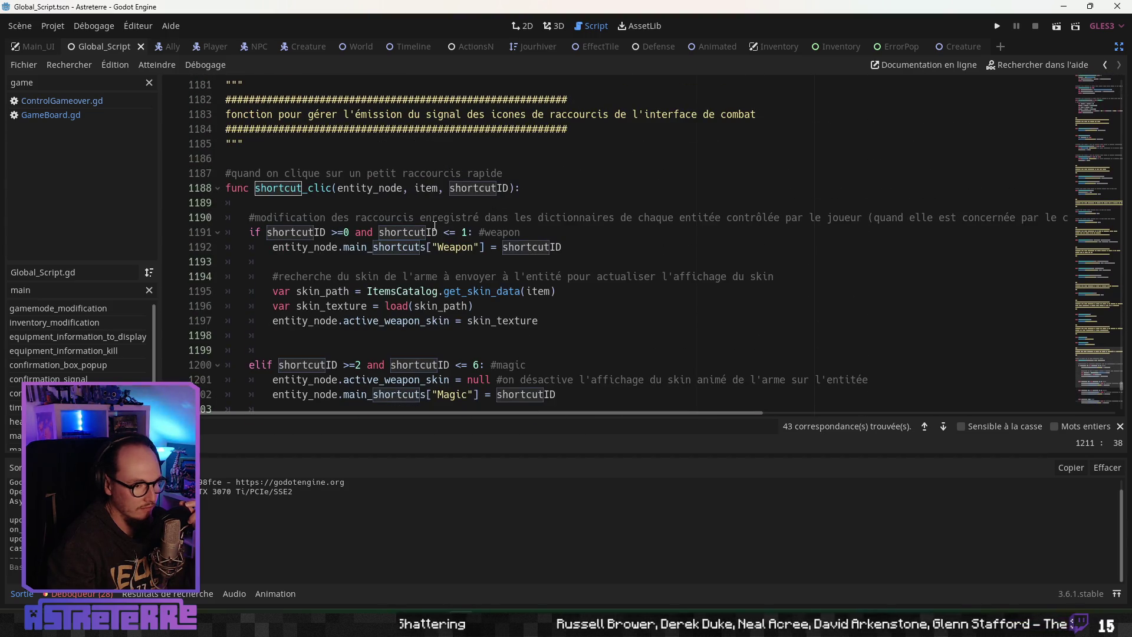
scroll(434, 226, "down", 4)
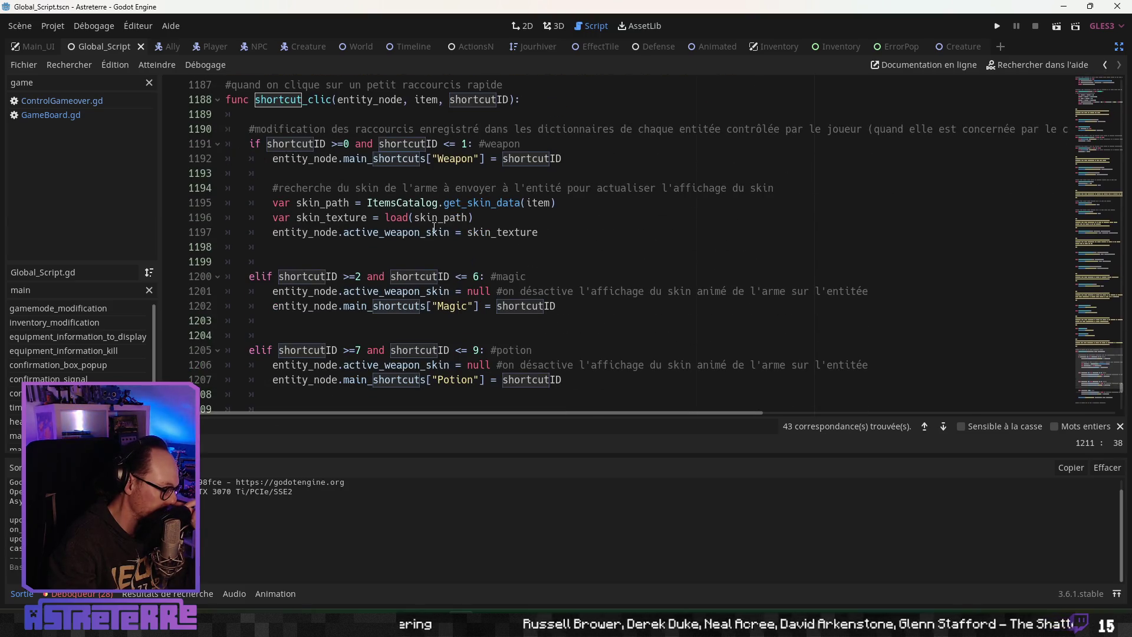
scroll(434, 228, "down", 1)
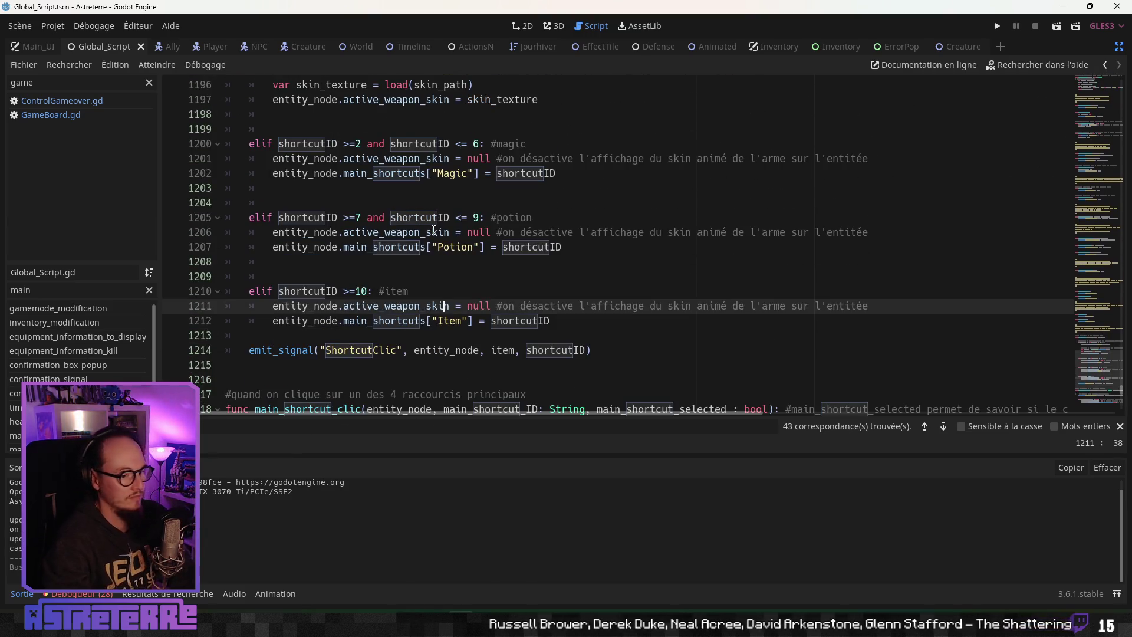
scroll(433, 228, "up", 4)
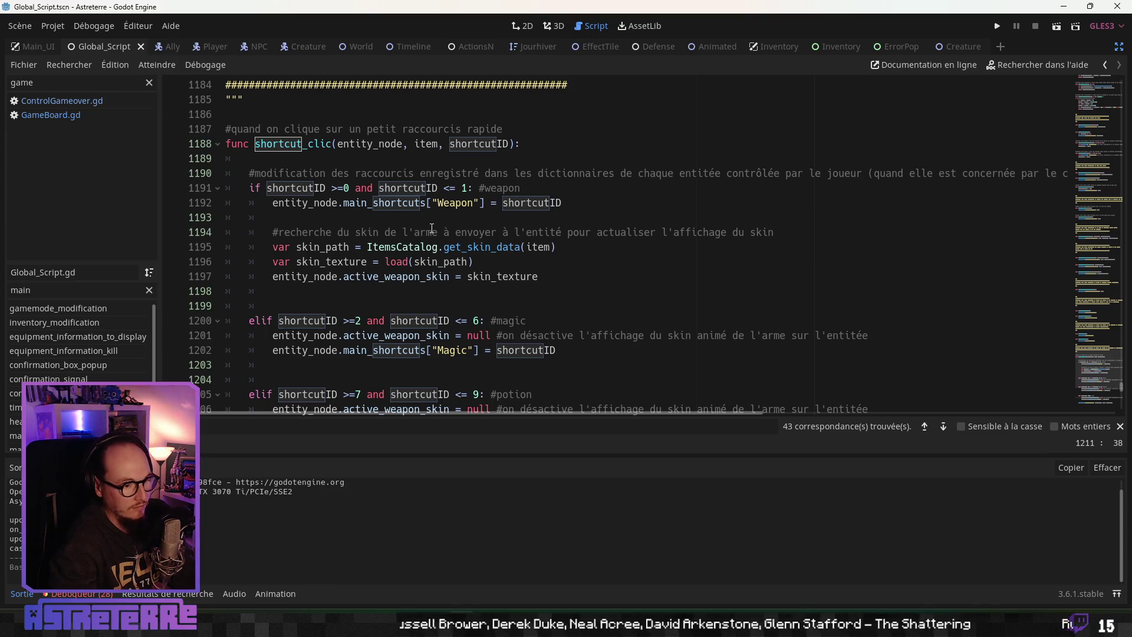
scroll(432, 229, "down", 8)
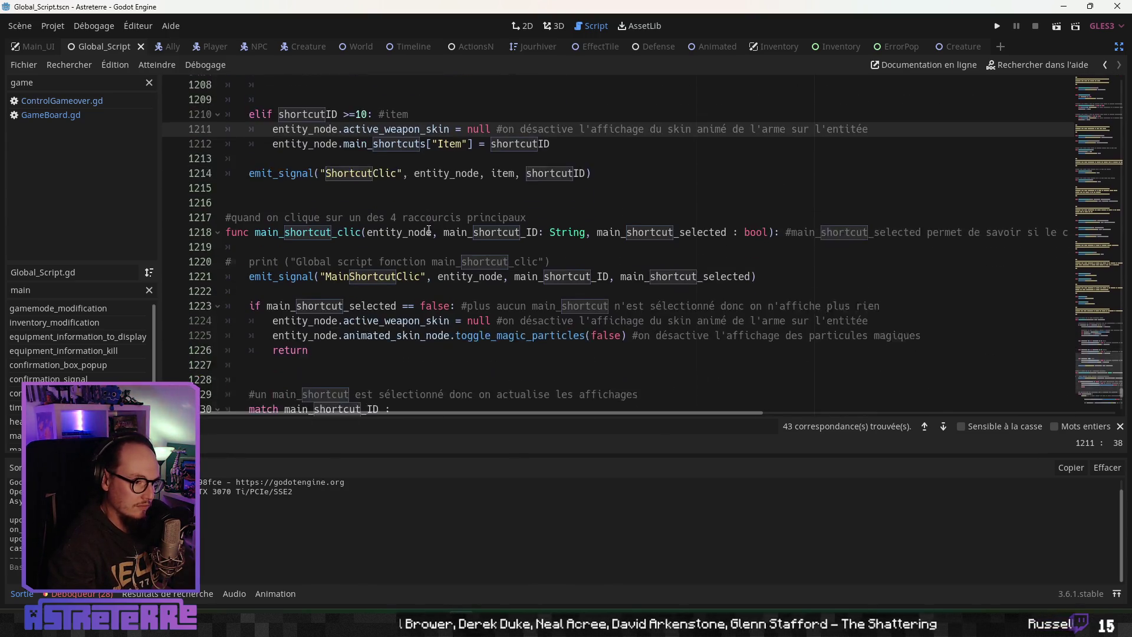
scroll(429, 230, "down", 1)
scroll(418, 232, "down", 3)
scroll(415, 233, "up", 9)
scroll(413, 234, "down", 4)
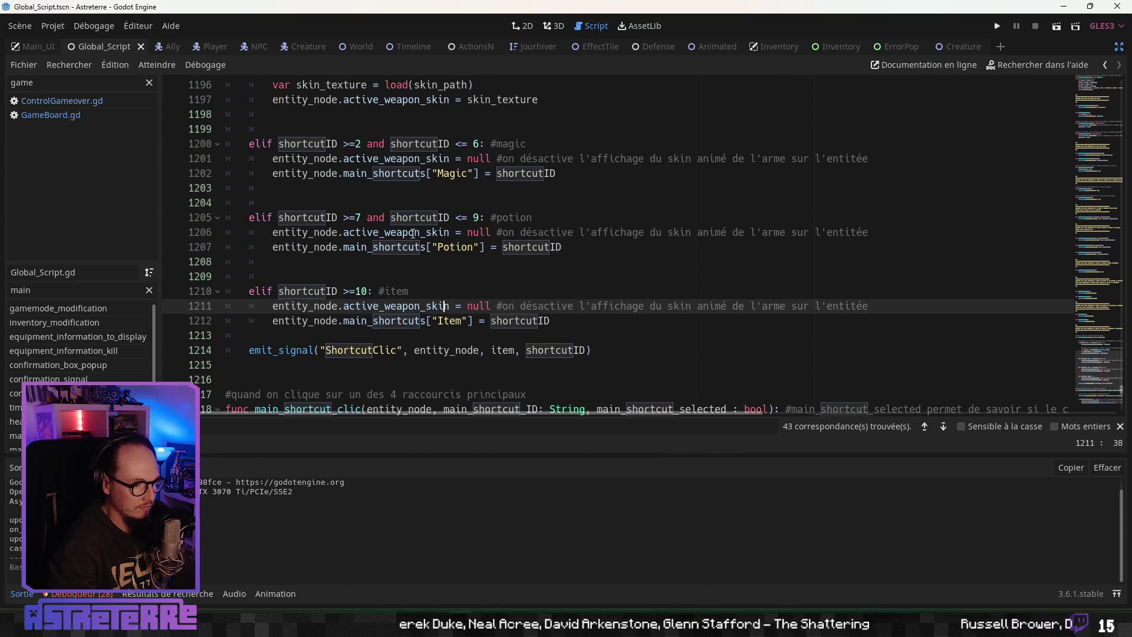
scroll(412, 235, "down", 2)
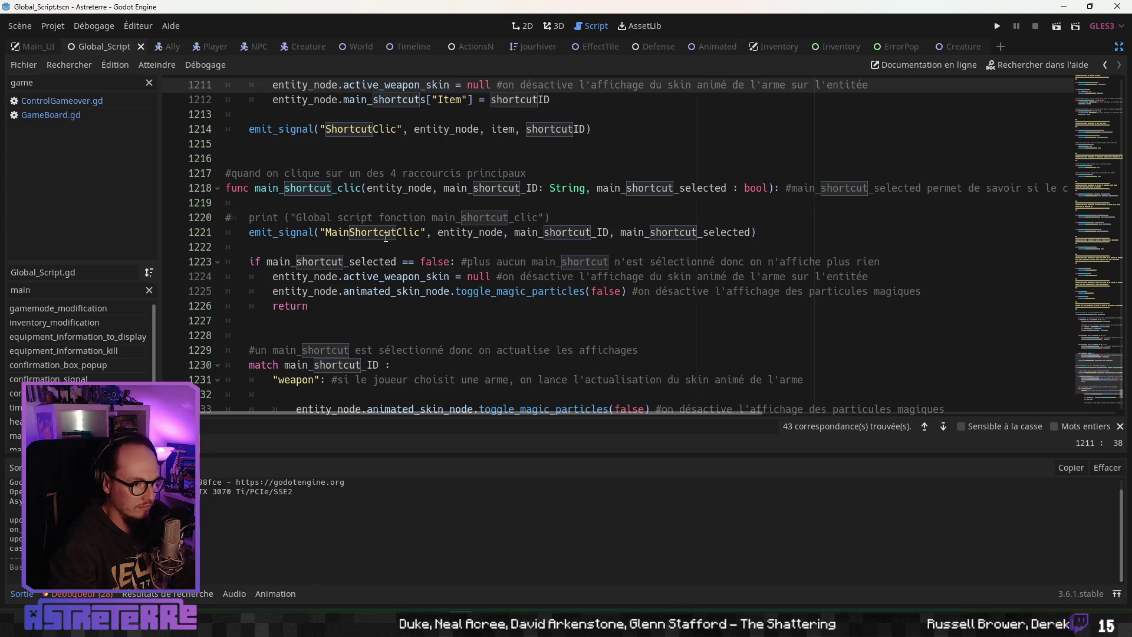
scroll(384, 236, "up", 13)
scroll(382, 239, "down", 11)
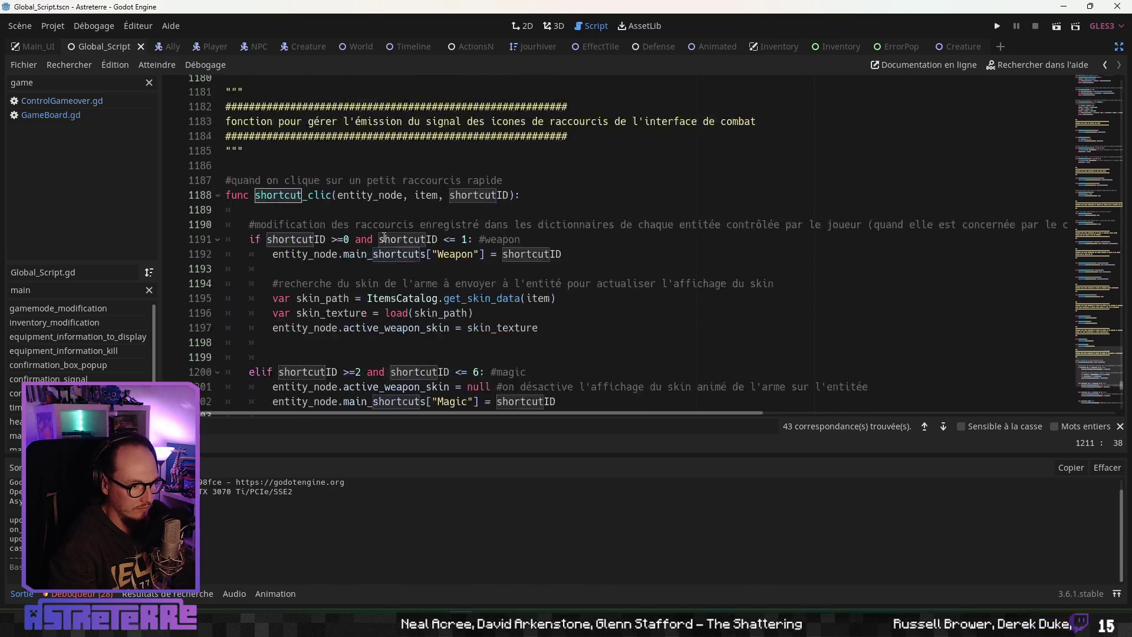
scroll(381, 238, "down", 2)
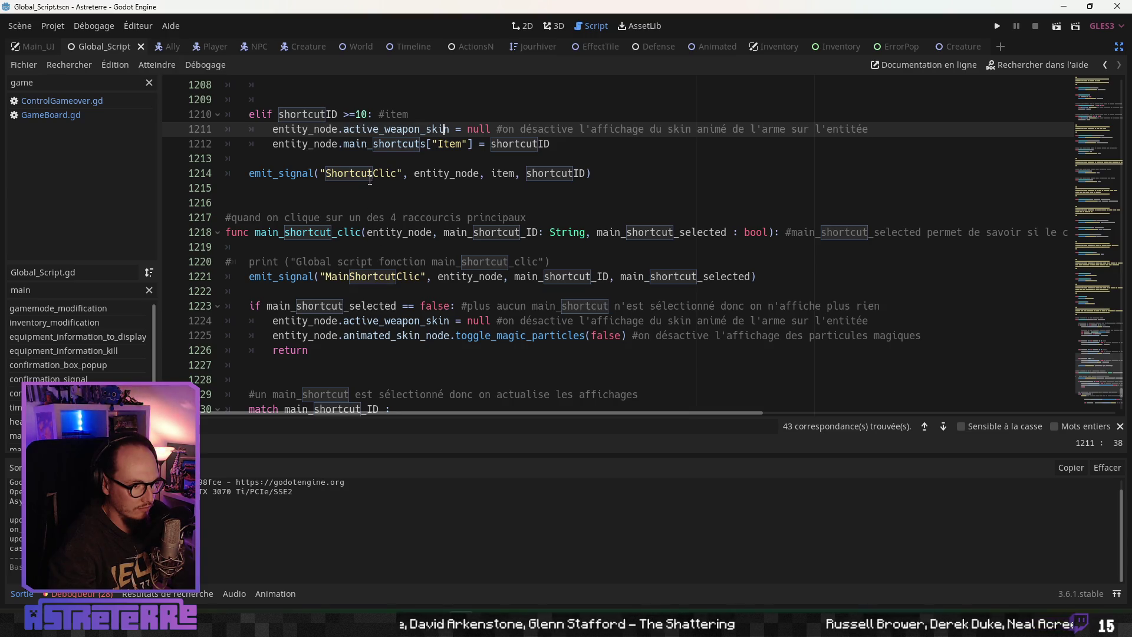
scroll(368, 178, "down", 9)
scroll(366, 319, "up", 10)
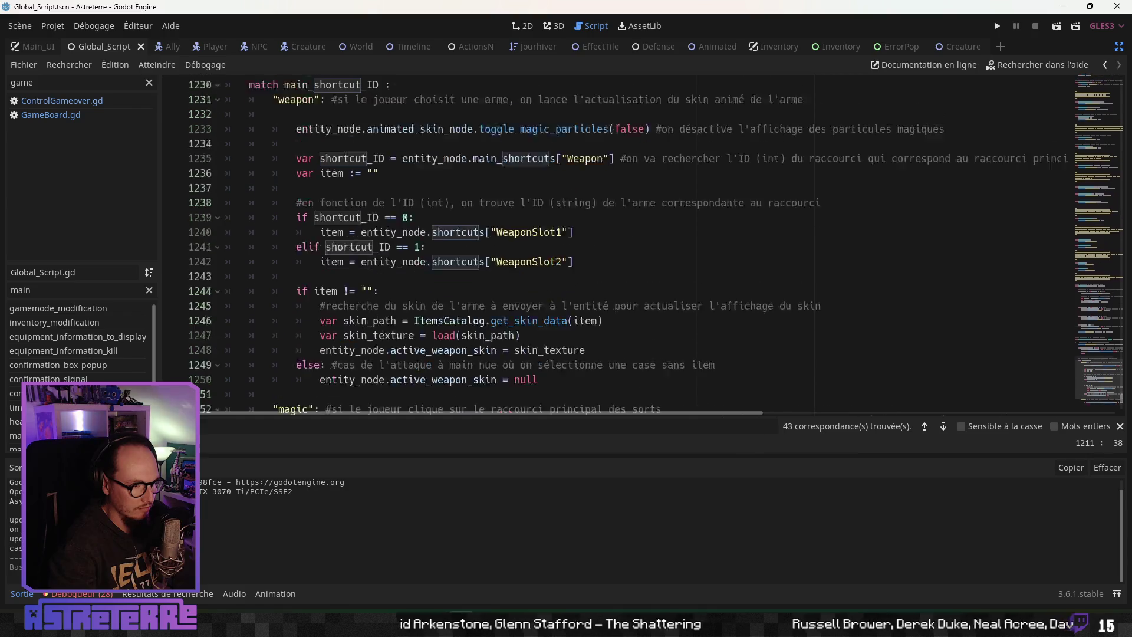
double_click(371, 217)
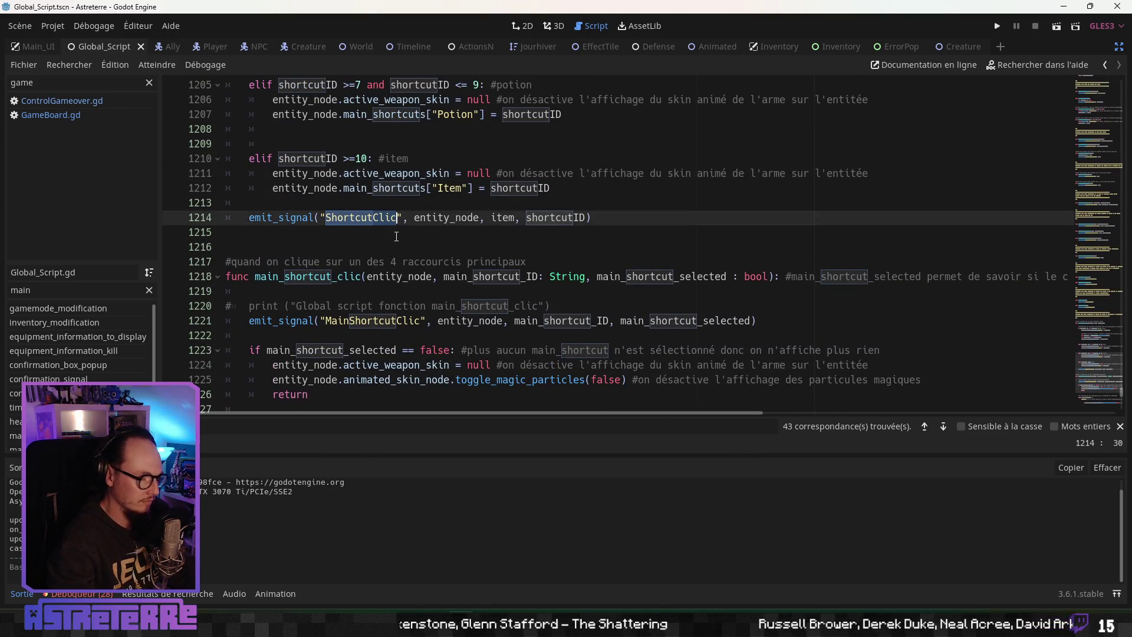
Search all project files for 'ShortcutClic' and open the quick_shortcut.gd connect line among the 9 matches
key("ctrl+shift+f")
left_click(563, 345)
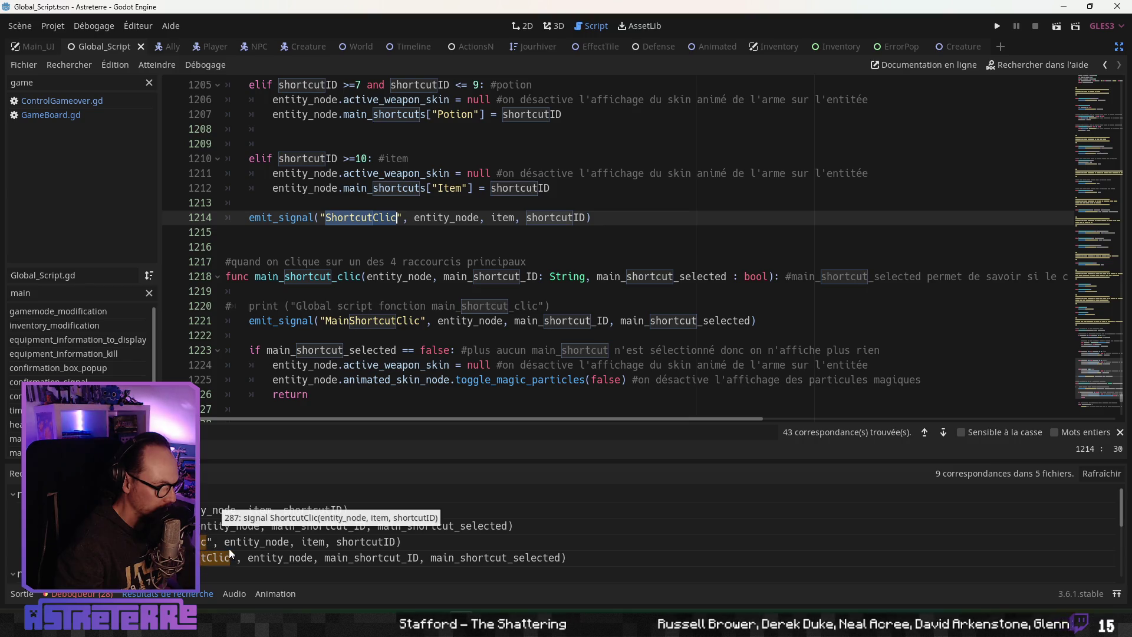
scroll(228, 558, "down", 3)
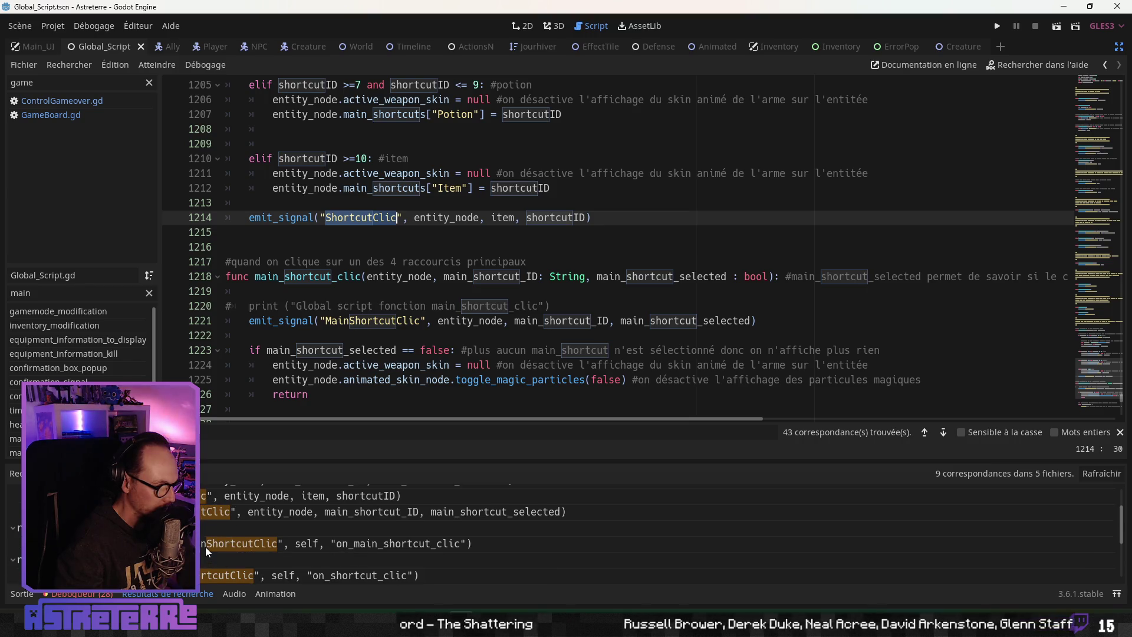
scroll(205, 552, "down", 1)
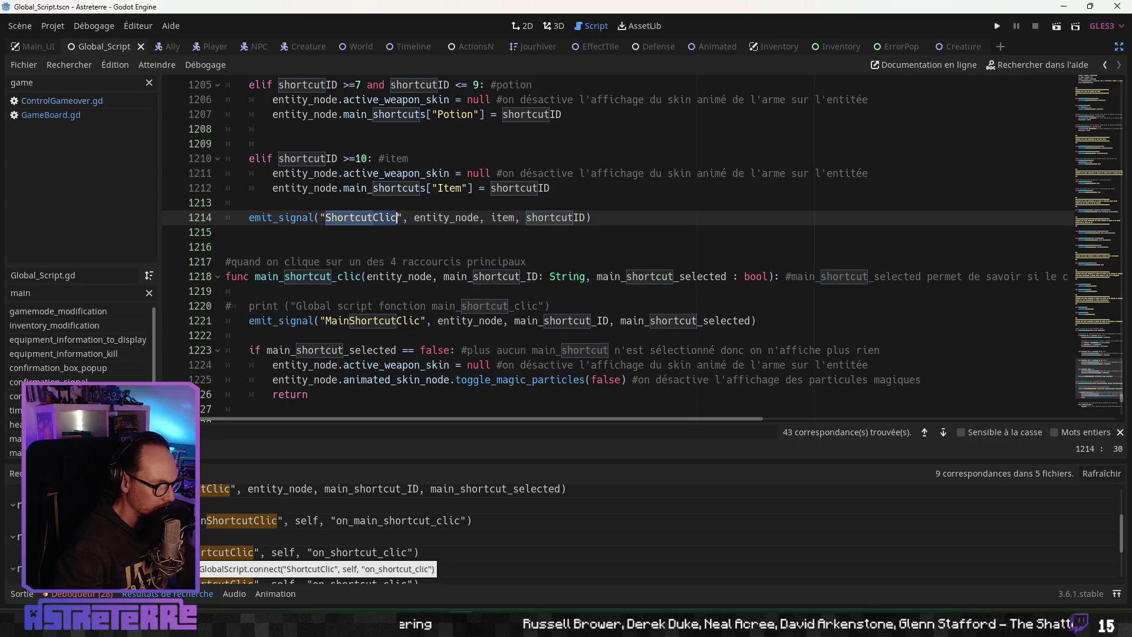
left_click(203, 551)
scroll(363, 333, "up", 3)
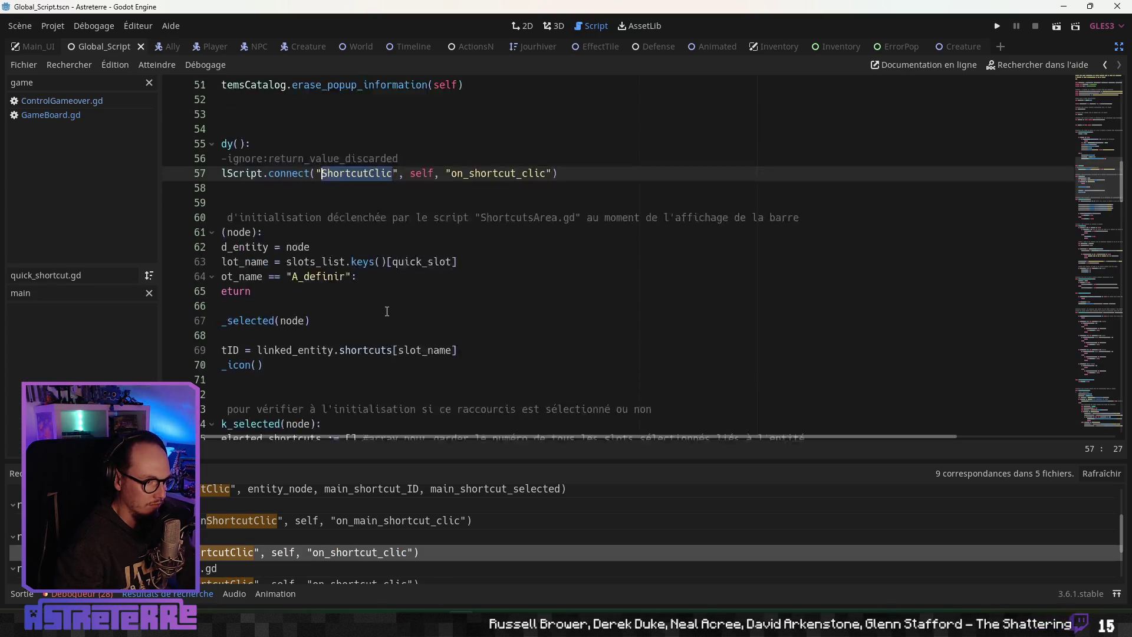
scroll(327, 428, "left", 2)
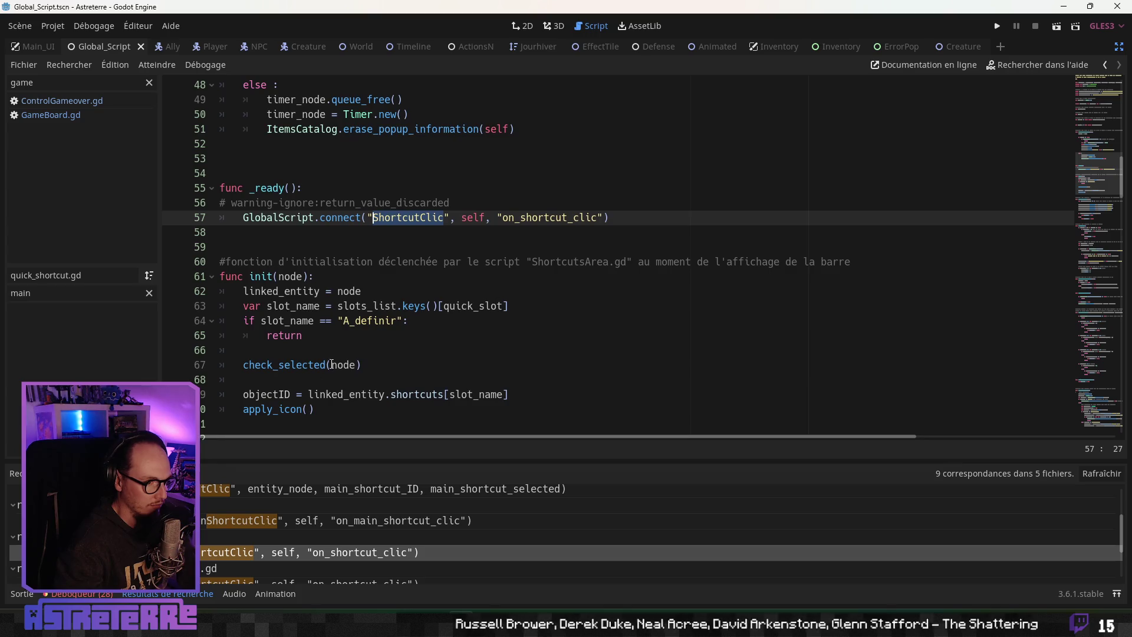
scroll(344, 360, "up", 6)
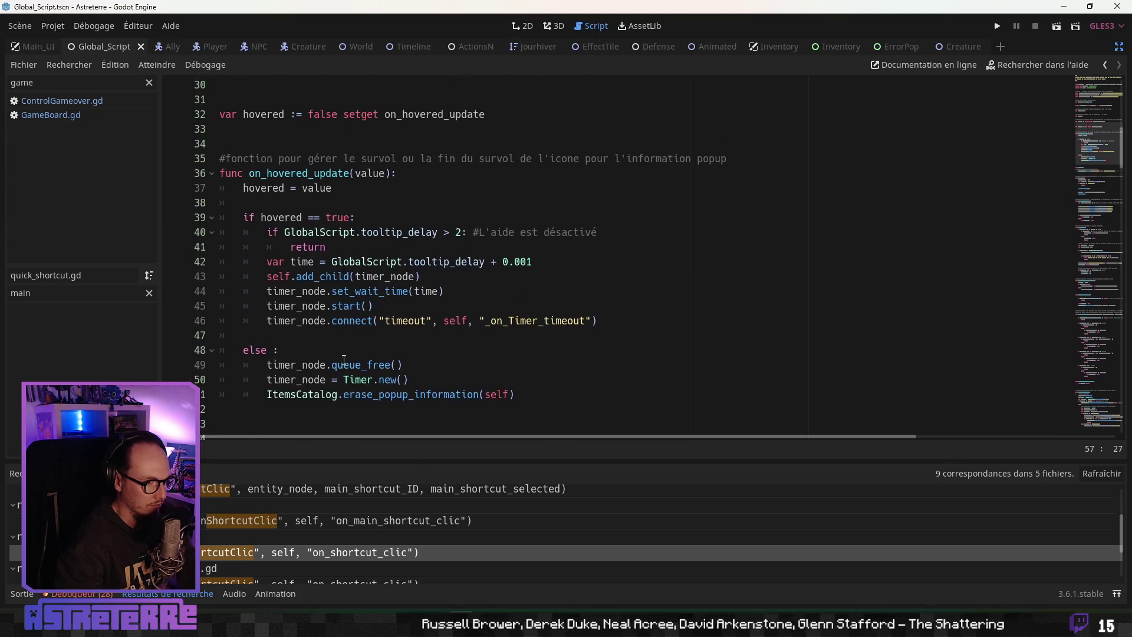
scroll(344, 360, "up", 10)
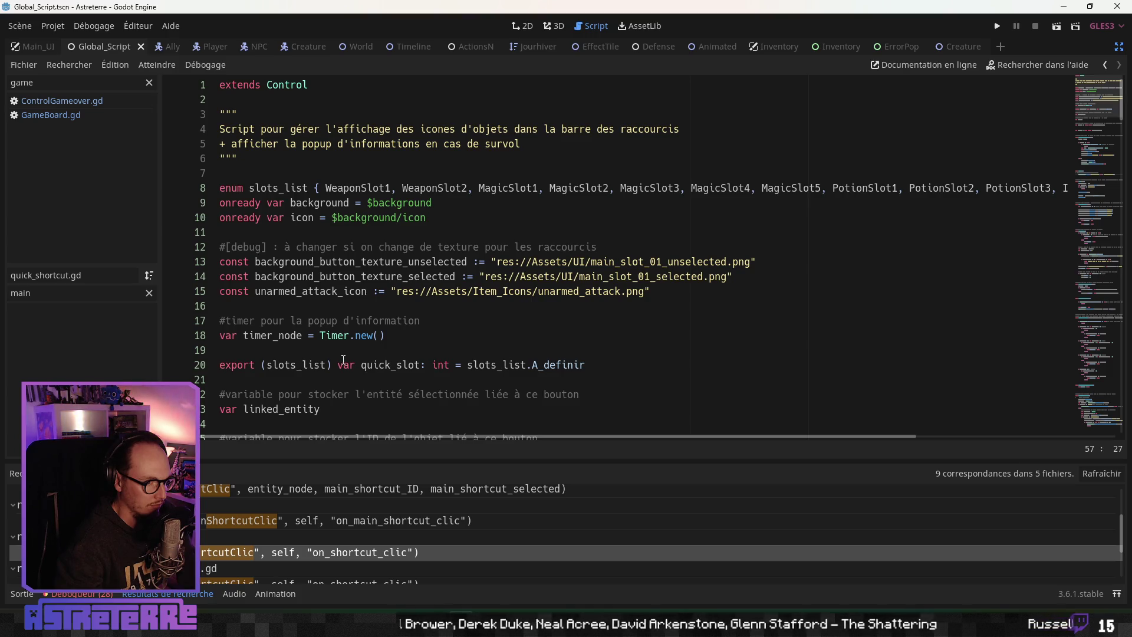
scroll(344, 359, "down", 17)
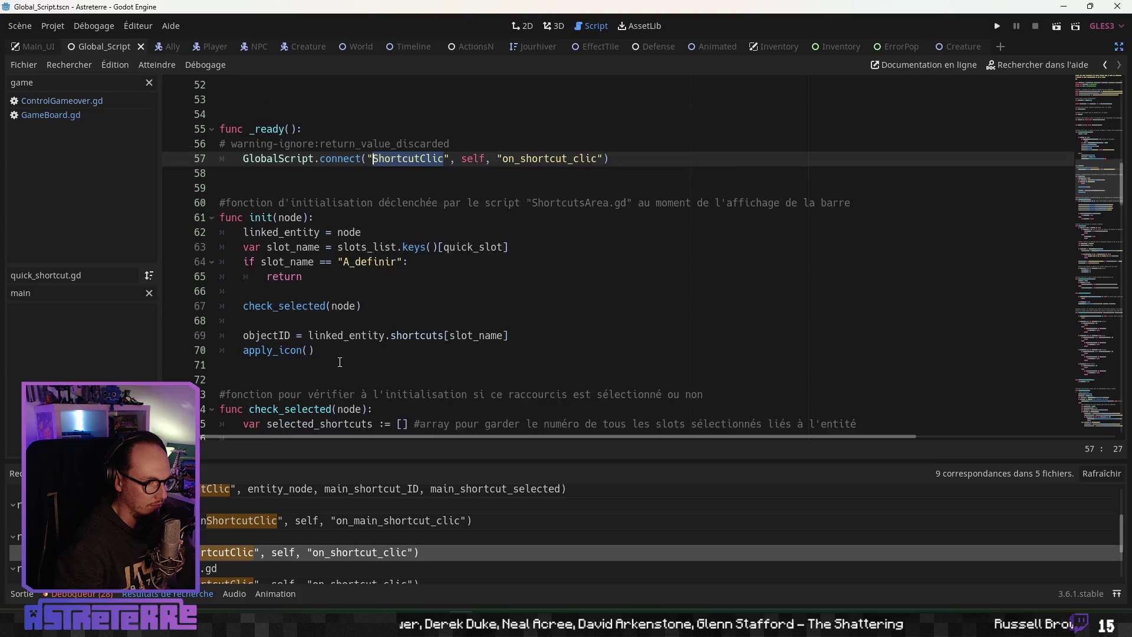
scroll(340, 362, "down", 1)
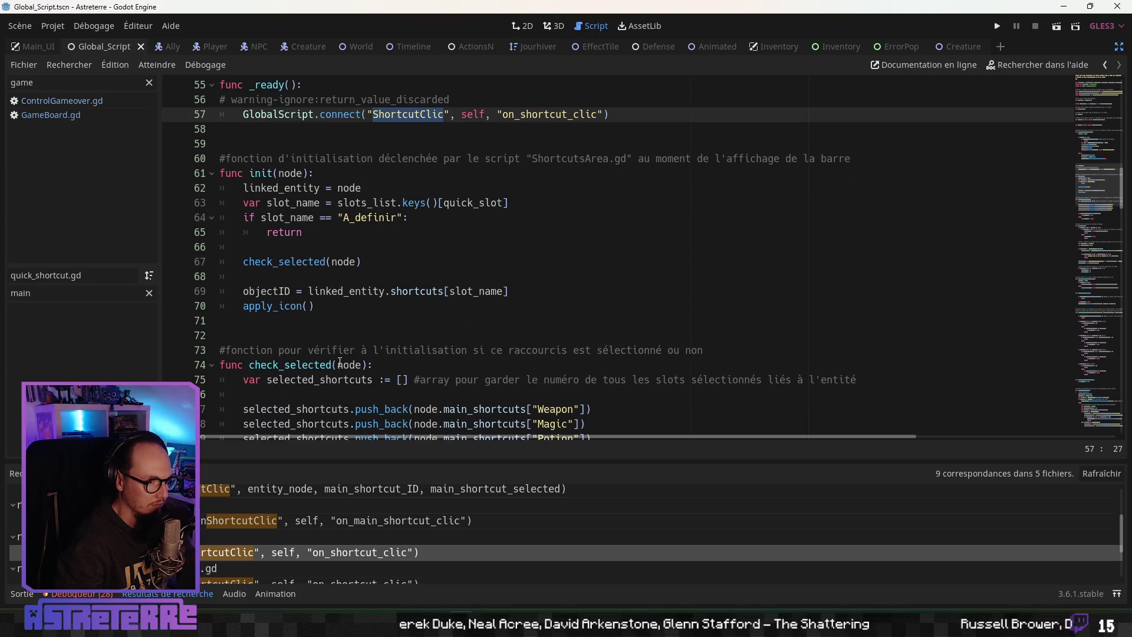
left_click(148, 293)
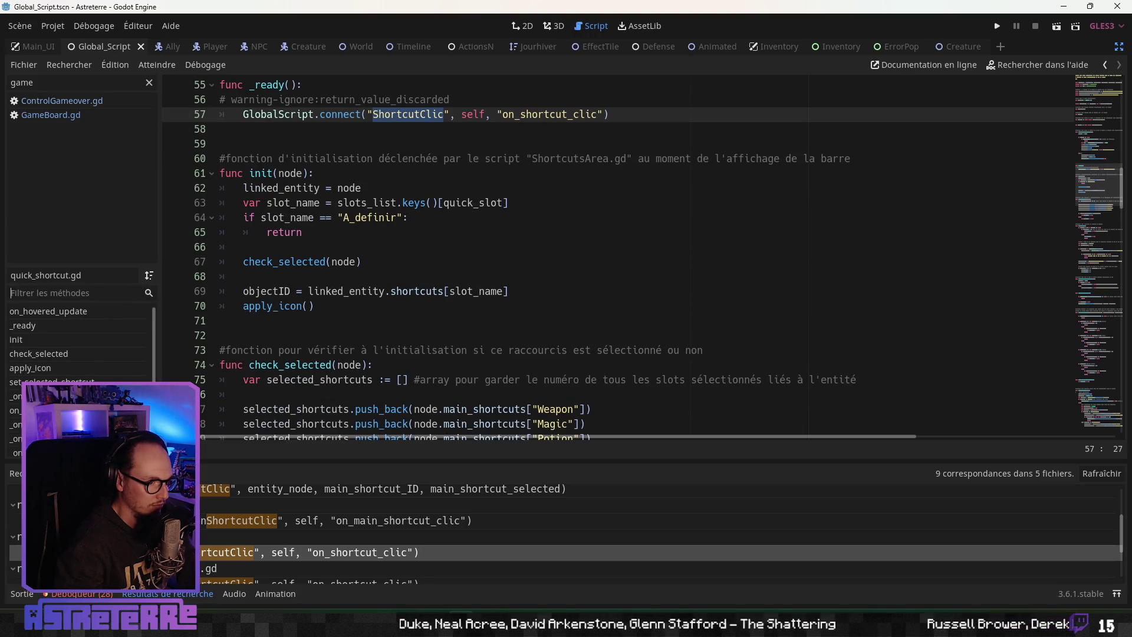
scroll(79, 348, "down", 1)
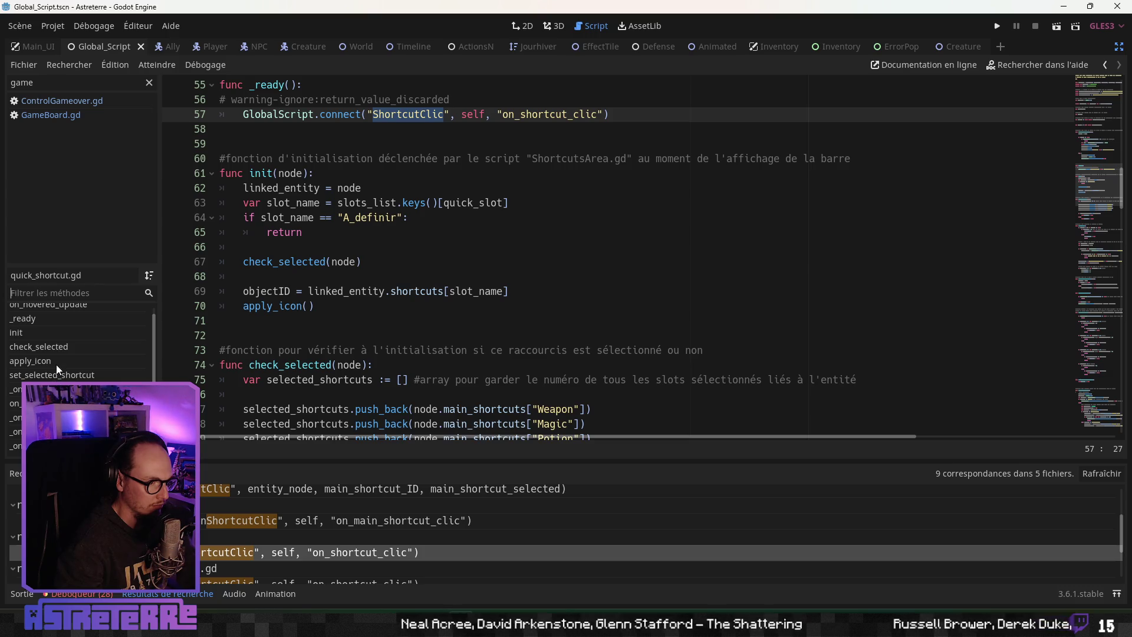
left_click(35, 404)
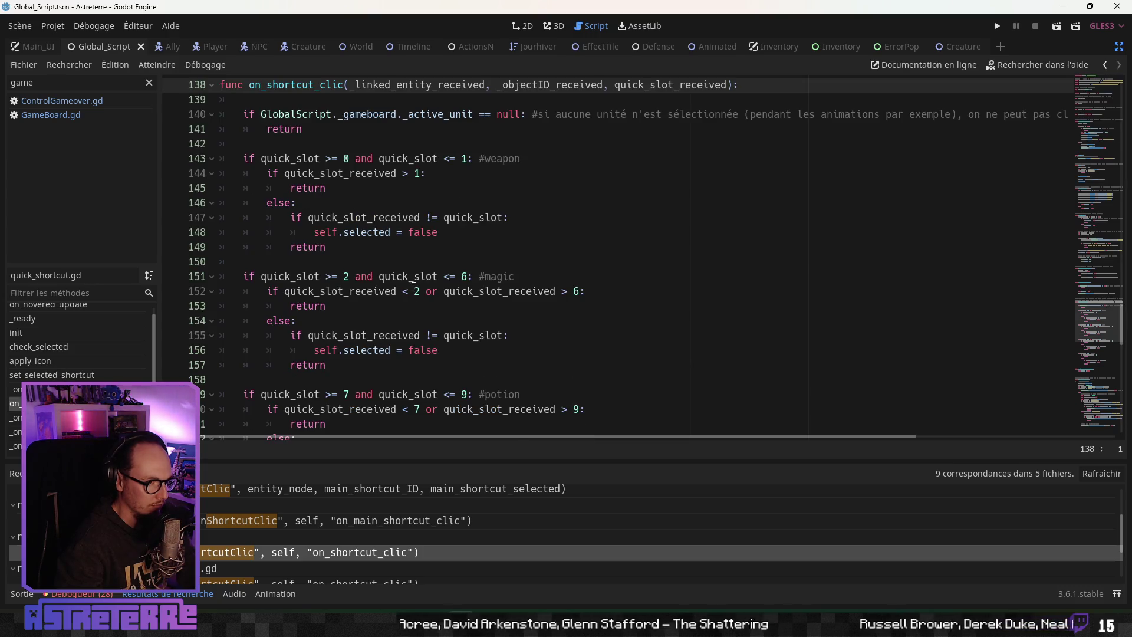
scroll(414, 287, "up", 1)
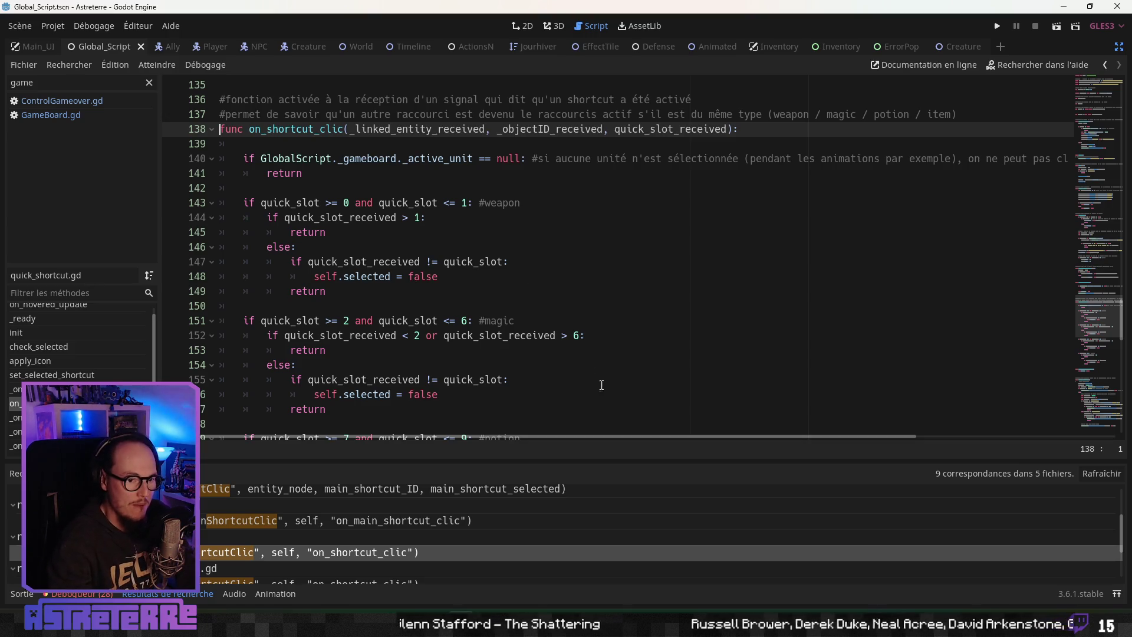
scroll(417, 367, "down", 4)
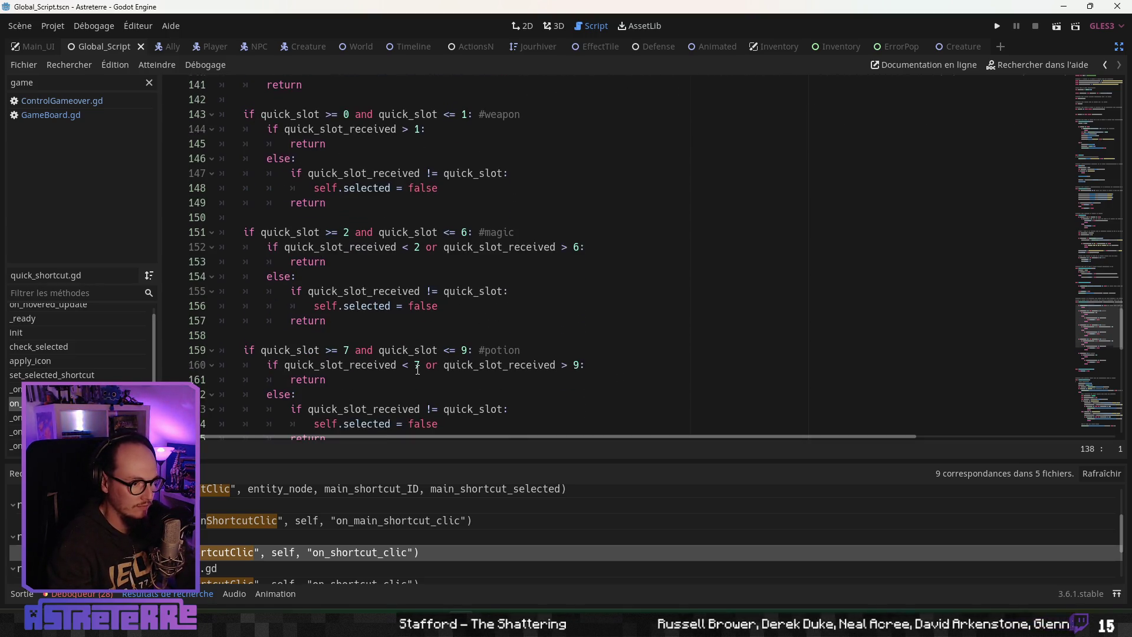
scroll(418, 367, "down", 3)
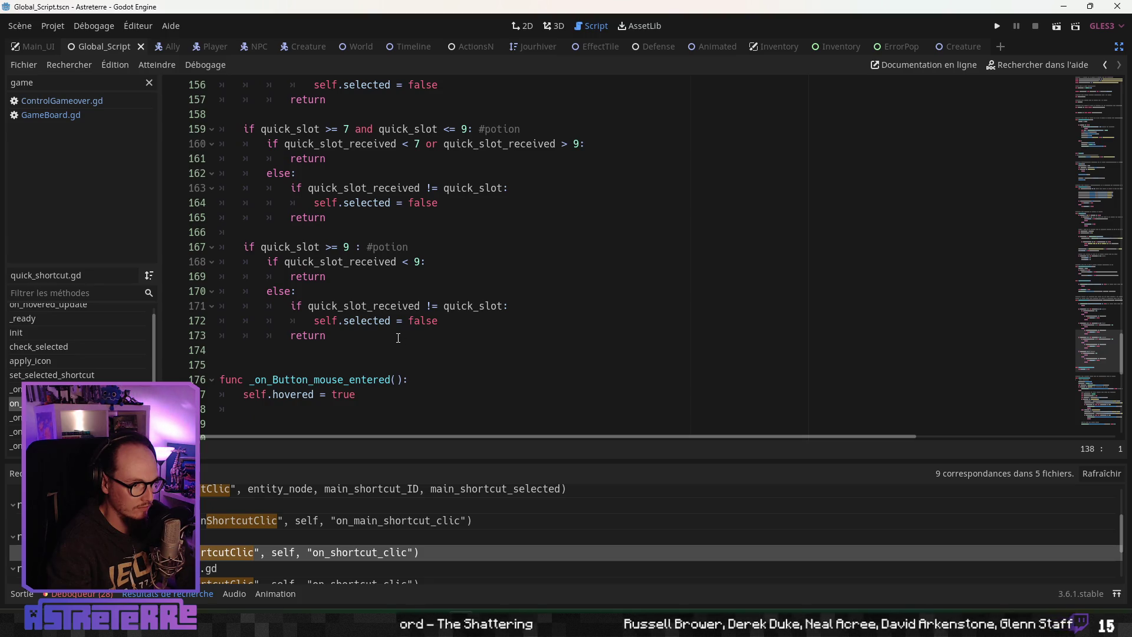
left_click(398, 338)
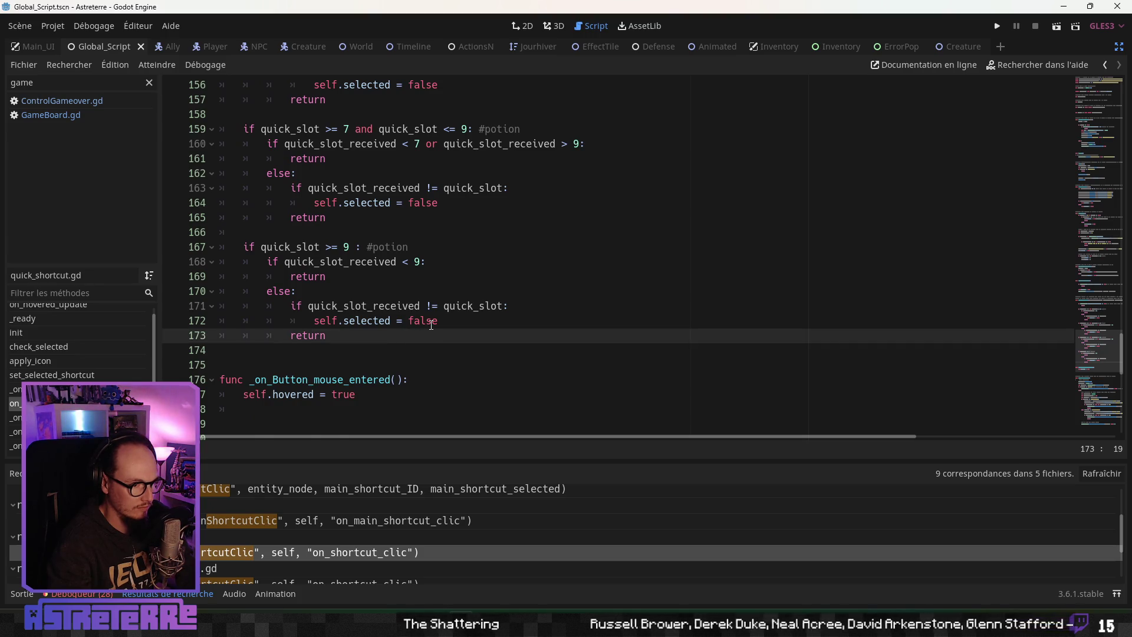
scroll(431, 325, "up", 1)
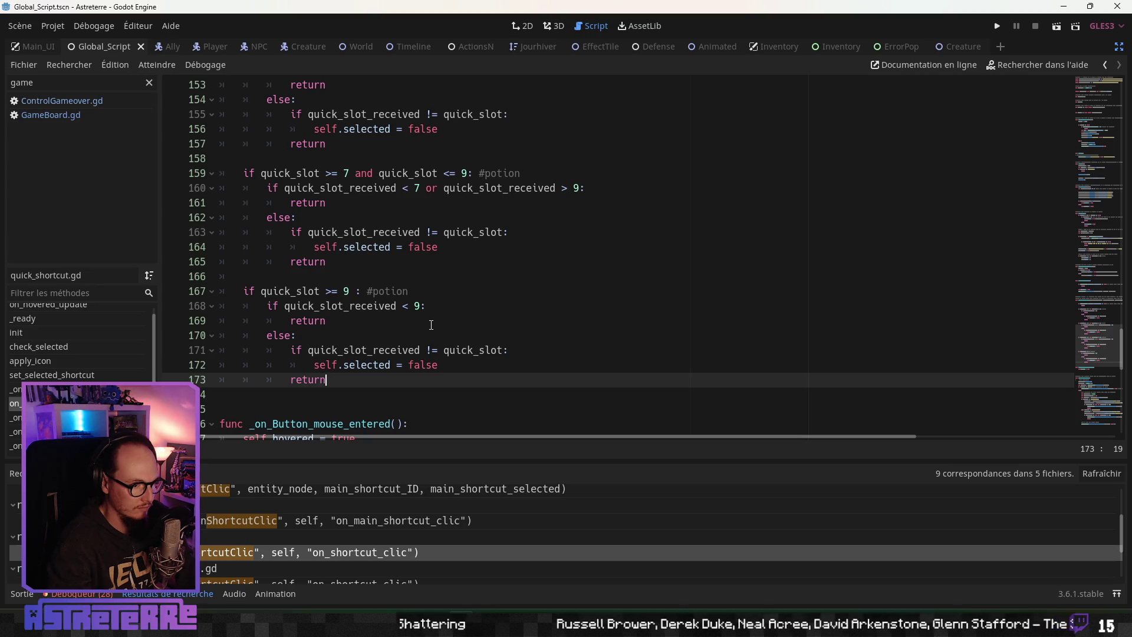
scroll(431, 325, "down", 2)
scroll(431, 325, "down", 7)
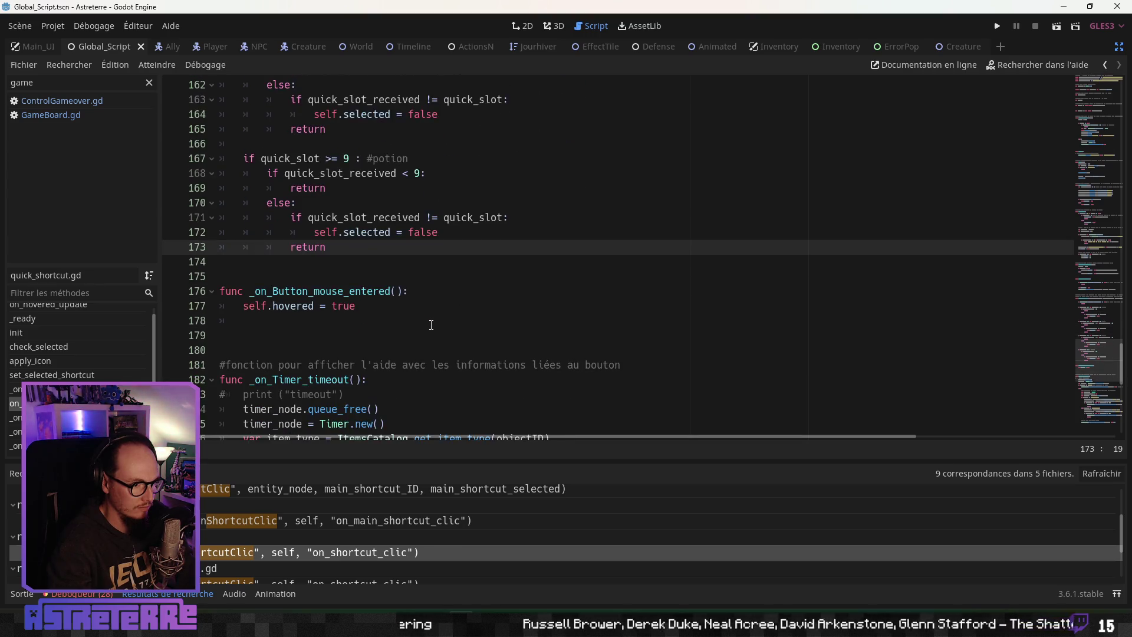
scroll(431, 325, "down", 2)
scroll(431, 325, "up", 3)
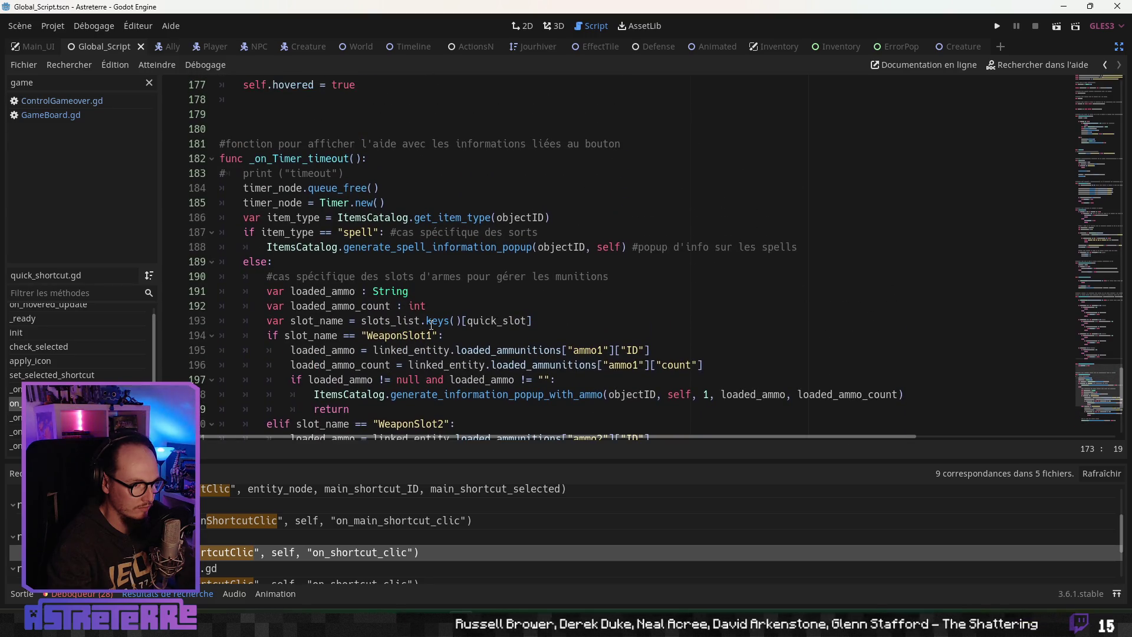
scroll(431, 325, "down", 5)
scroll(429, 324, "up", 20)
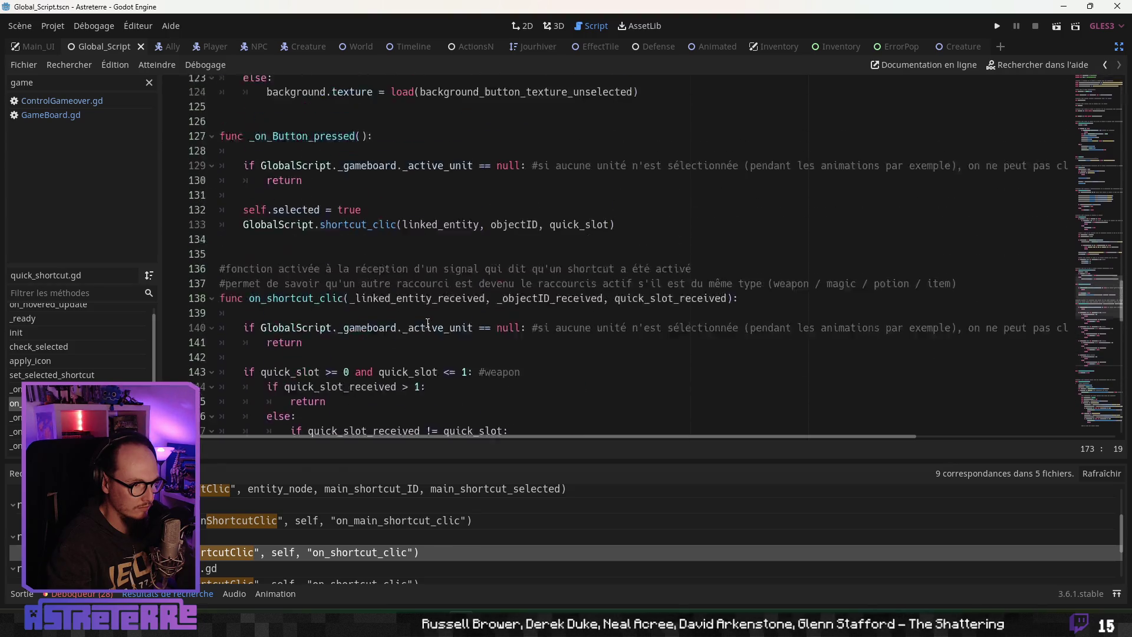
scroll(428, 323, "up", 10)
scroll(90, 353, "up", 1)
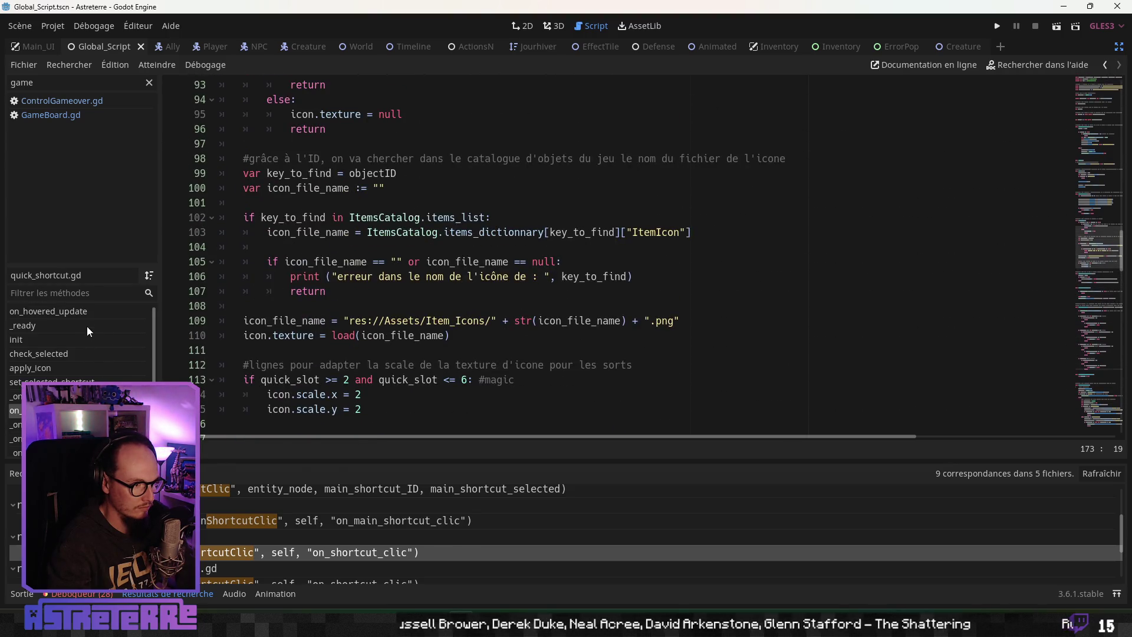
left_click(83, 311)
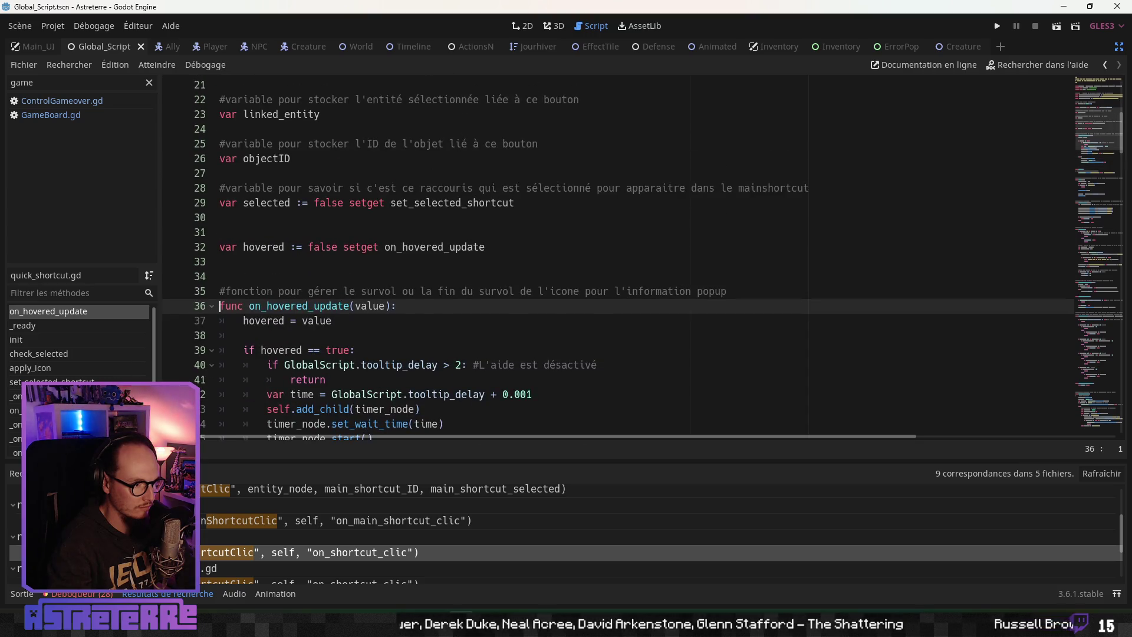
left_click(53, 381)
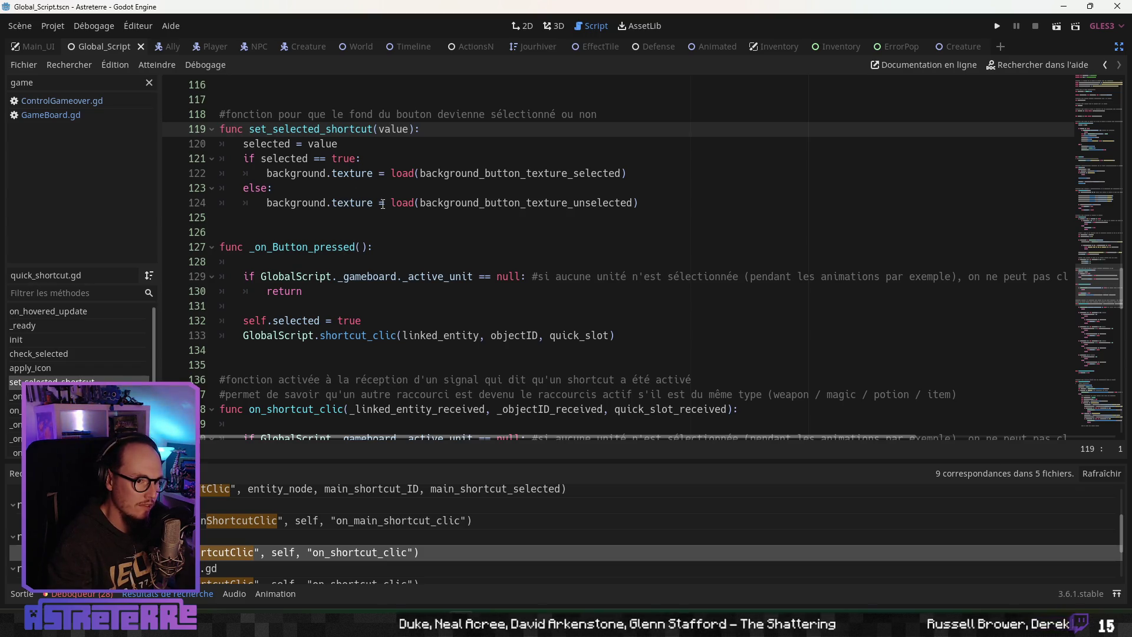
left_click(470, 201)
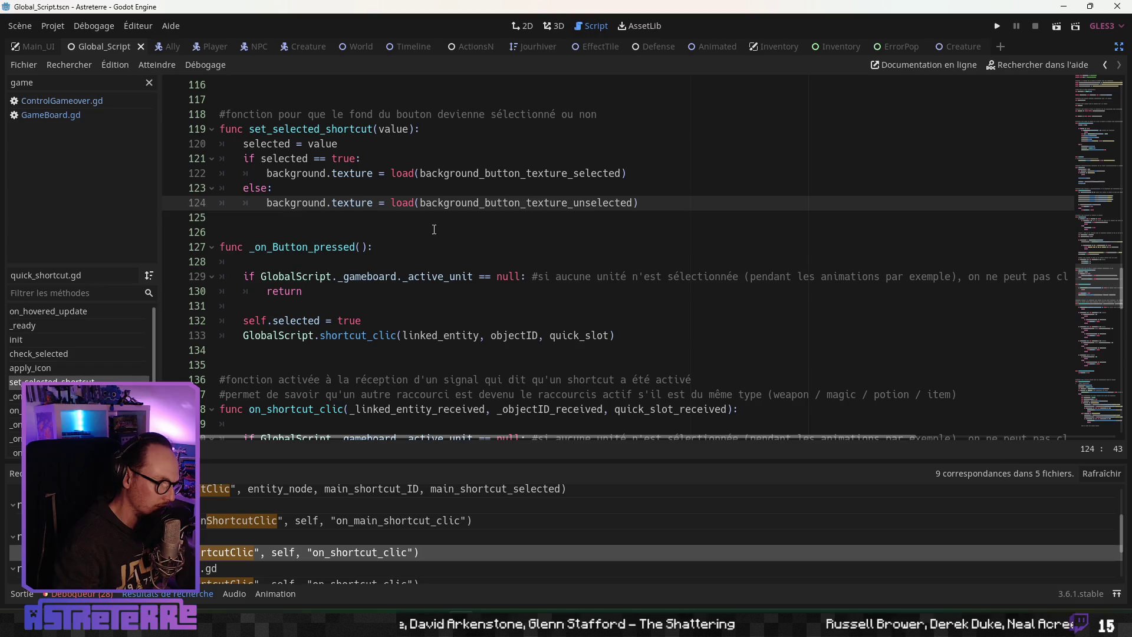
scroll(435, 231, "down", 1)
left_click(437, 234)
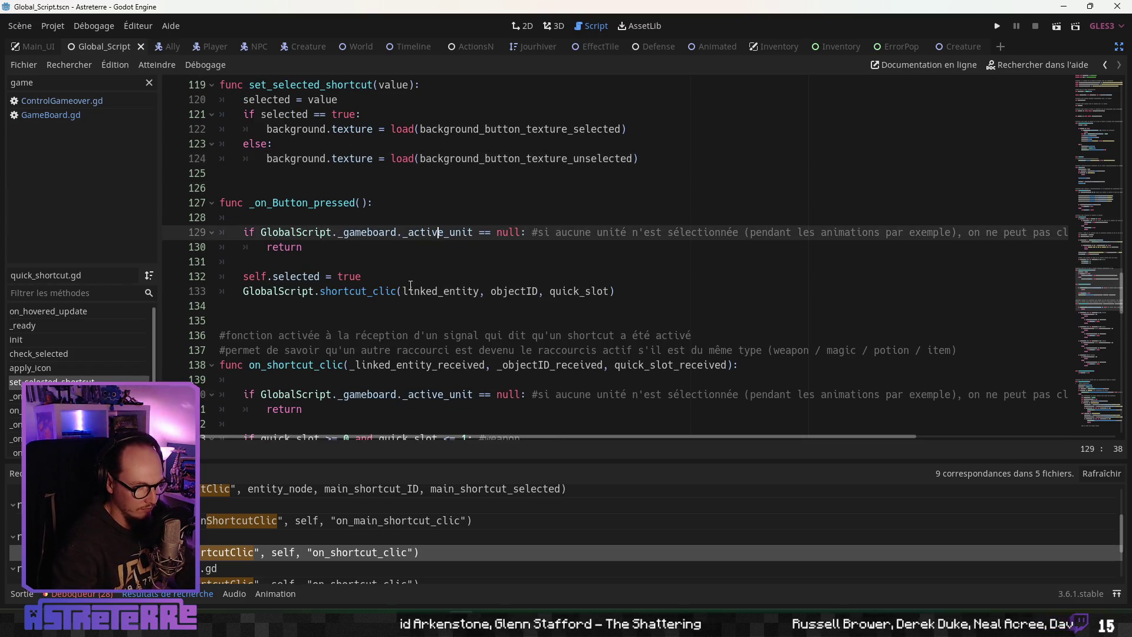
left_click(384, 292)
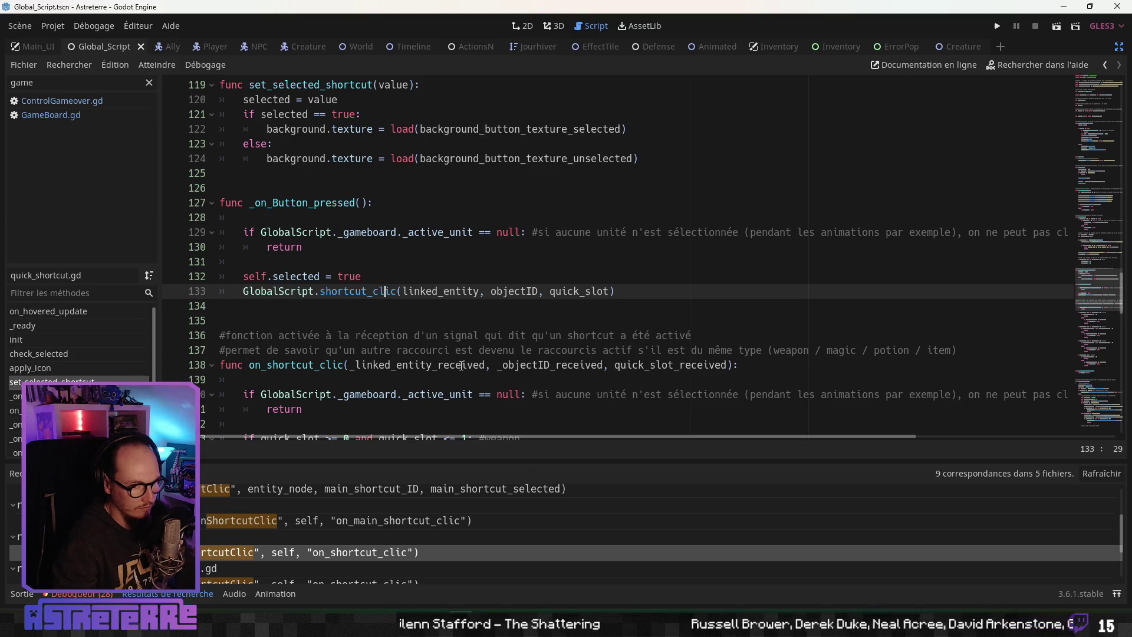
left_click(457, 351)
left_click(323, 301)
left_click(314, 290)
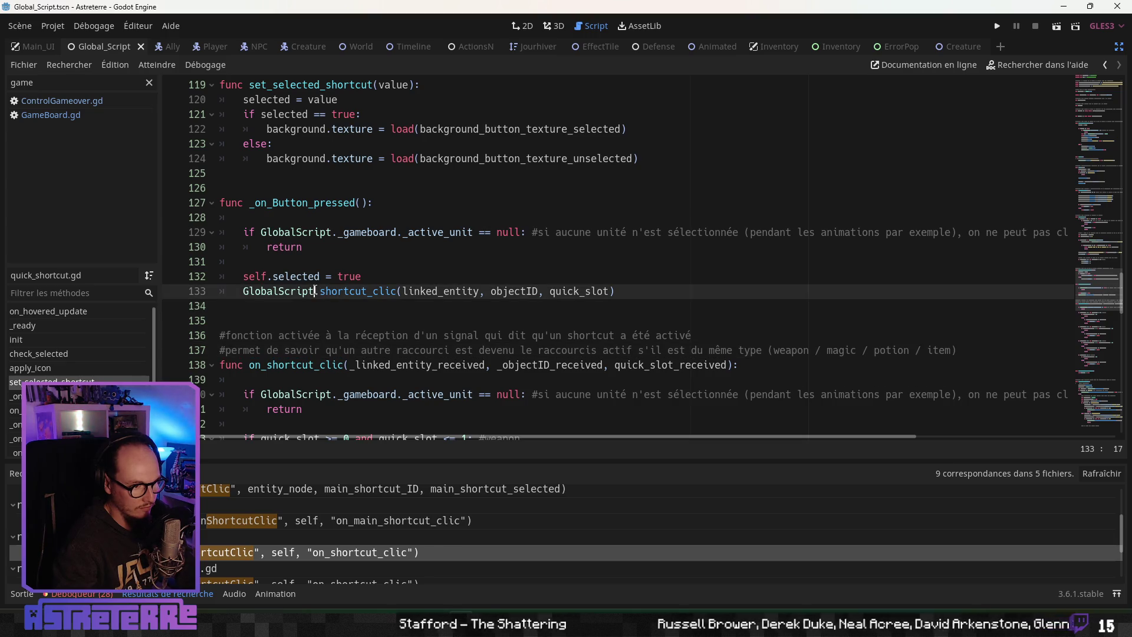
scroll(331, 325, "up", 1)
scroll(335, 324, "down", 1)
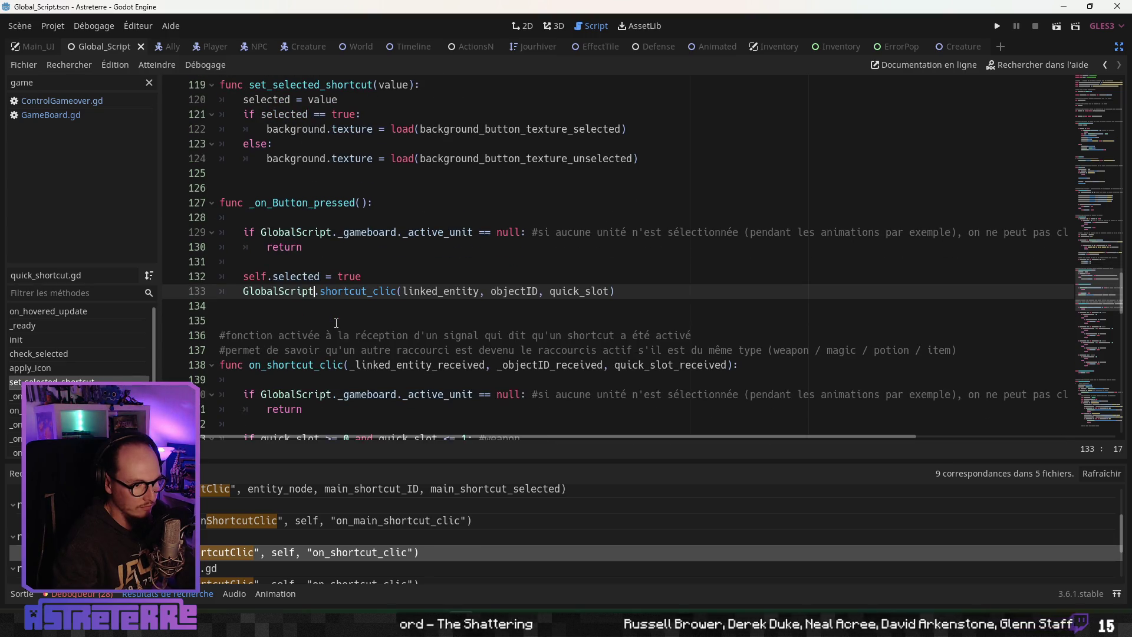
scroll(336, 323, "down", 2)
left_click(387, 261)
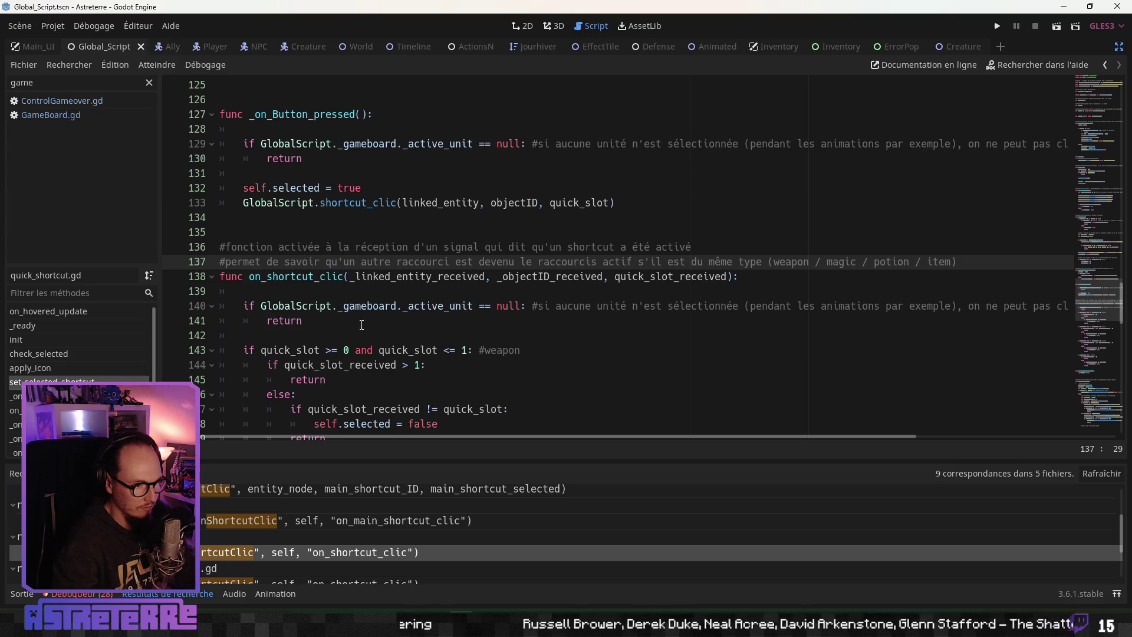
scroll(388, 257, "down", 7)
scroll(363, 340, "up", 6)
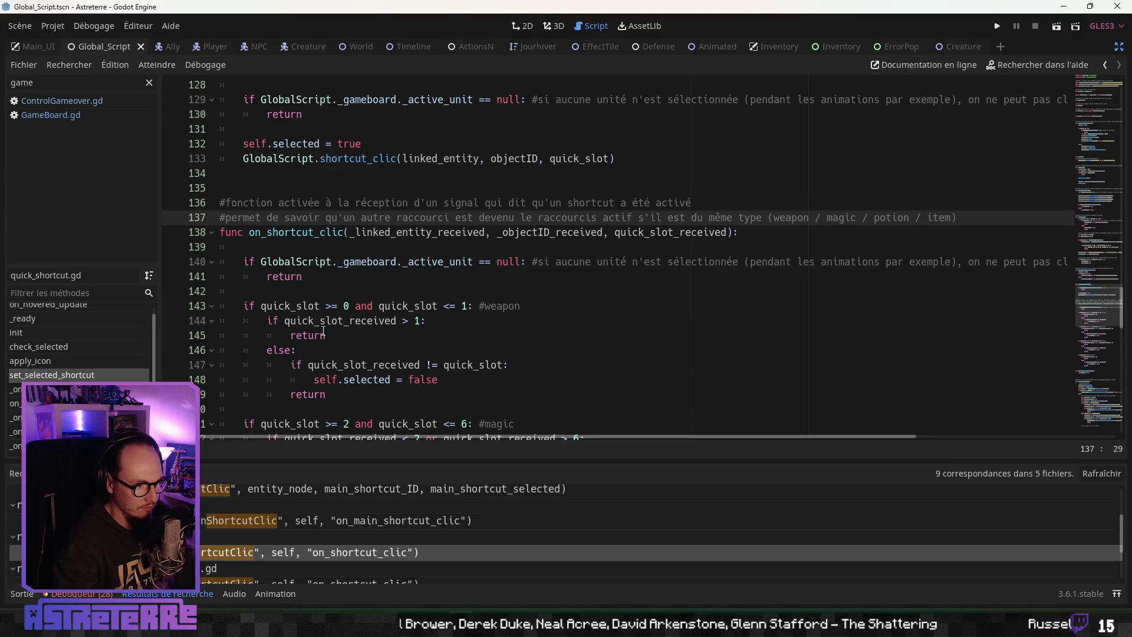
scroll(328, 313, "up", 2)
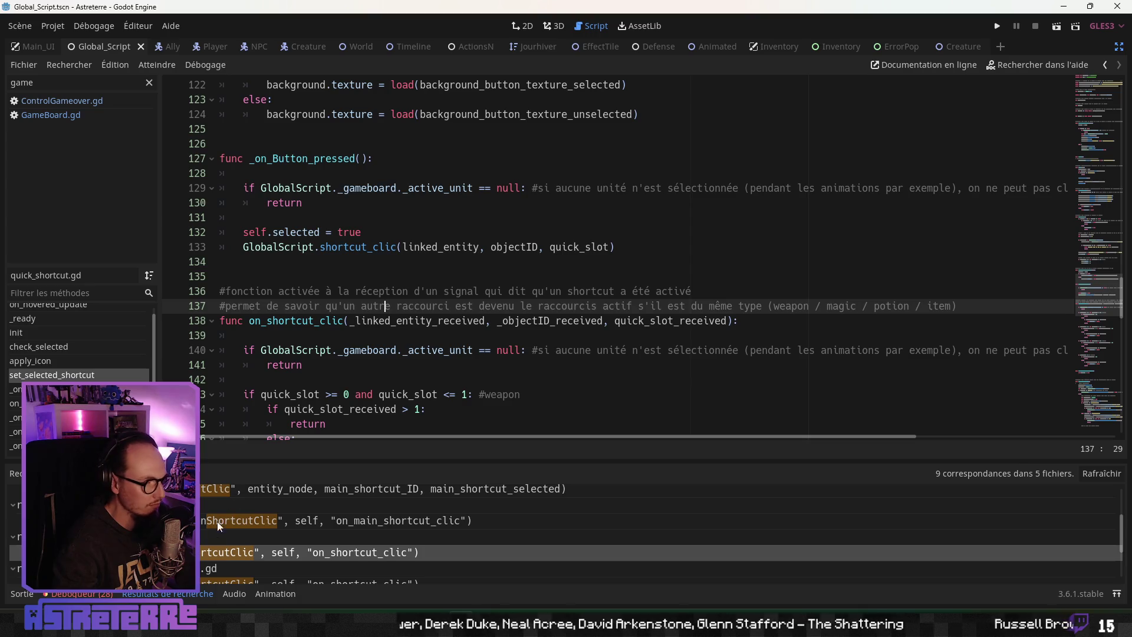
scroll(216, 533, "down", 2)
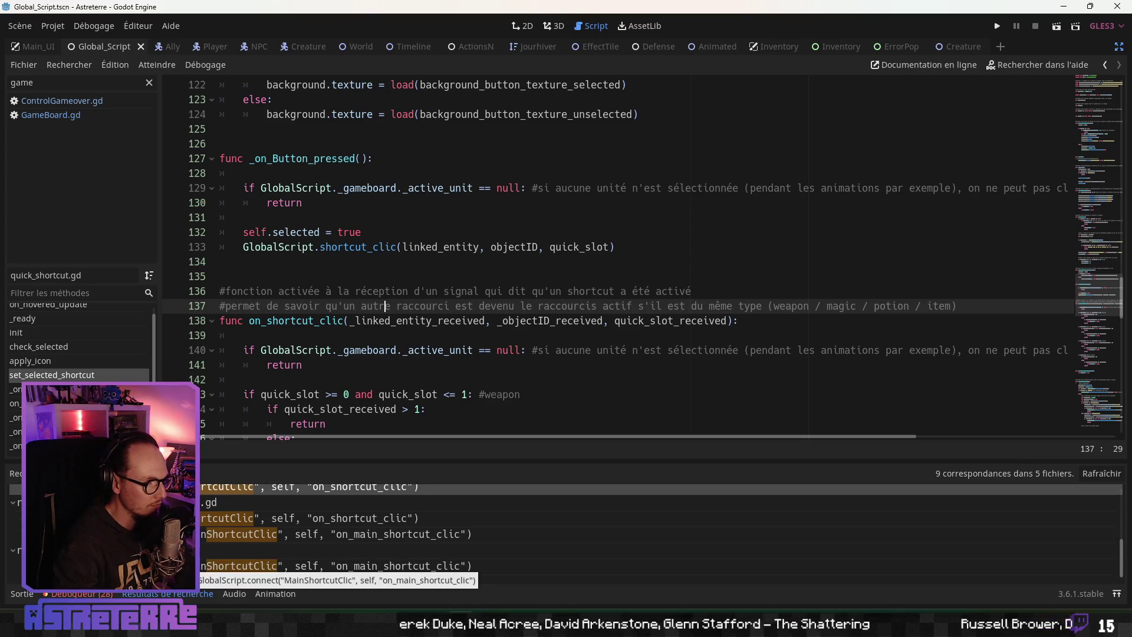
scroll(352, 320, "up", 12)
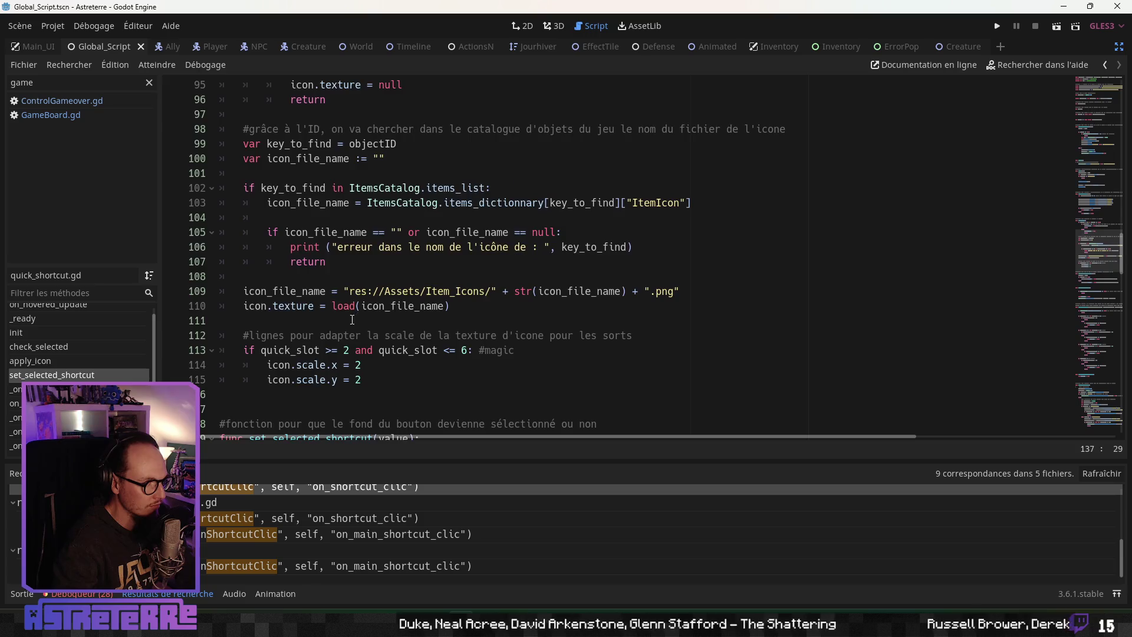
scroll(352, 320, "up", 5)
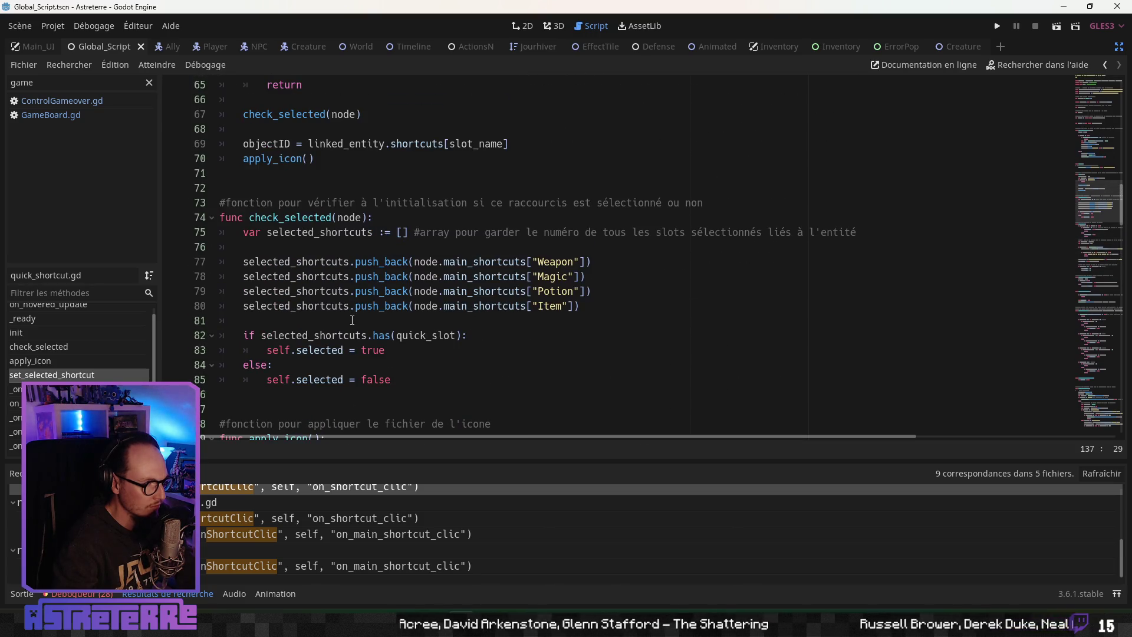
scroll(352, 319, "up", 1)
scroll(351, 320, "down", 1)
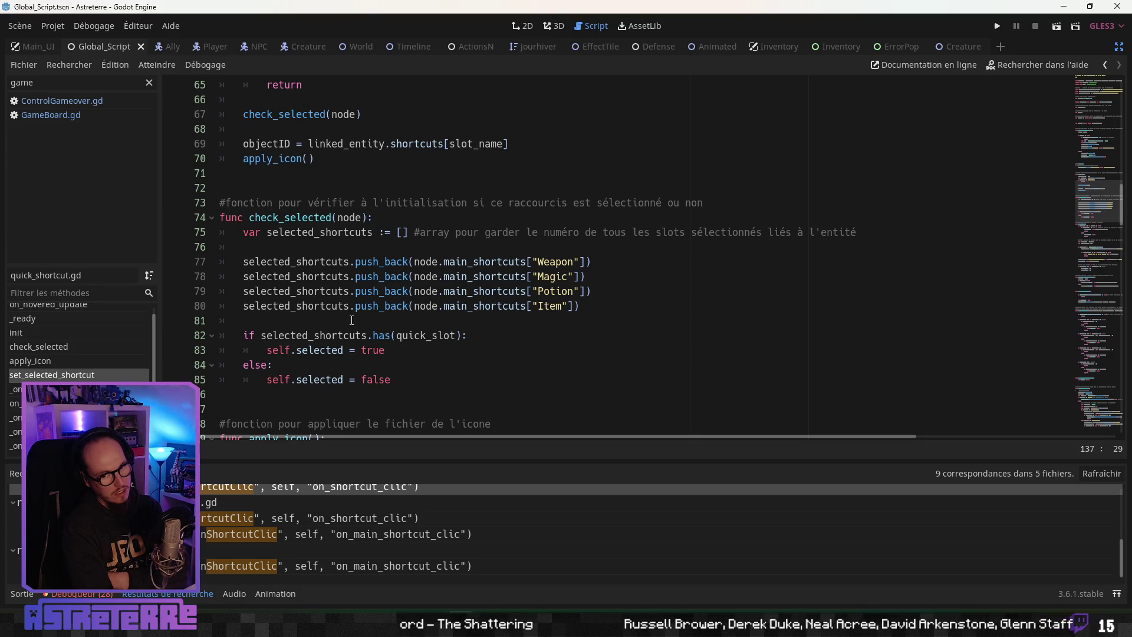
scroll(366, 316, "up", 5)
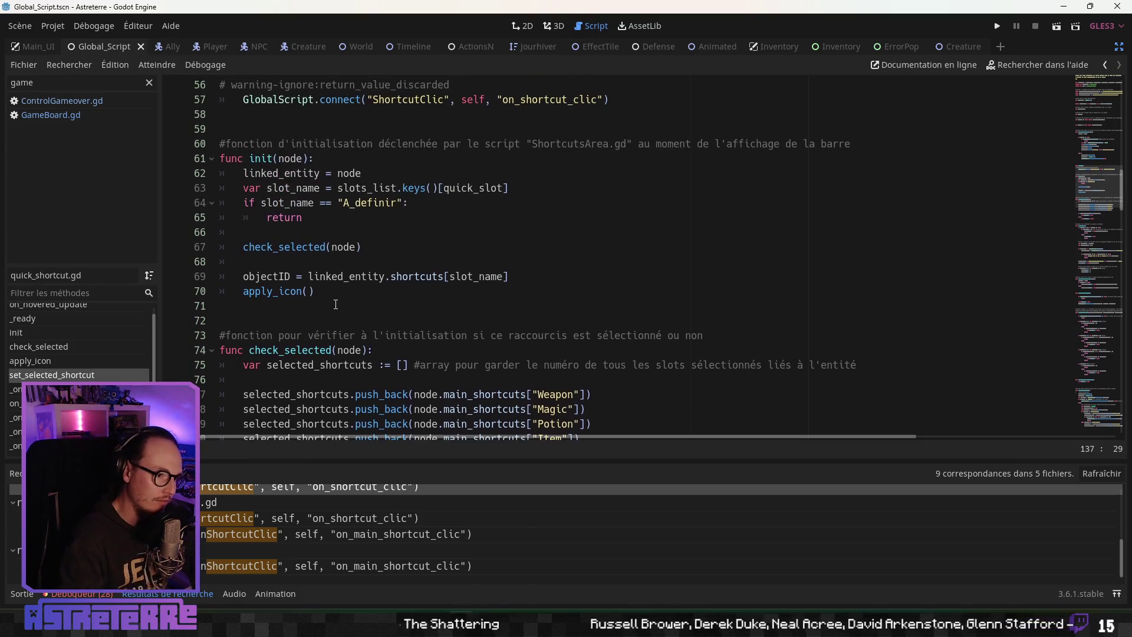
scroll(389, 311, "down", 2)
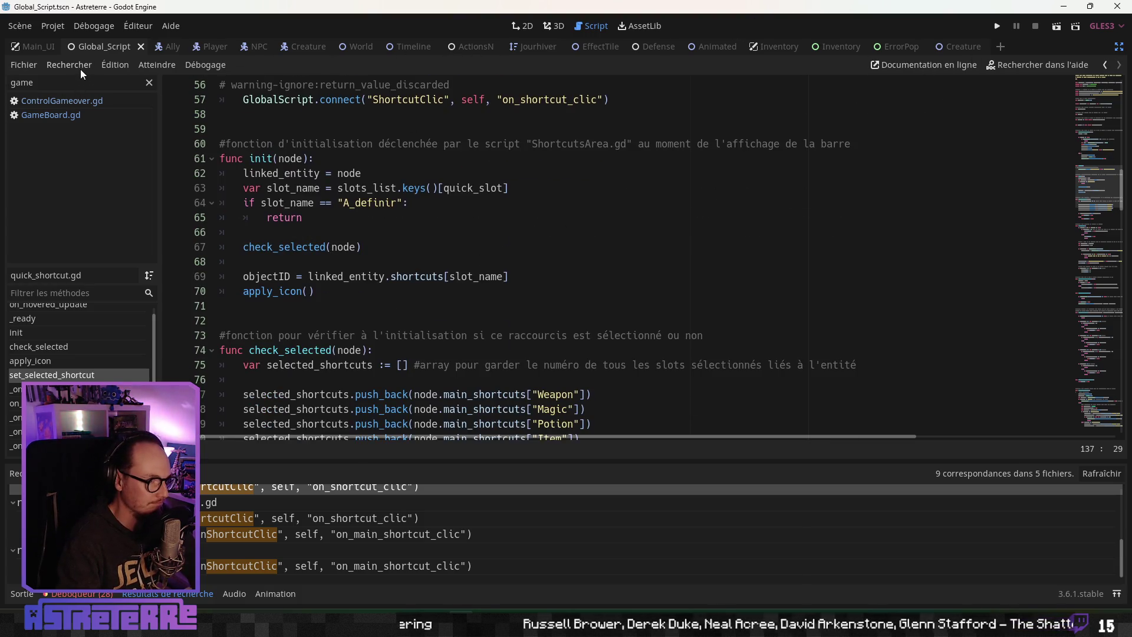
In GameBoard.gd, add GlobalScript.connect("ShortcutClic", self, "on_shortcut_clic") at line 164, then select the handler name
left_click(64, 114)
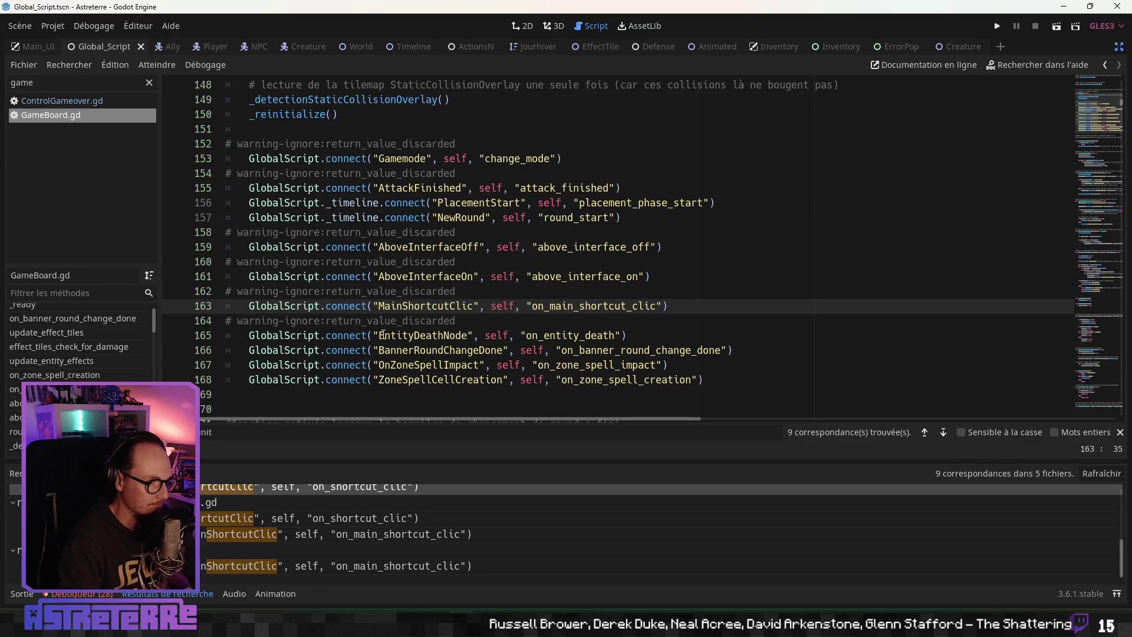
left_click(695, 304)
key("Return")
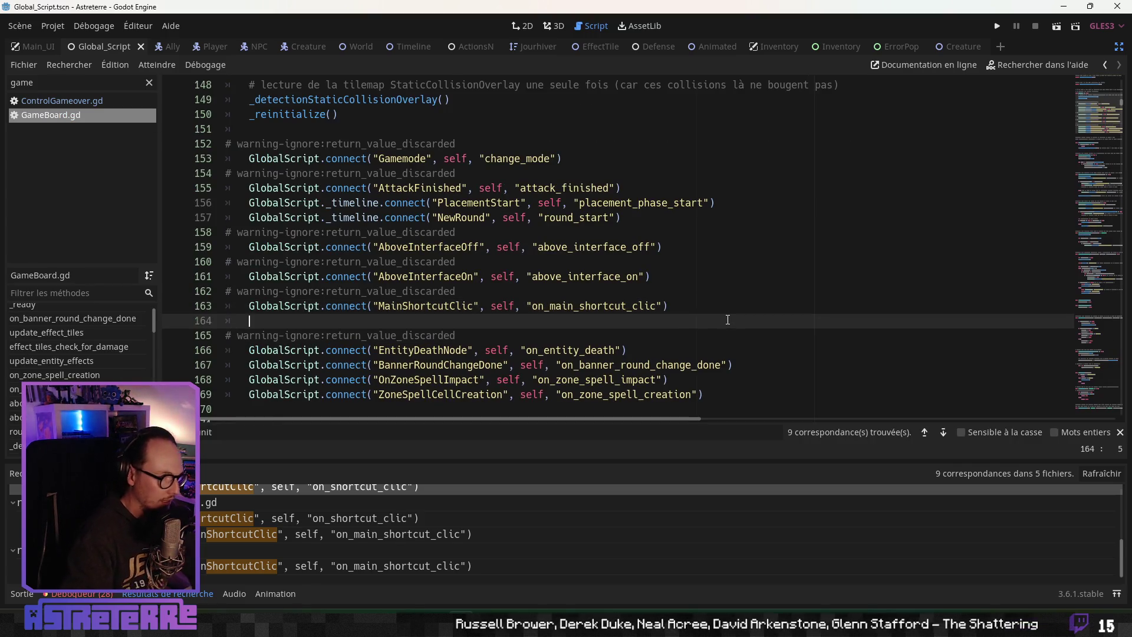
type("Global")
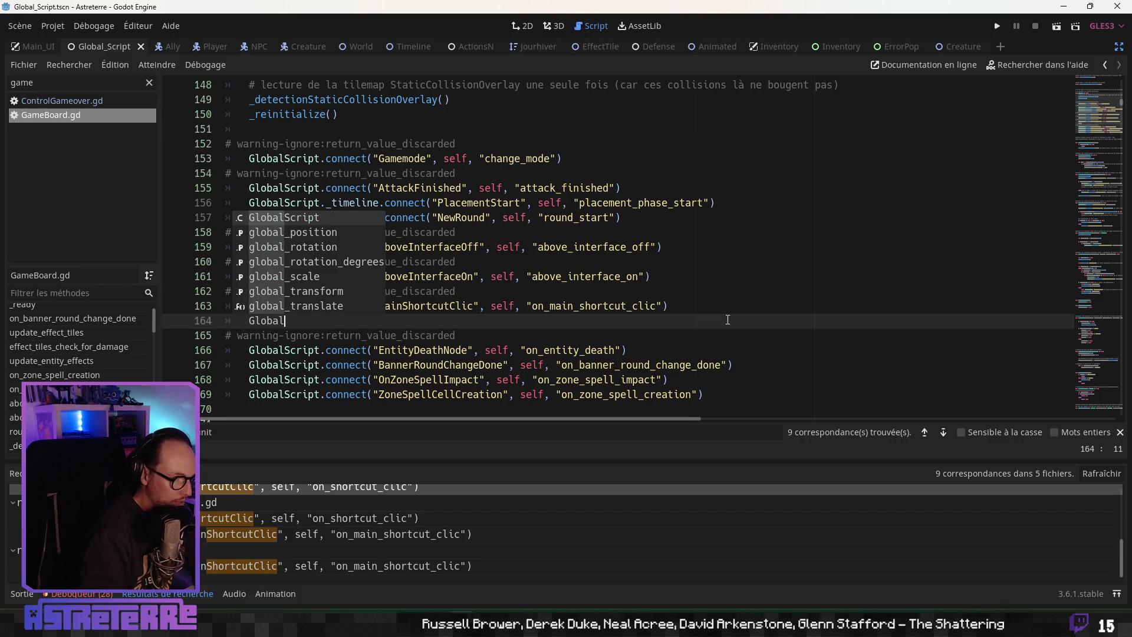
key("Return")
type(".connect(\"")
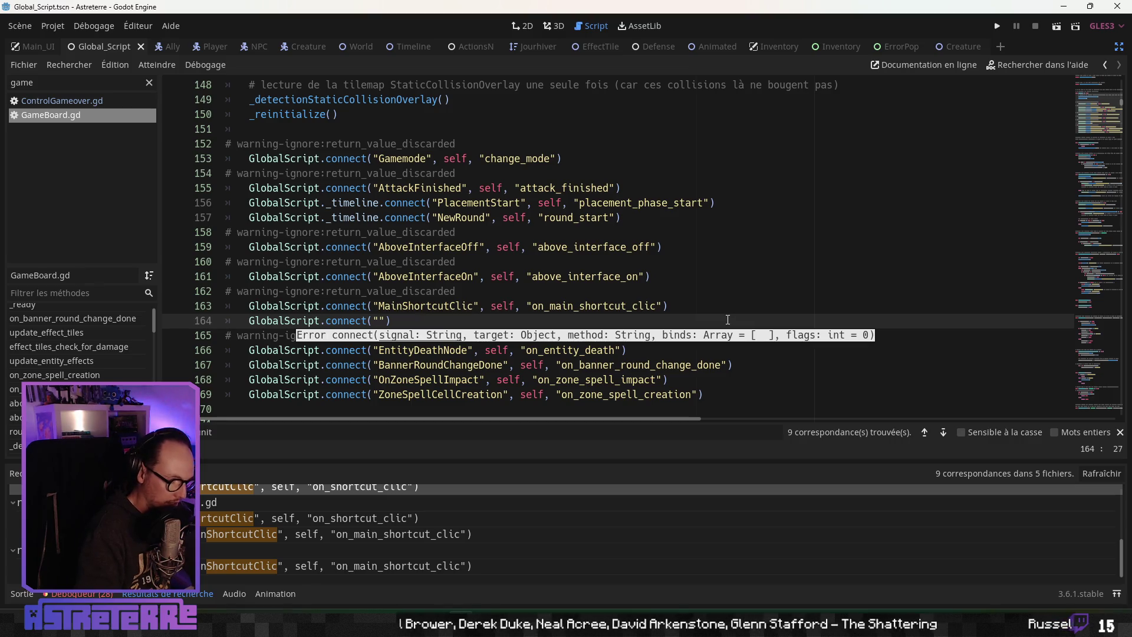
type("ShortcutClic")
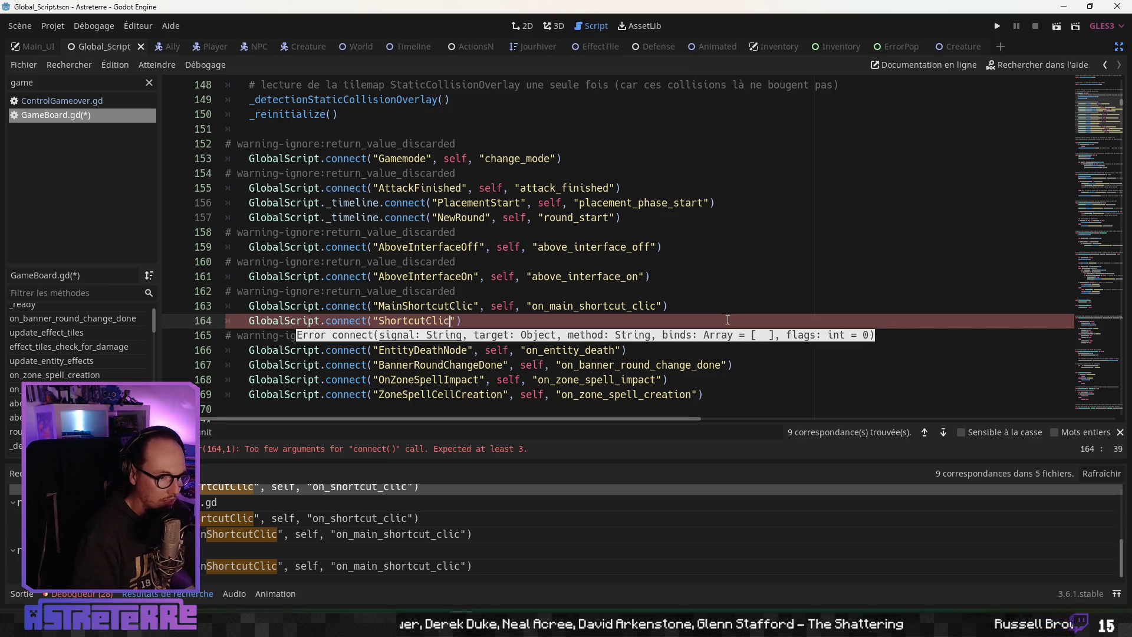
key("End")
type(", self, \"")
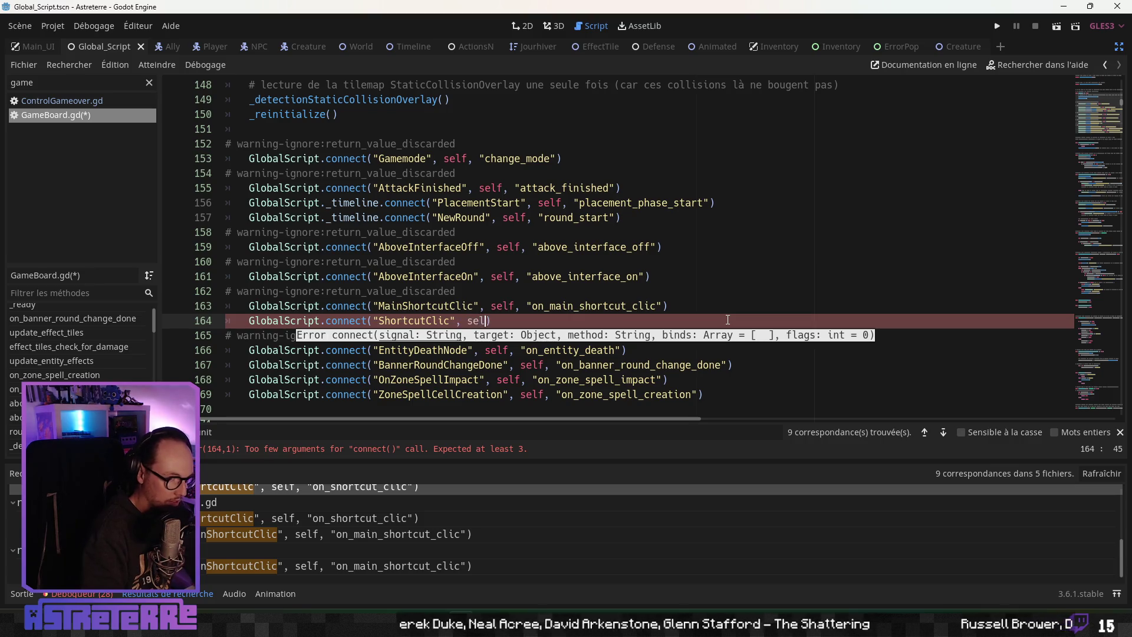
type("on_s")
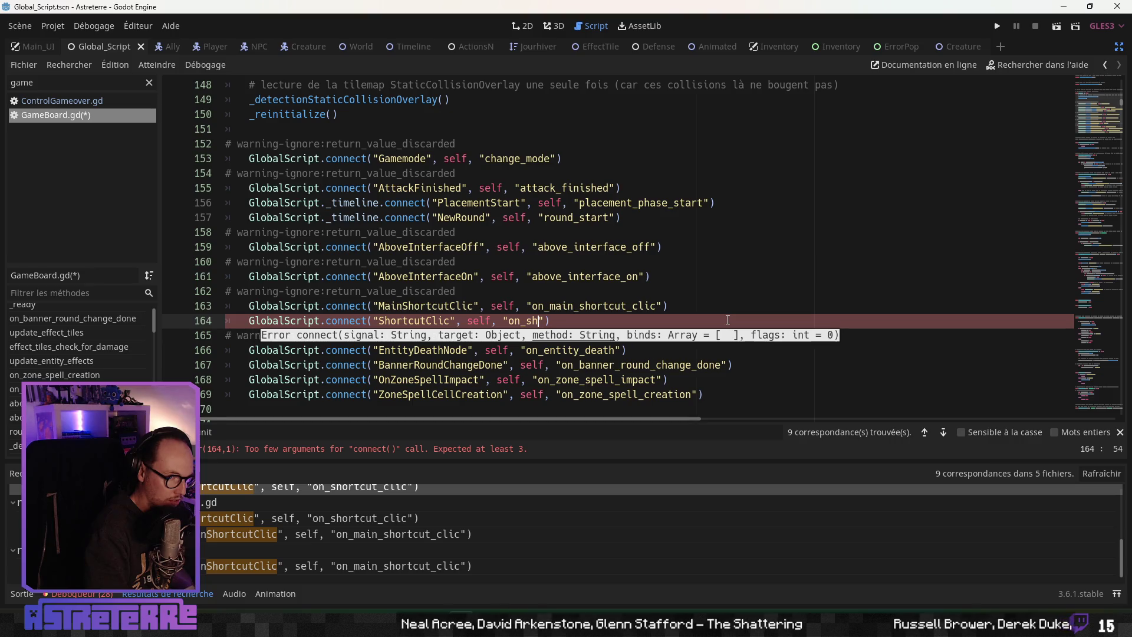
type("hortcut_clic")
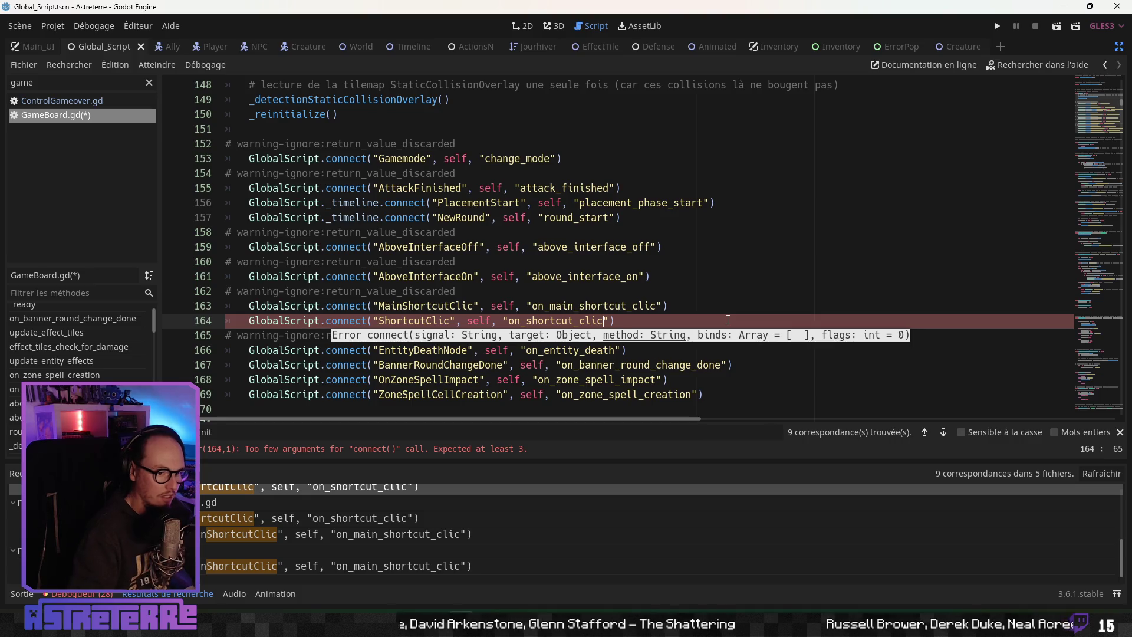
left_click(555, 322)
double_click(556, 321)
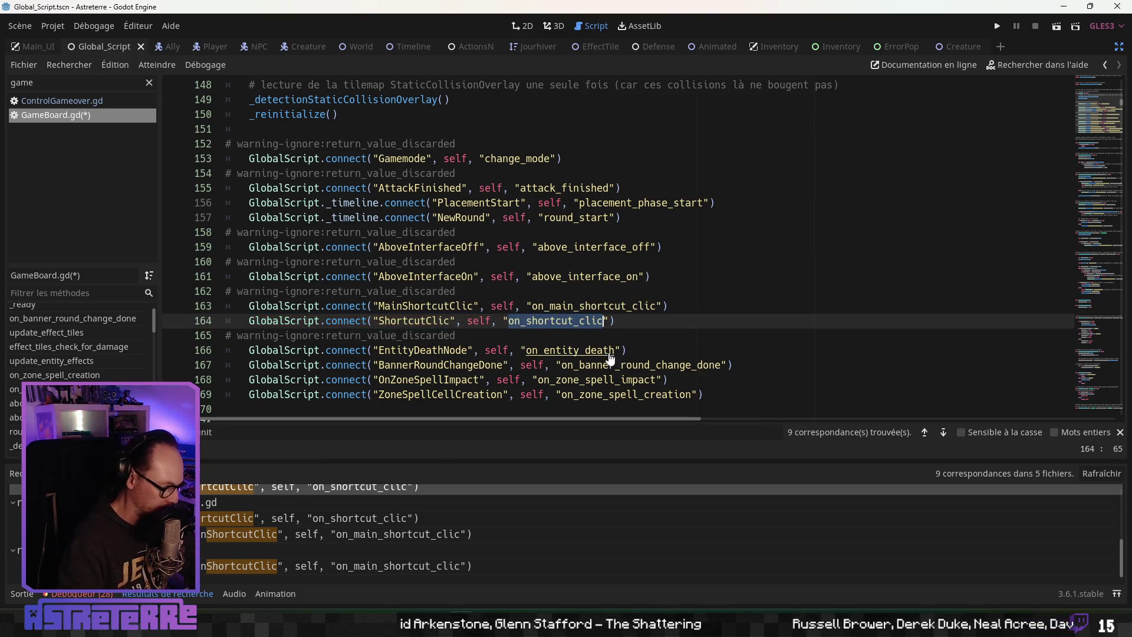
Jump to on_main_shortcut_clic in GameBoard.gd and insert blank lines above it
type("main")
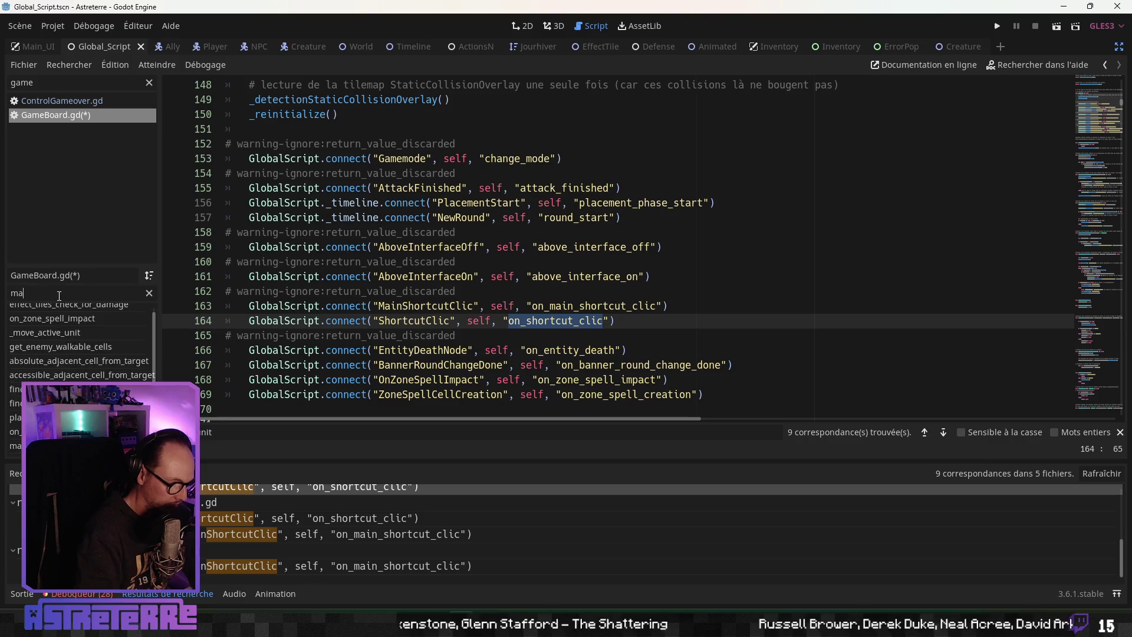
left_click(83, 339)
scroll(295, 248, "down", 1)
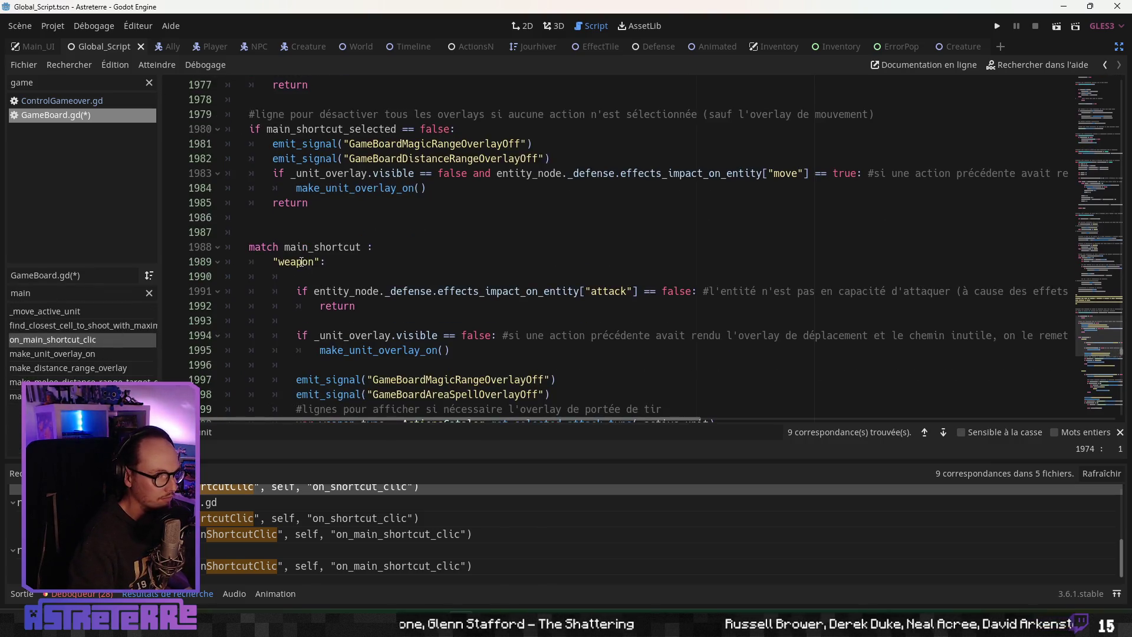
scroll(271, 213, "up", 4)
left_click(249, 174)
key("Return")
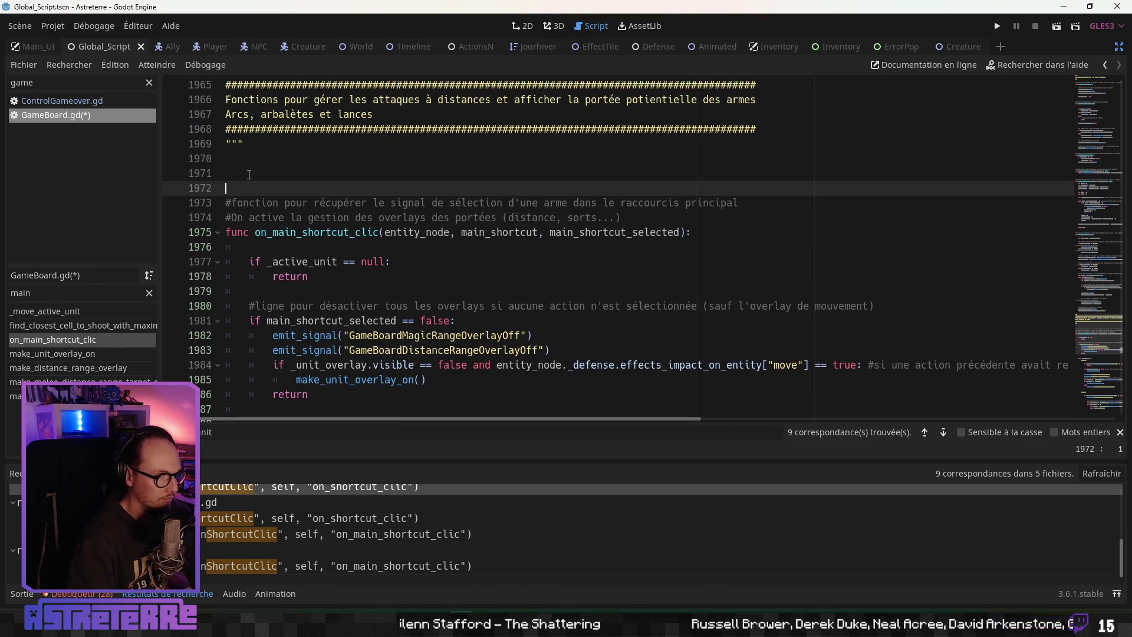
key("Up")
key("Return")
key("Up")
Write the stub 'func on_shortcut_clic() -> void:' with a body of 'pass'
type("func on_shortcut_clic()")
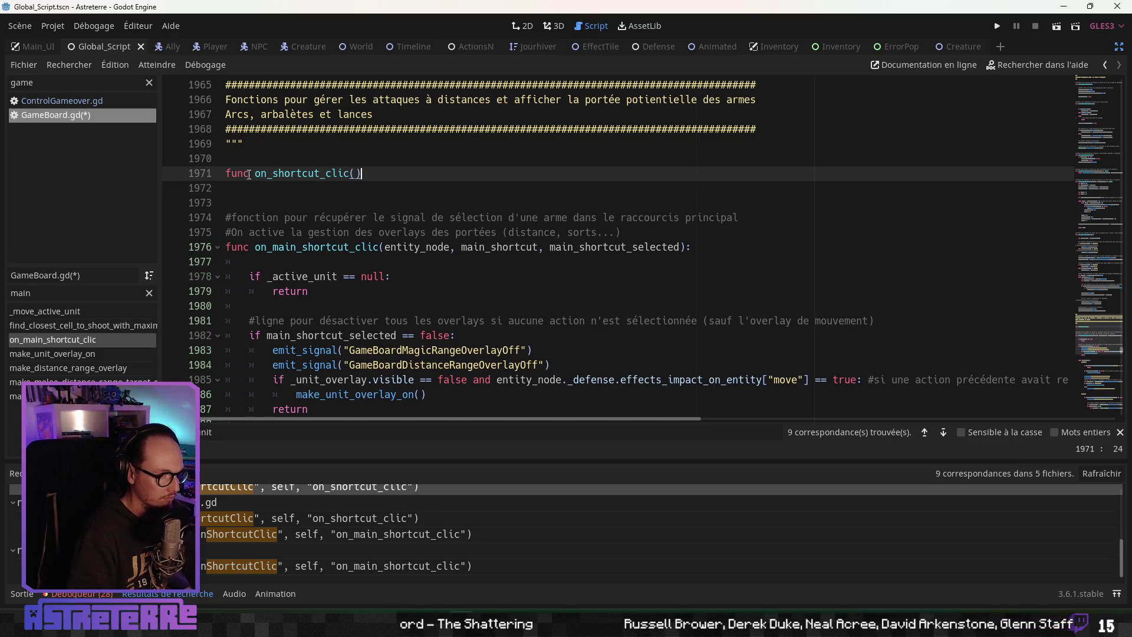
type(" -> ")
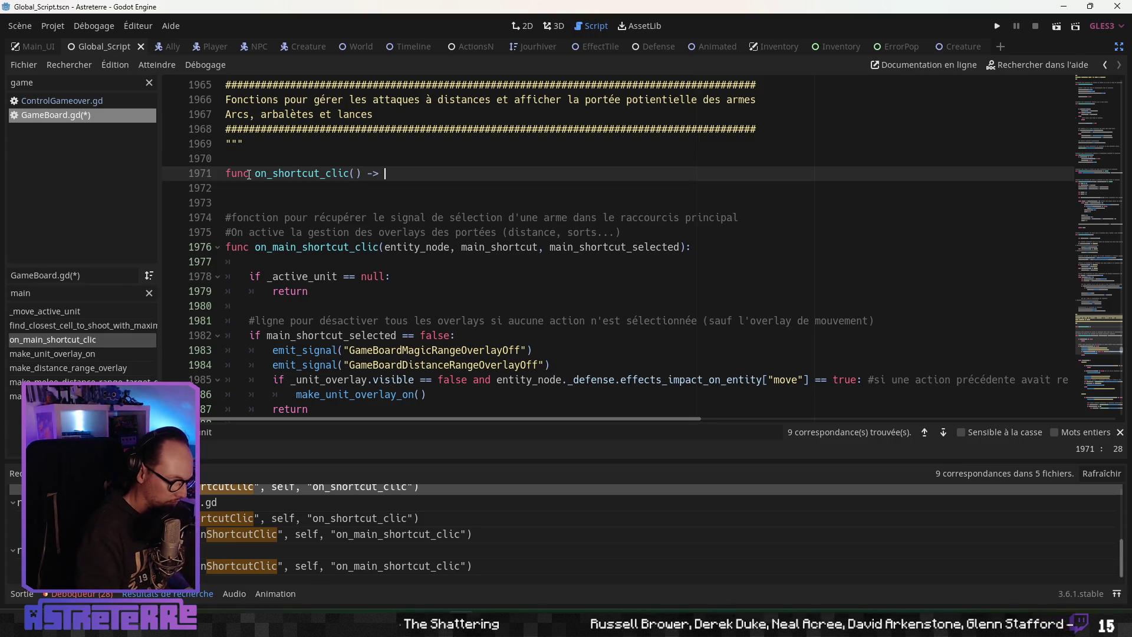
type("void:")
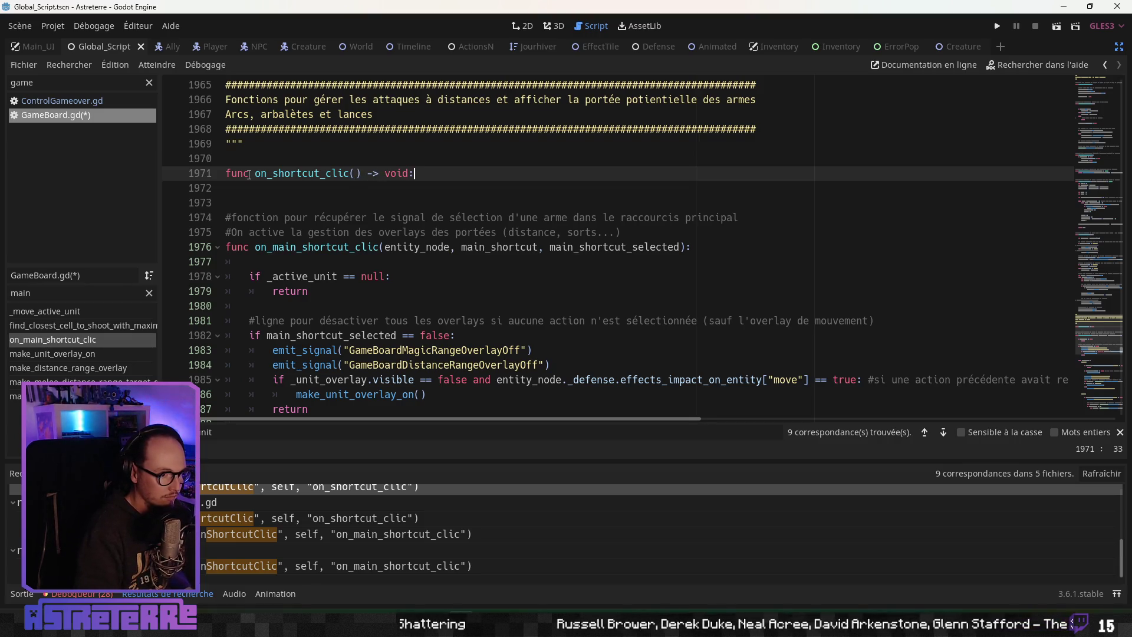
key("Return")
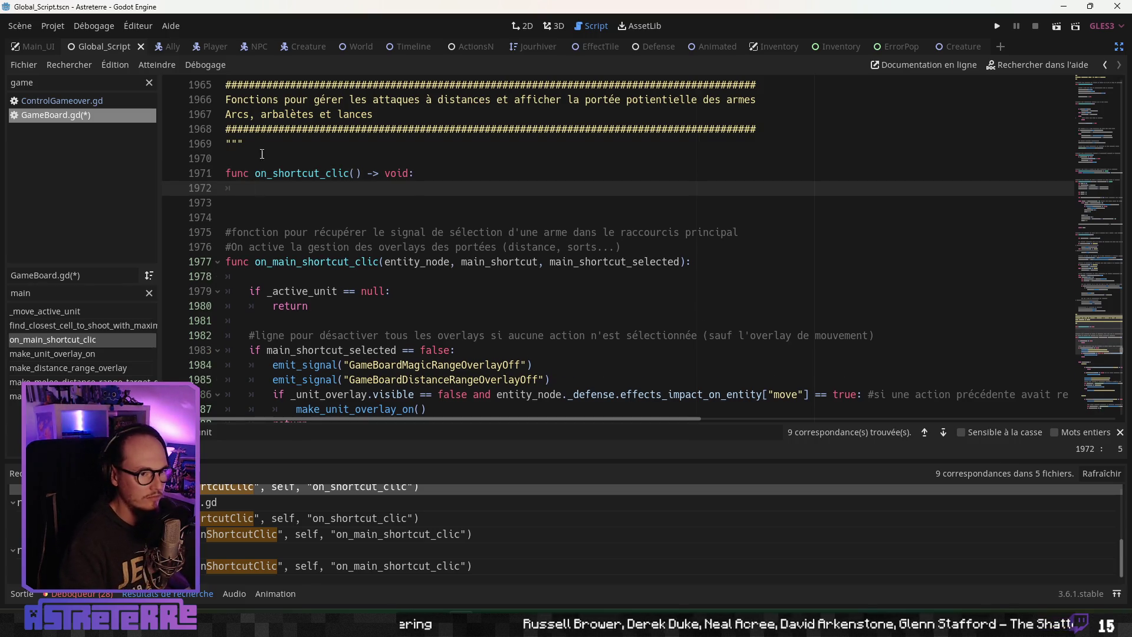
type("pass")
left_click(267, 173)
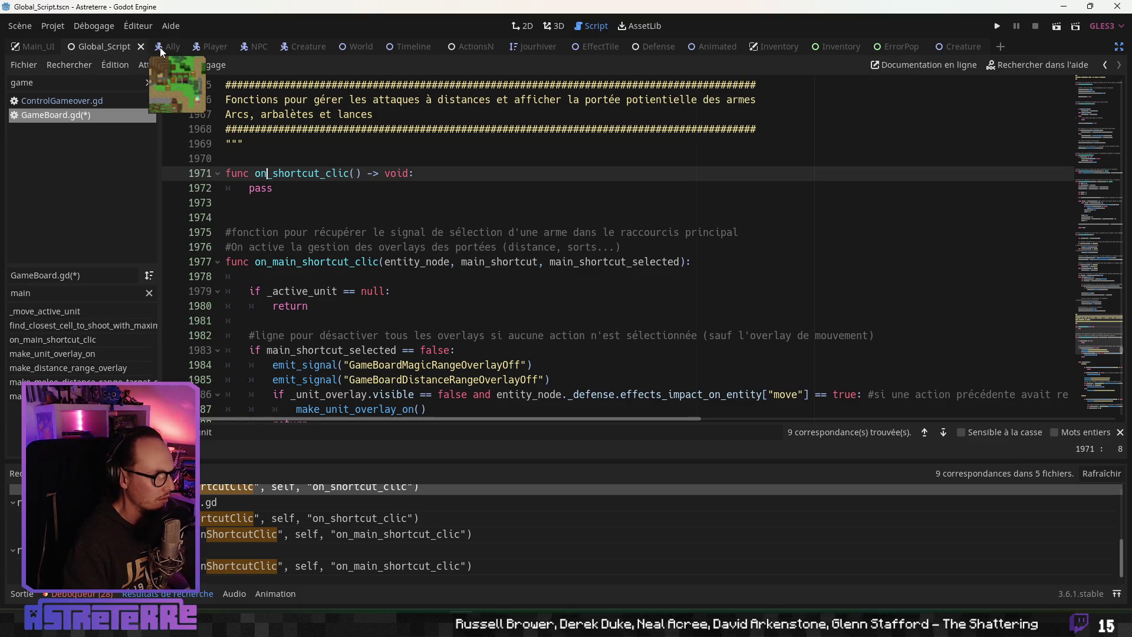
Copy 'entity_node, item, shortcutID' from the ShortcutClic emit_signal line in Global_Script.gd
left_click(142, 47)
left_click(104, 46)
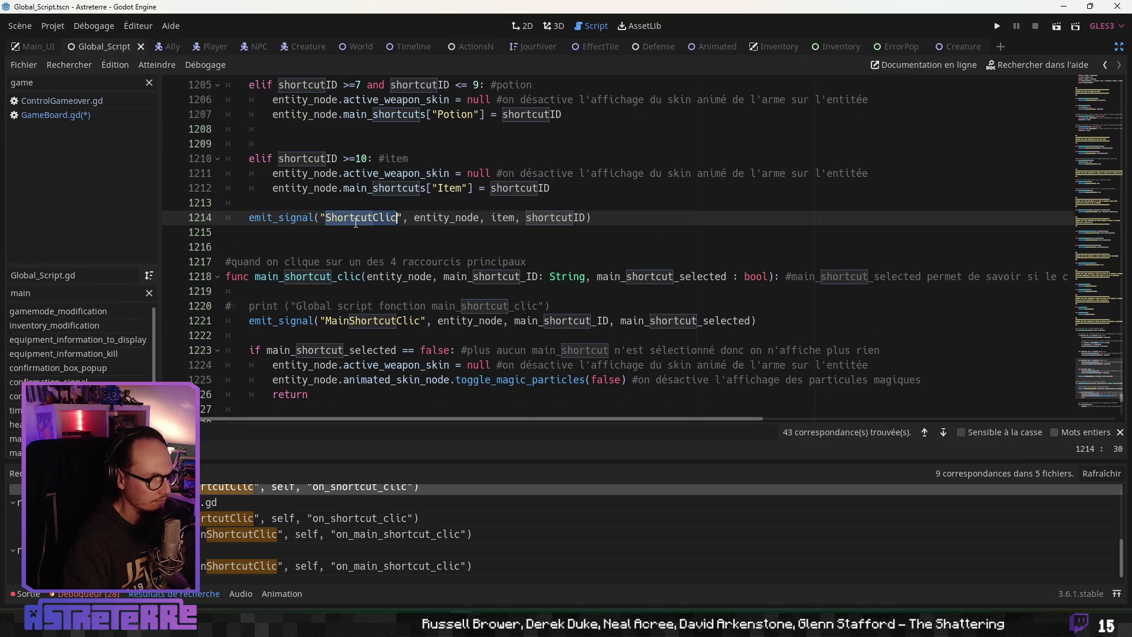
left_click(357, 222)
scroll(371, 227, "up", 1)
left_click_drag(413, 263, 586, 263)
key("ctrl+c")
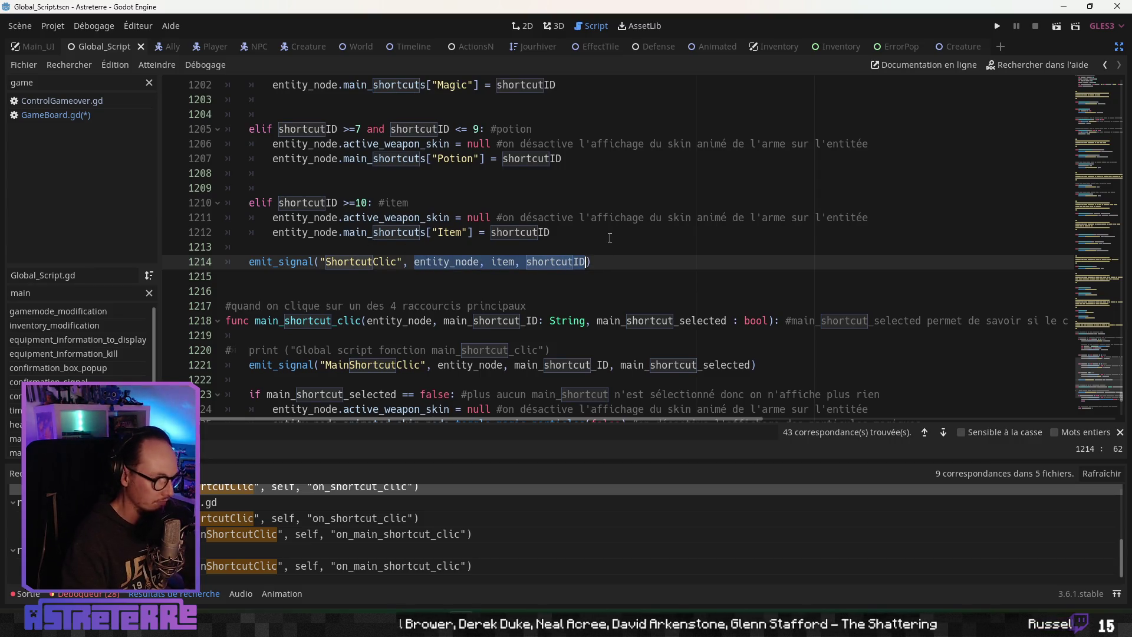
Paste the parameters into on_shortcut_clic's parentheses in GameBoard.gd, comparing with on_main_shortcut_clic
left_click(110, 121)
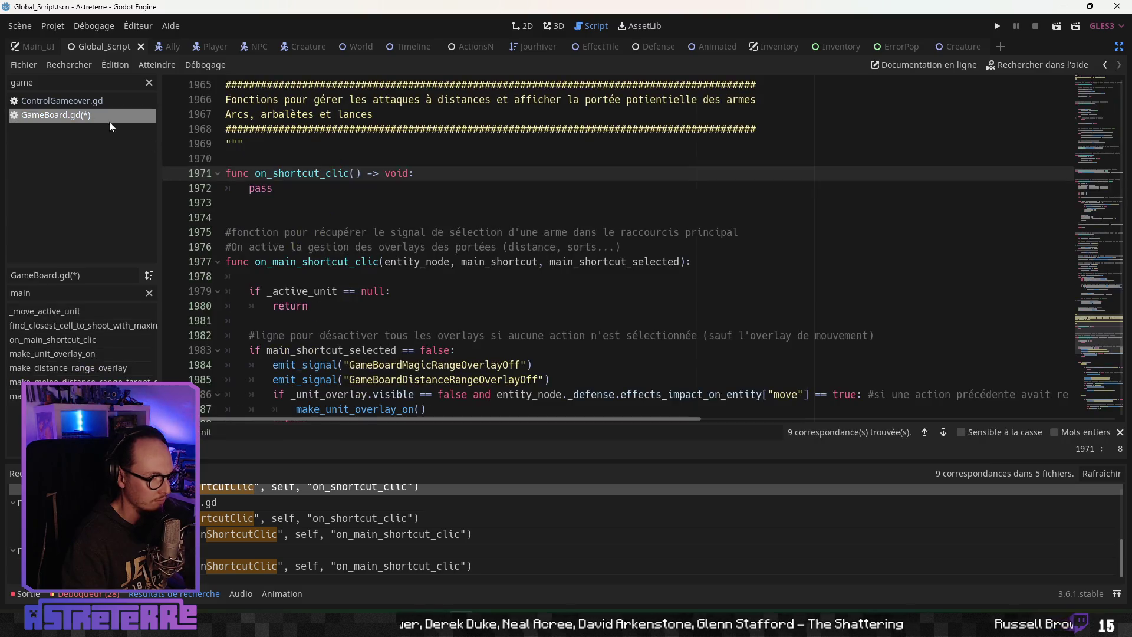
left_click(267, 173)
key("ctrl+v")
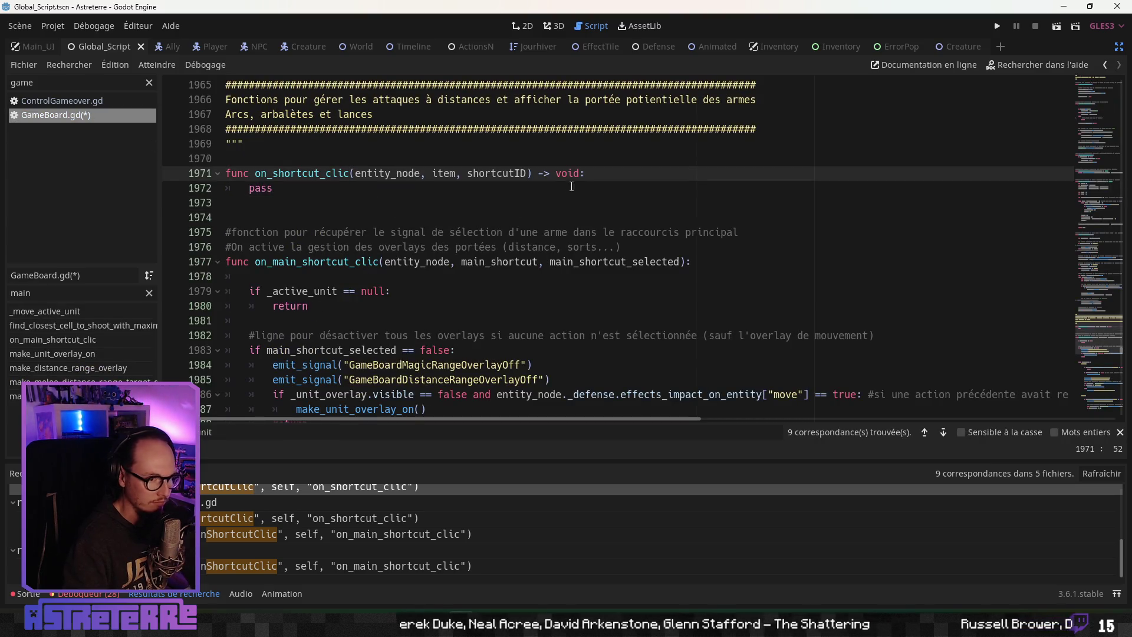
left_click(548, 217)
left_click(490, 261)
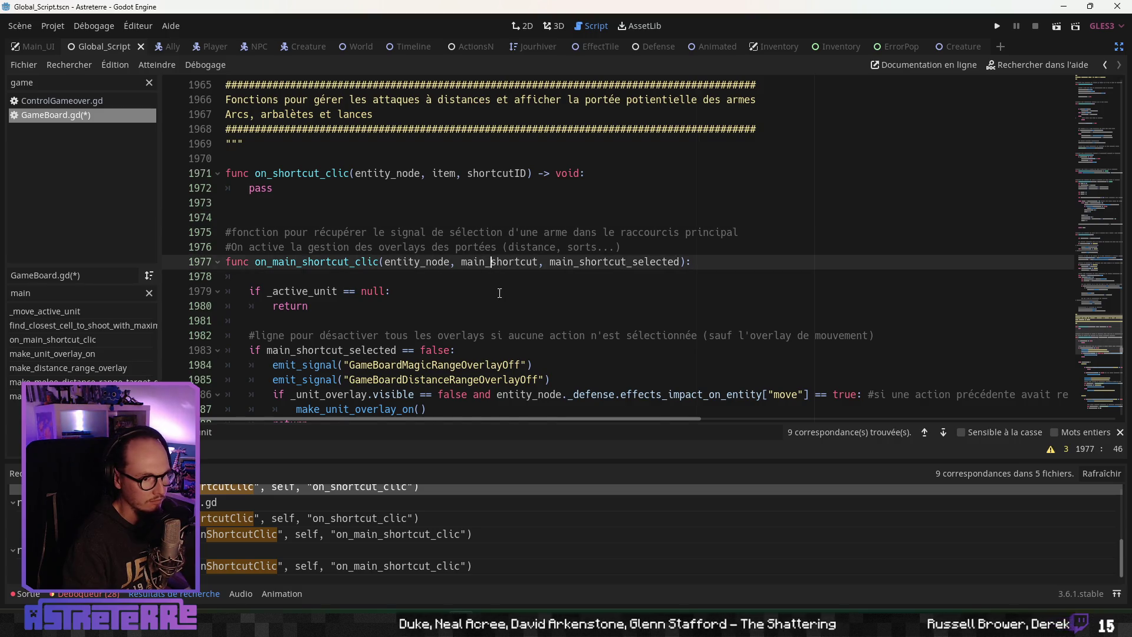
scroll(499, 293, "up", 1)
left_click(434, 218)
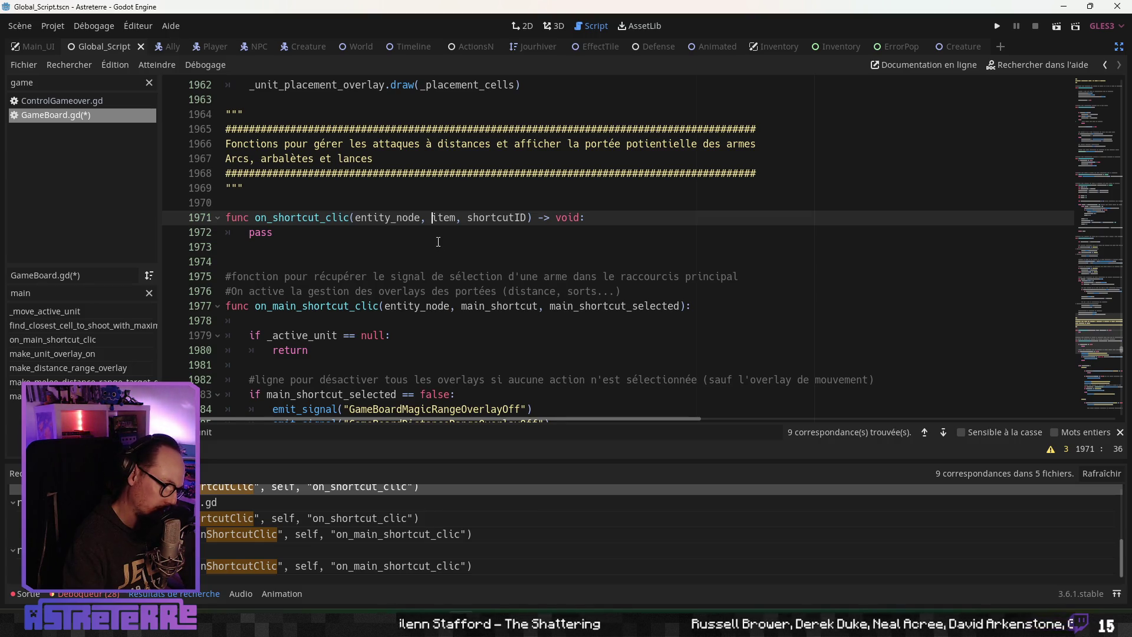
Rename the unused parameters to _entity_node and _item in the on_shortcut_clic signature
scroll(436, 242, "down", 1)
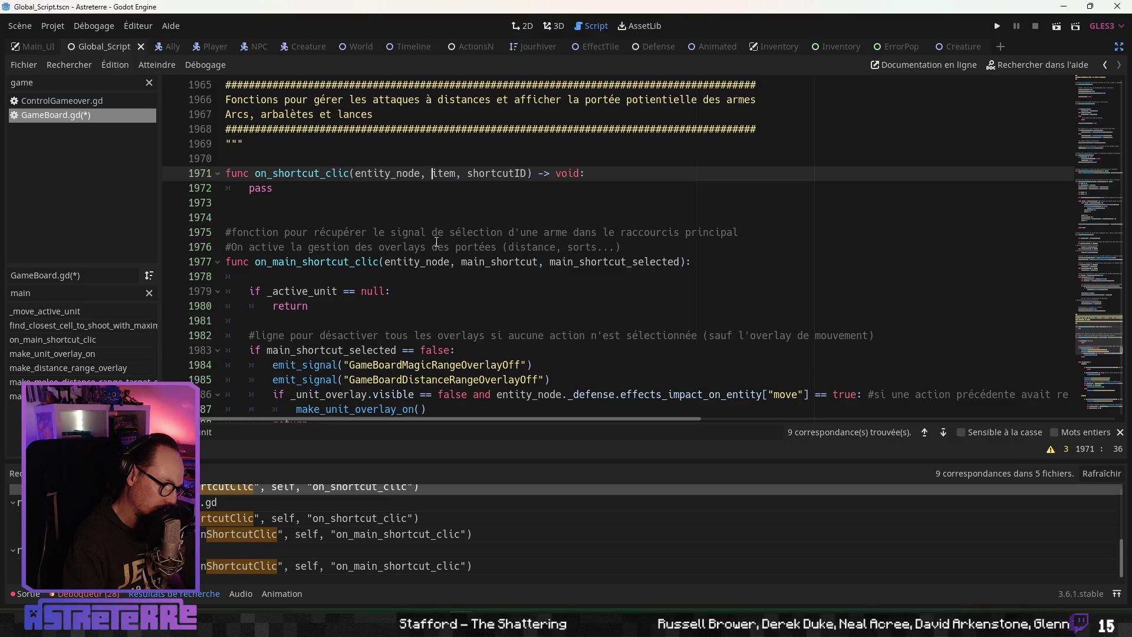
type("_")
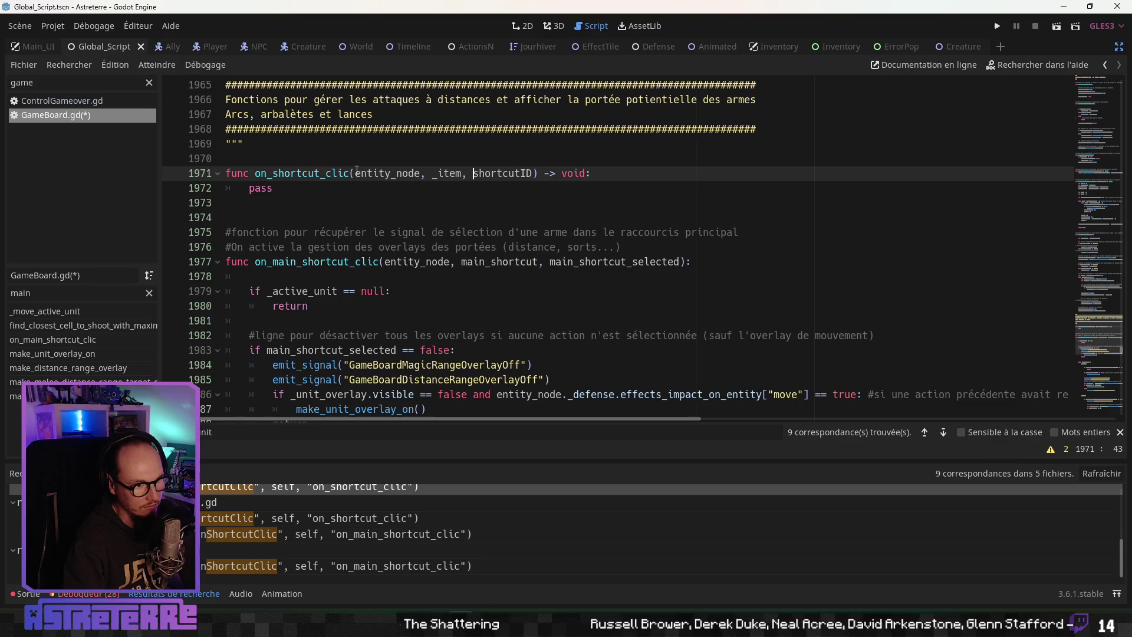
scroll(369, 247, "up", 1)
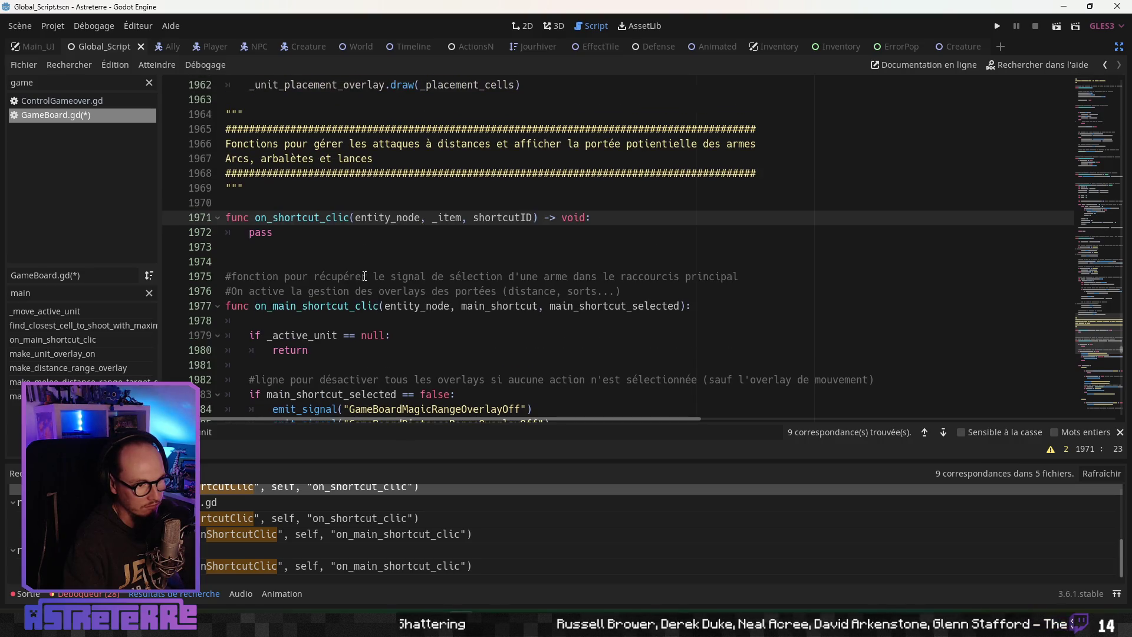
left_click(367, 276)
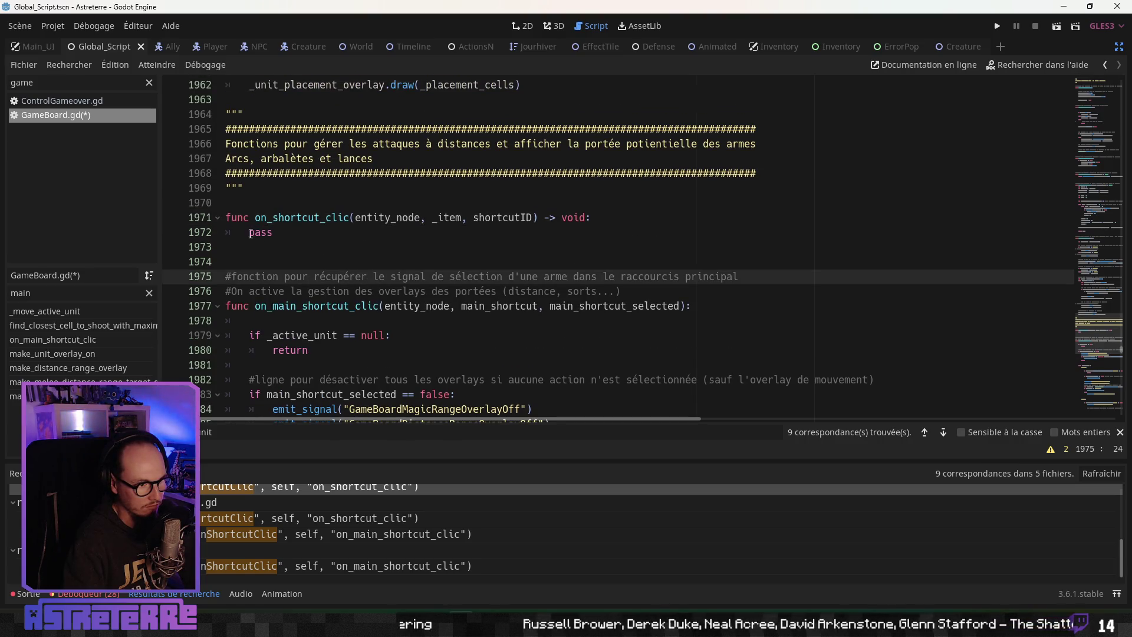
left_click(355, 218)
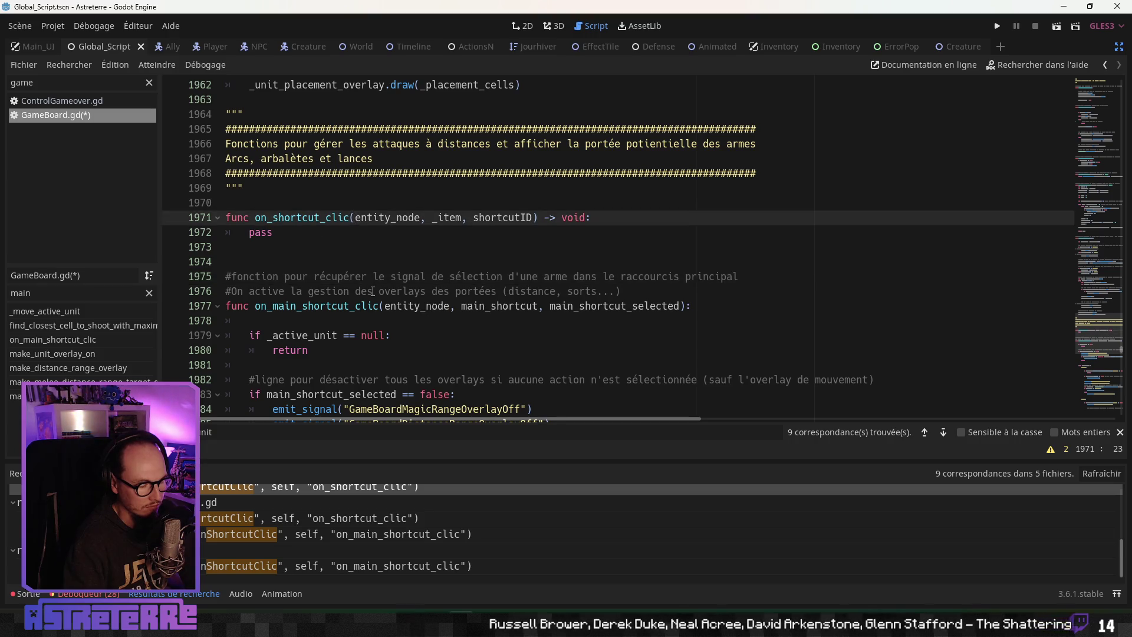
type("_")
left_click(404, 278)
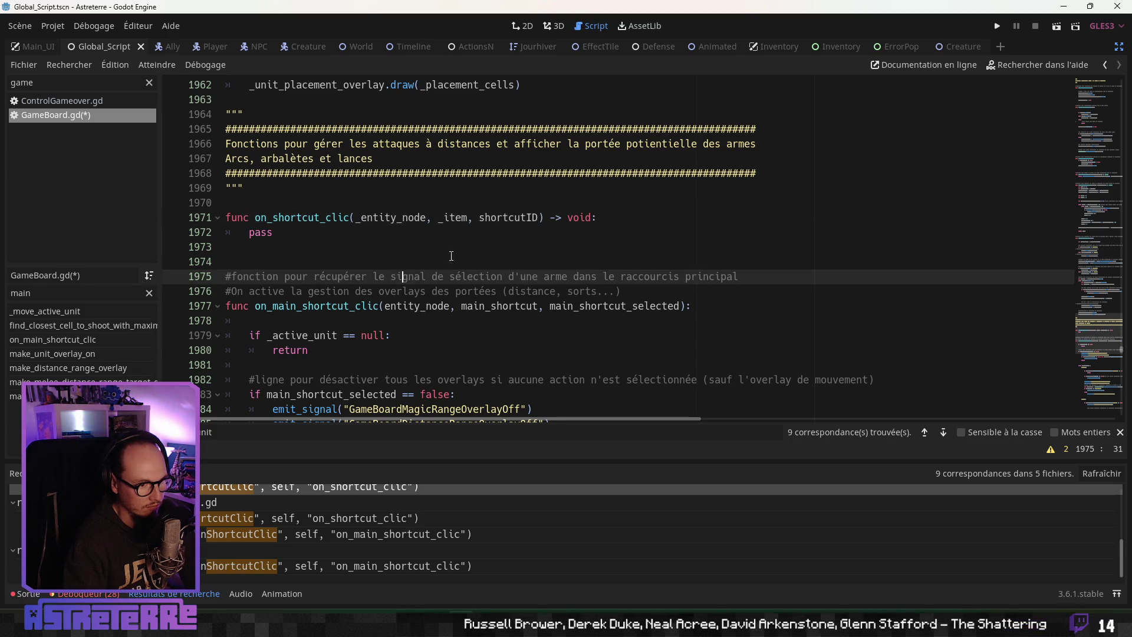
Add comment lines '#fonction reçu quand on clique sur un petit raccourcis' and '#permet d'ajuster les' above it
left_click(477, 219)
key("Up")
key("Return")
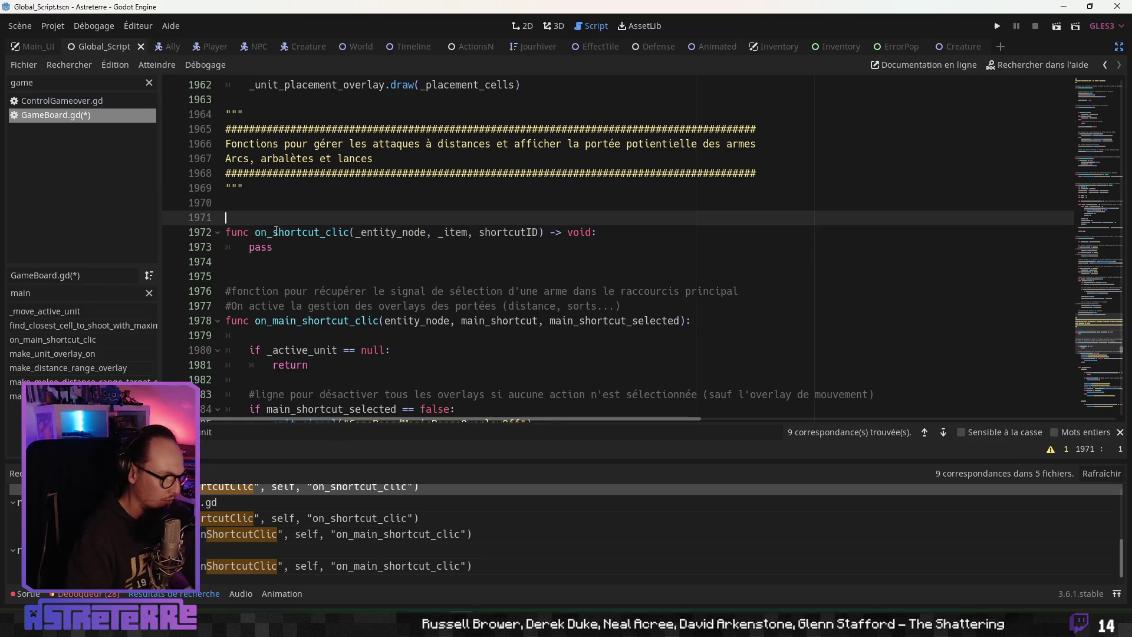
type("#fonction ")
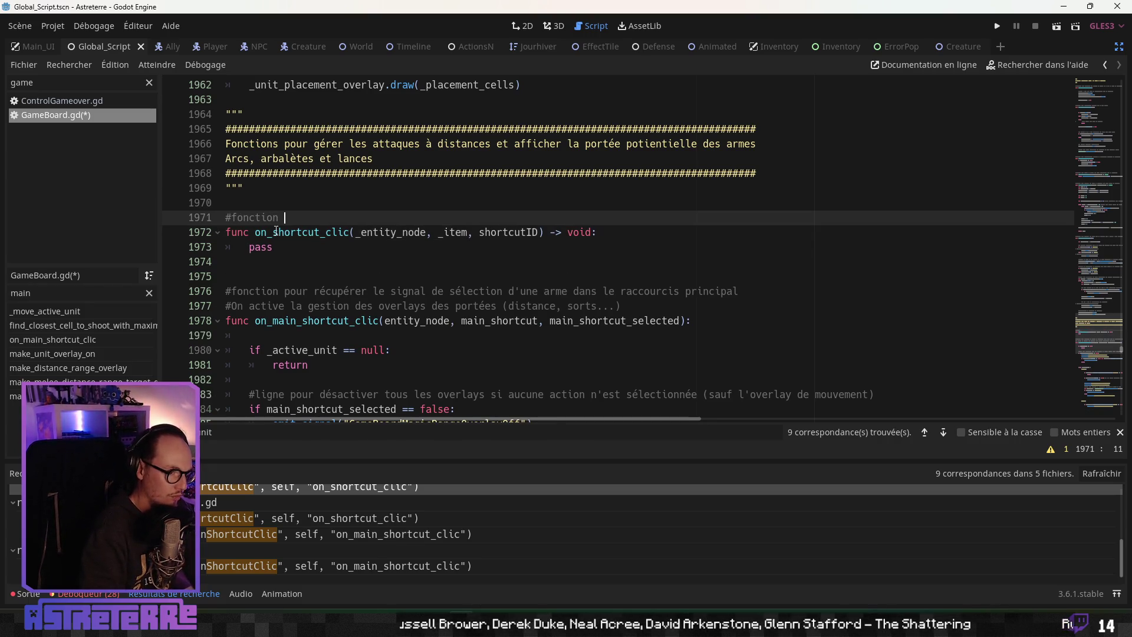
type("reçu quand on clique sur un")
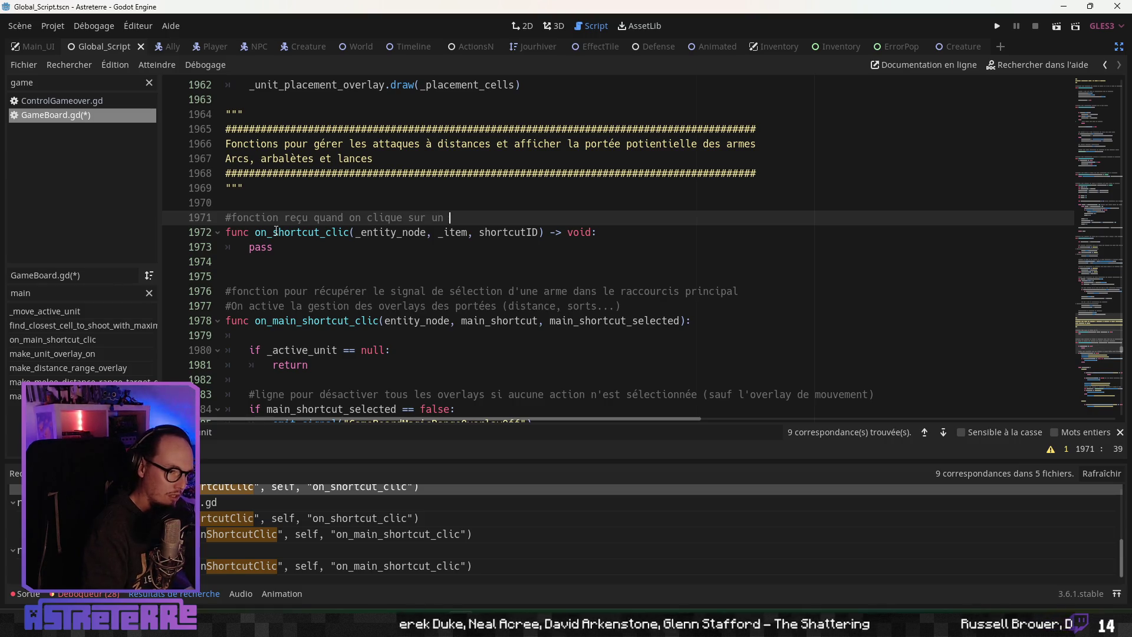
type("ept")
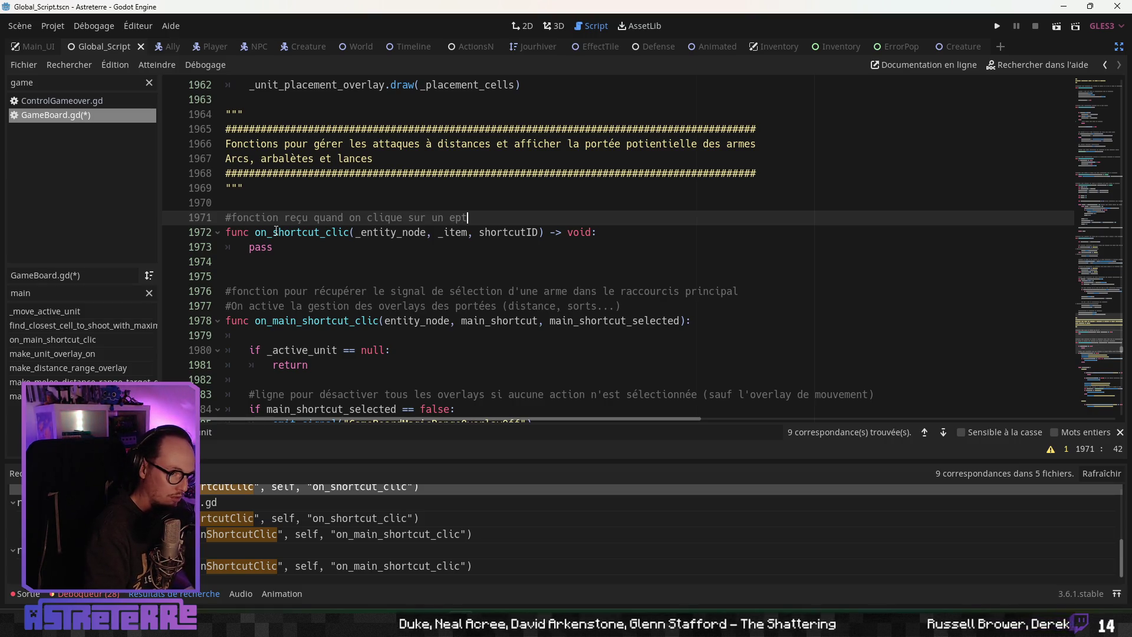
key("BackSpace")
key("BackSpace")
key("BackSpace")
type("petit raccourcis")
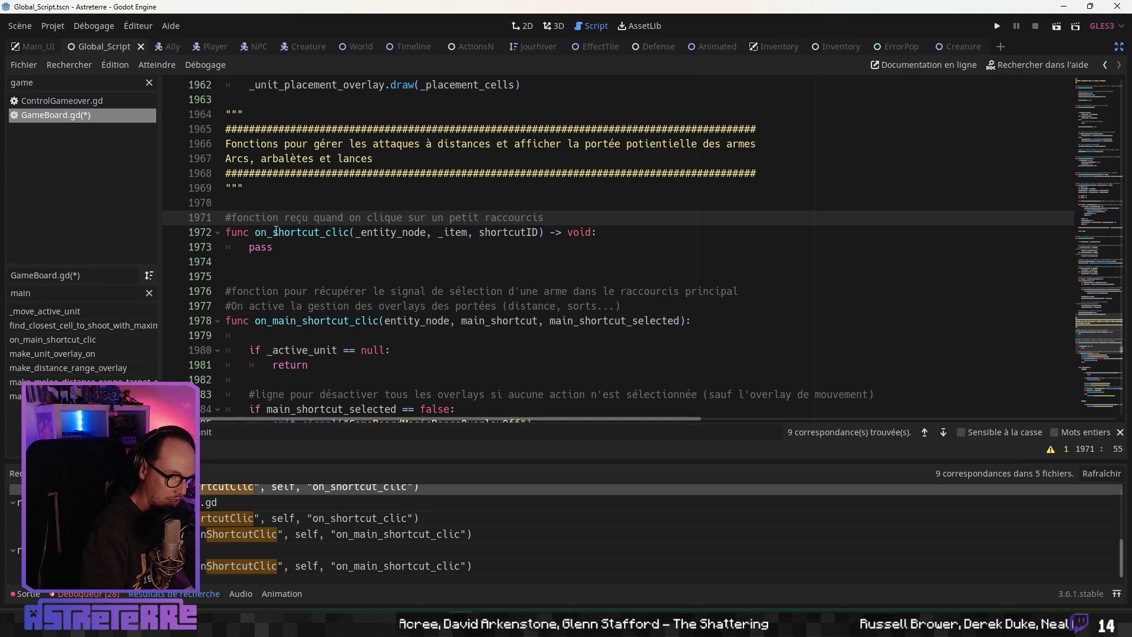
key("Return")
type("perme")
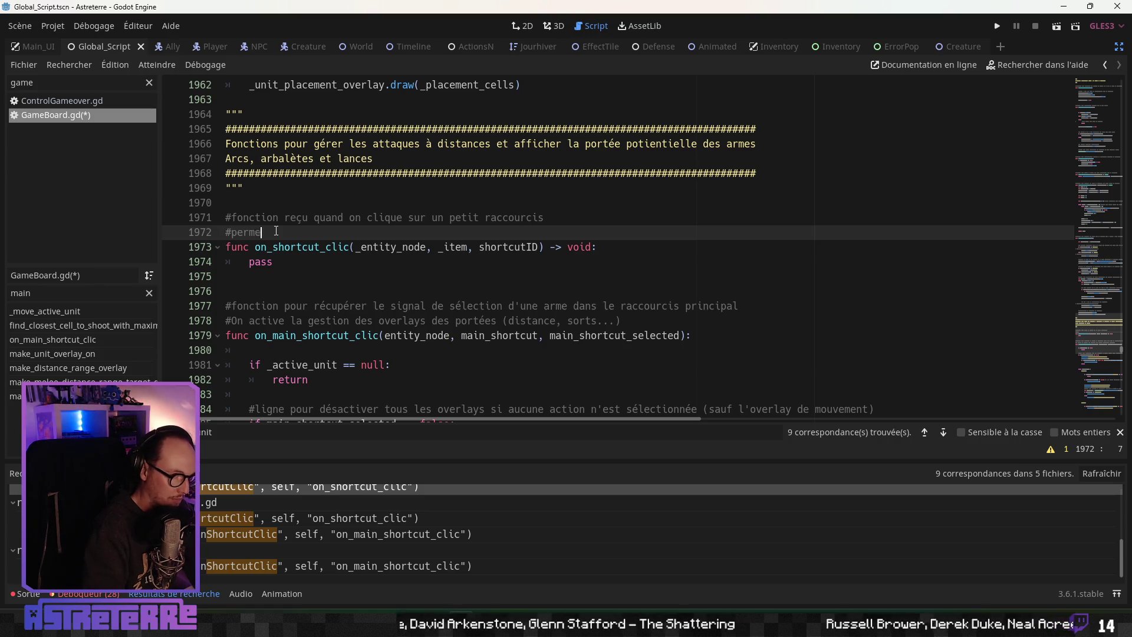
type("t d'ajuster les")
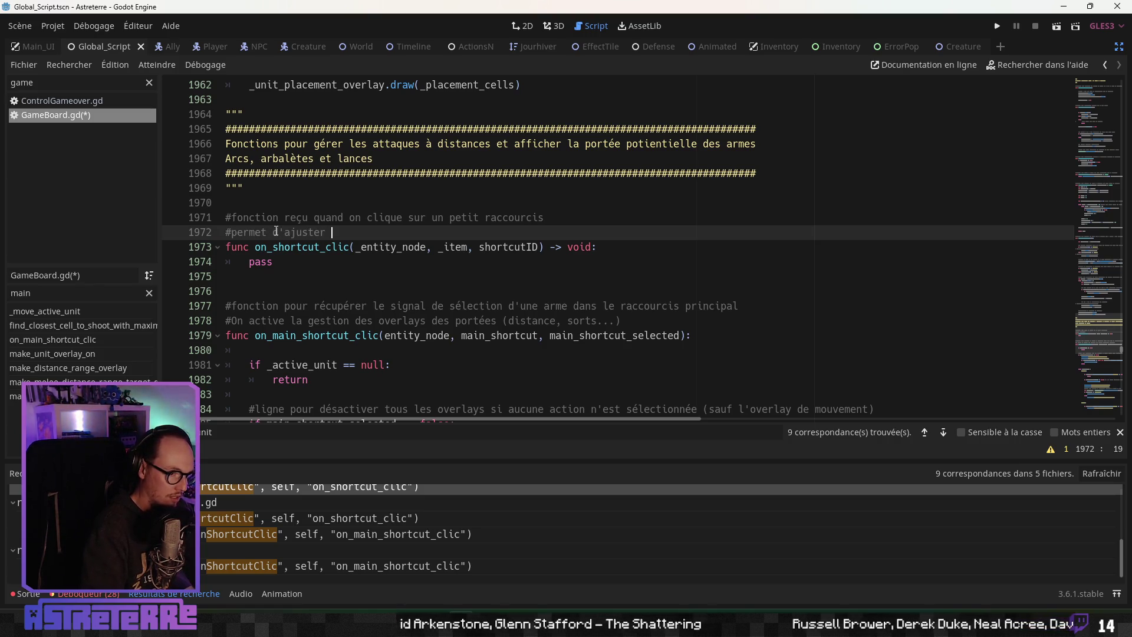
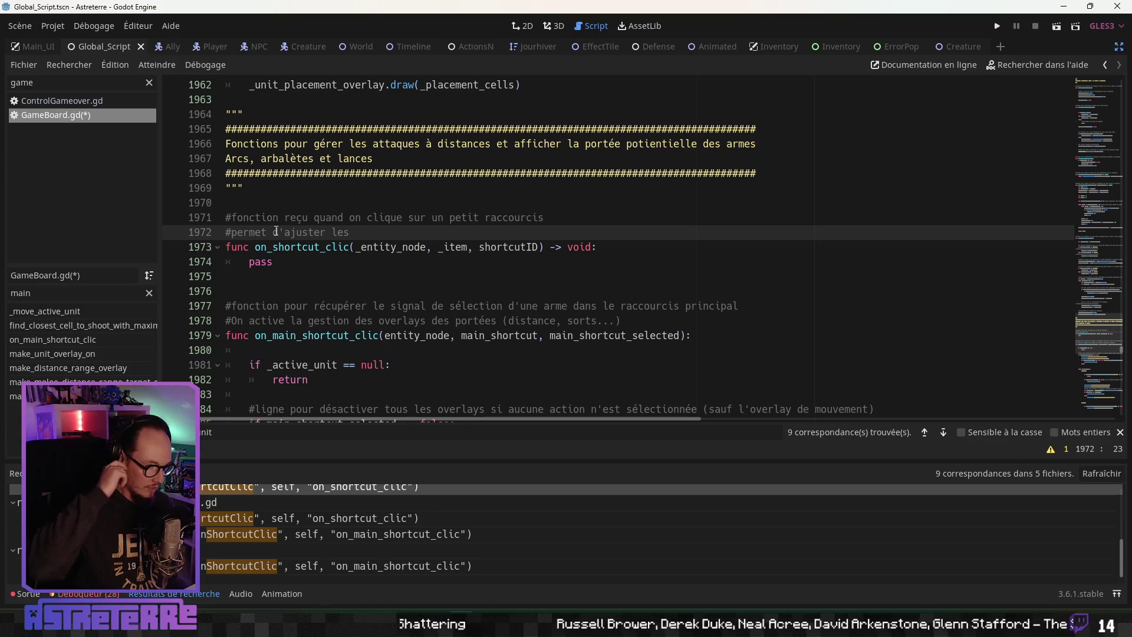
Scroll GameBoard.gd to the on_shortcut_clic stub and place the caret after pass
scroll(276, 231, "down", 4)
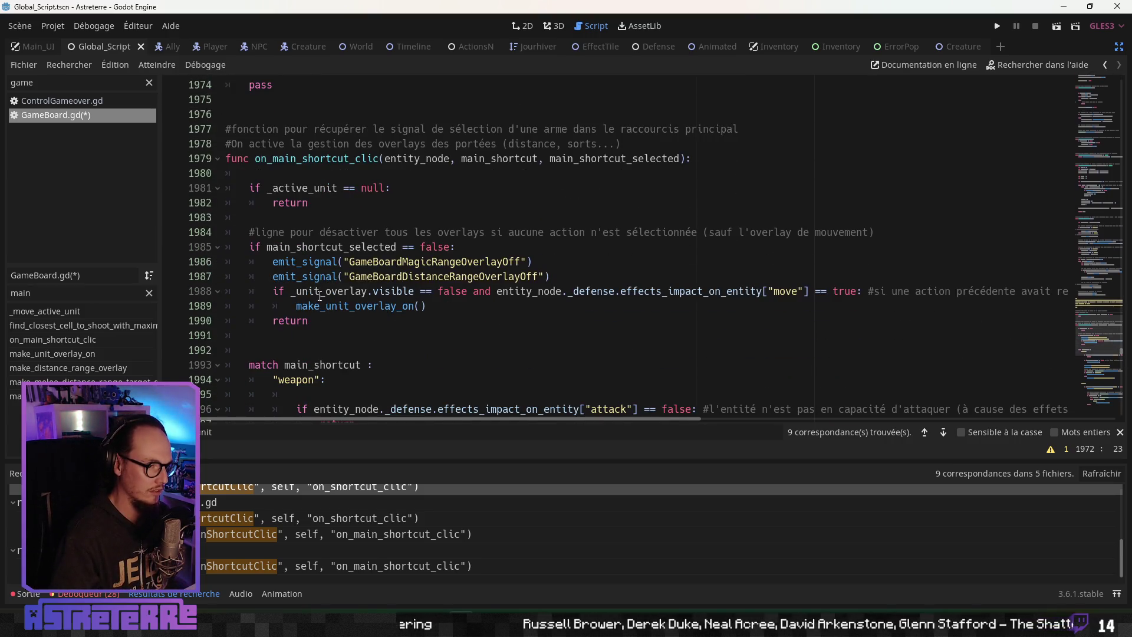
scroll(322, 311, "up", 4)
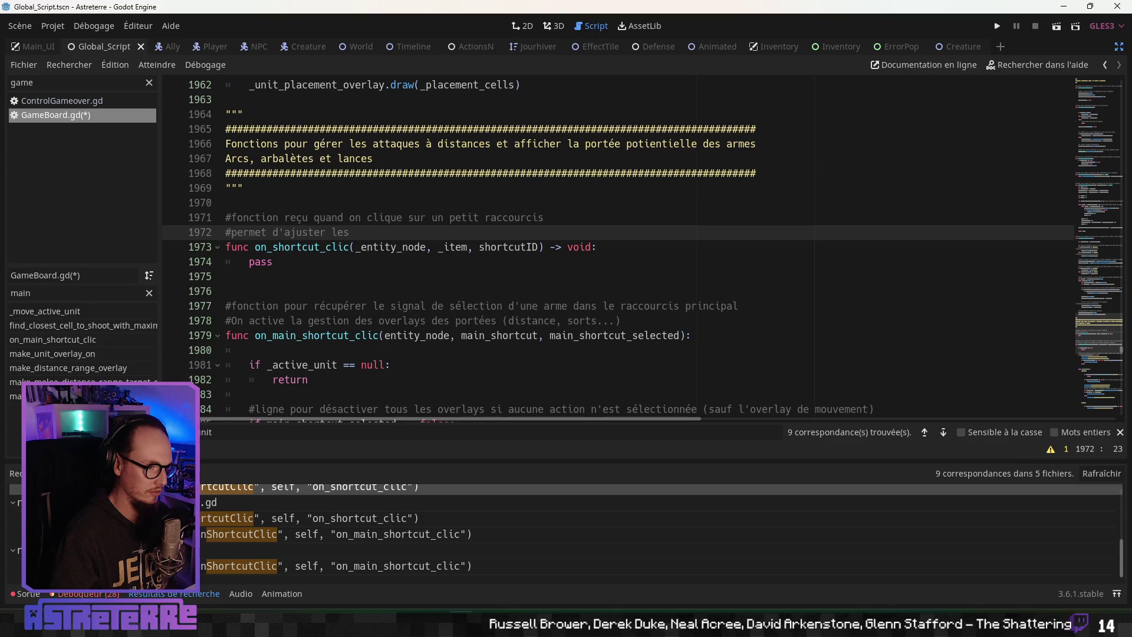
scroll(382, 343, "down", 6)
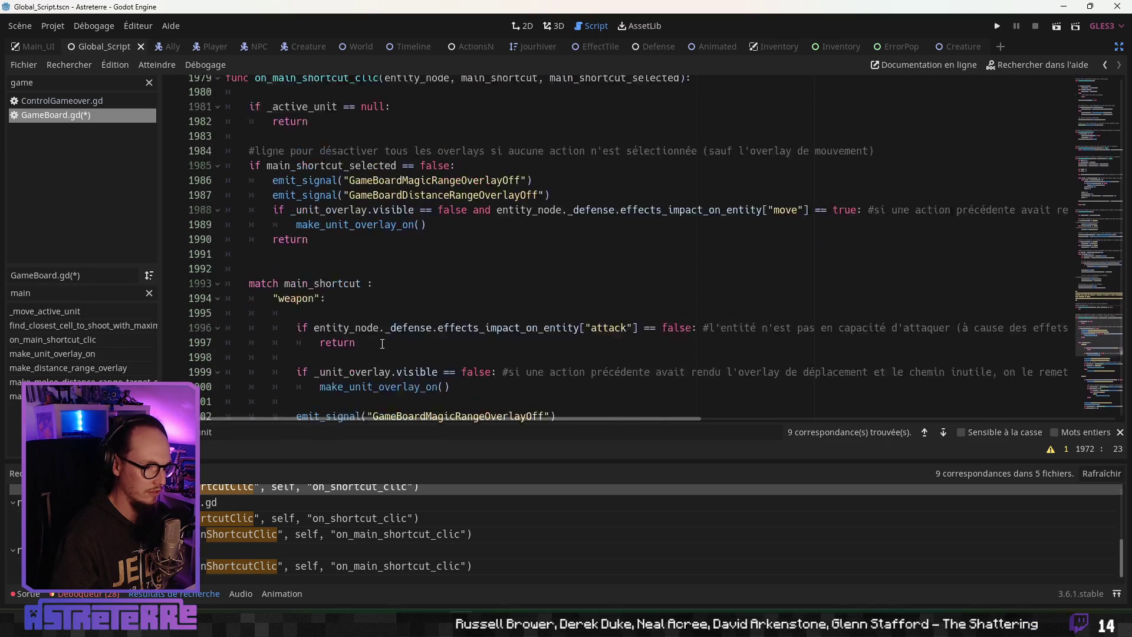
scroll(382, 343, "down", 3)
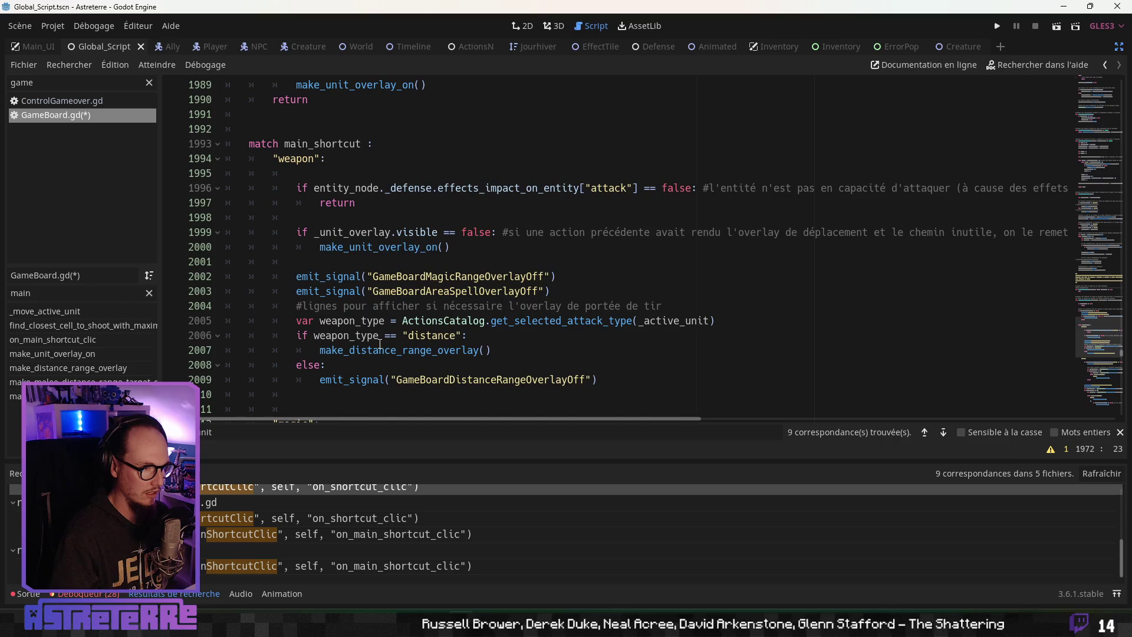
scroll(380, 345, "down", 1)
scroll(378, 345, "down", 2)
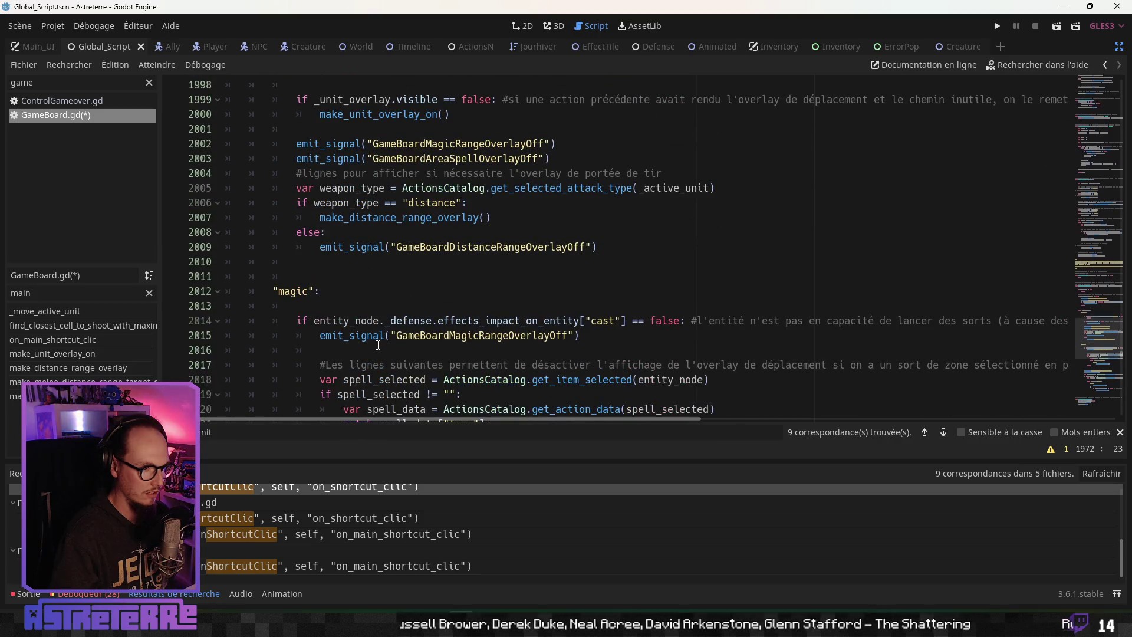
scroll(378, 344, "up", 2)
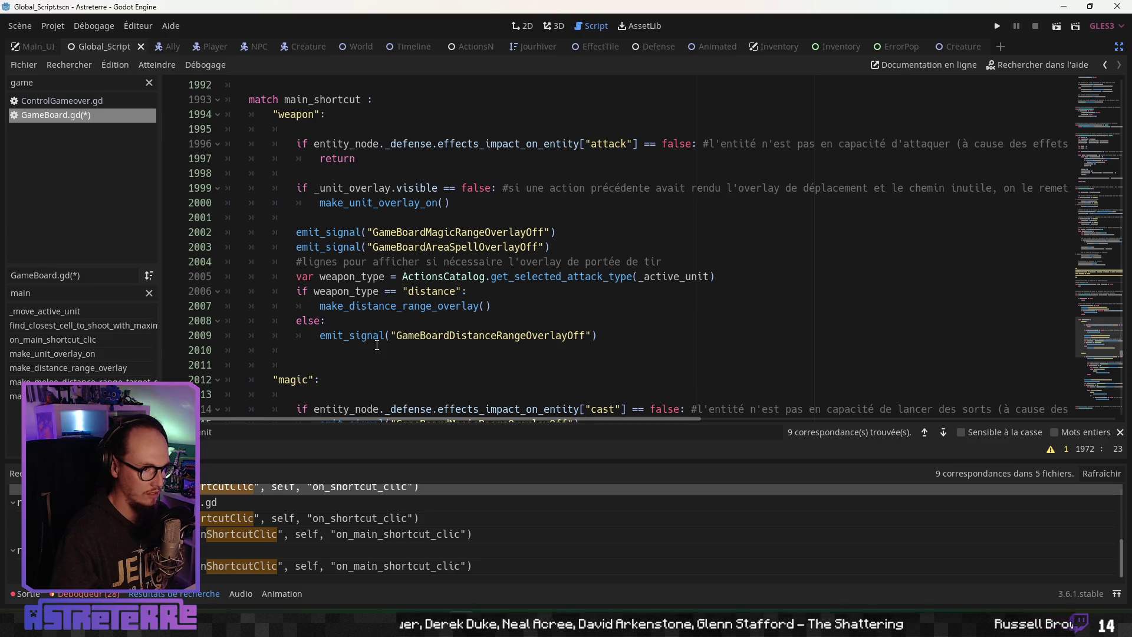
scroll(378, 344, "up", 4)
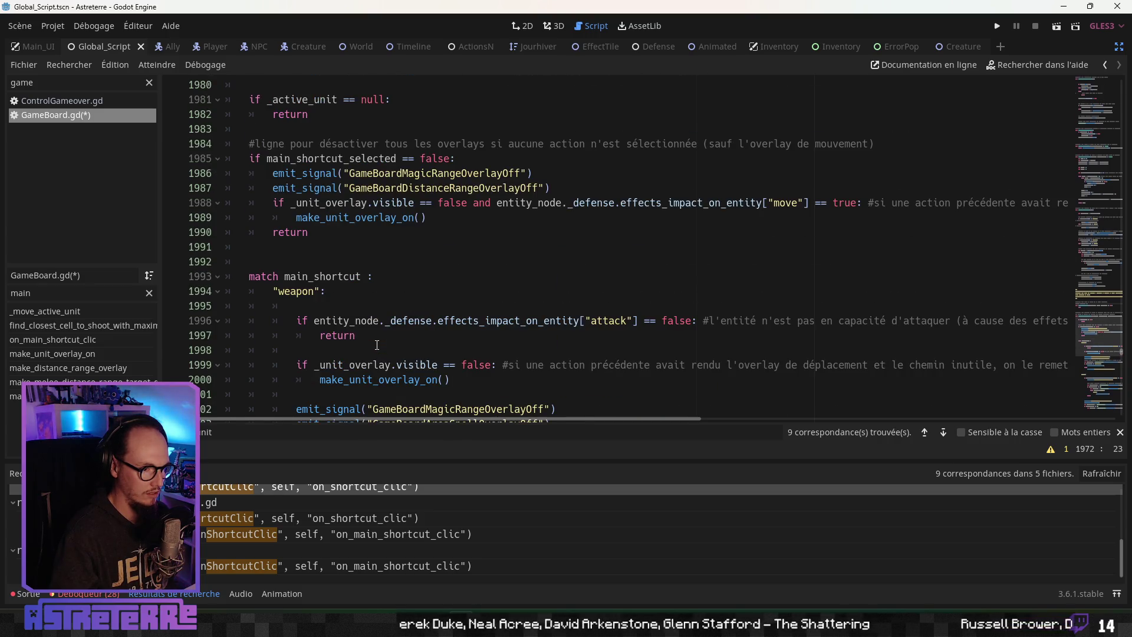
scroll(377, 344, "up", 3)
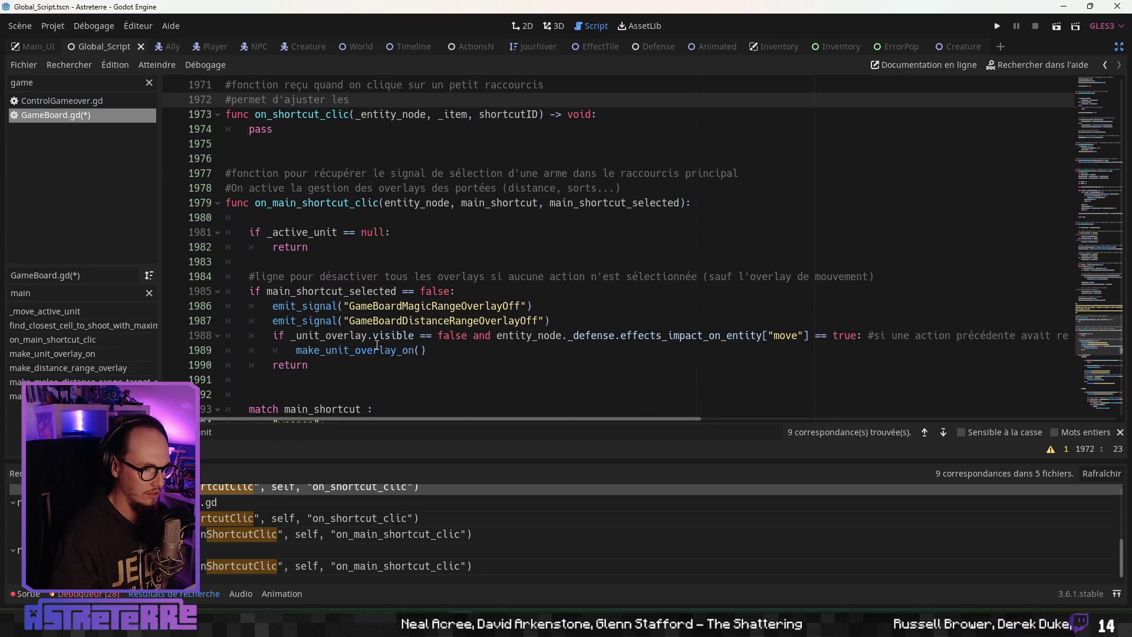
scroll(376, 344, "up", 1)
scroll(376, 345, "up", 3)
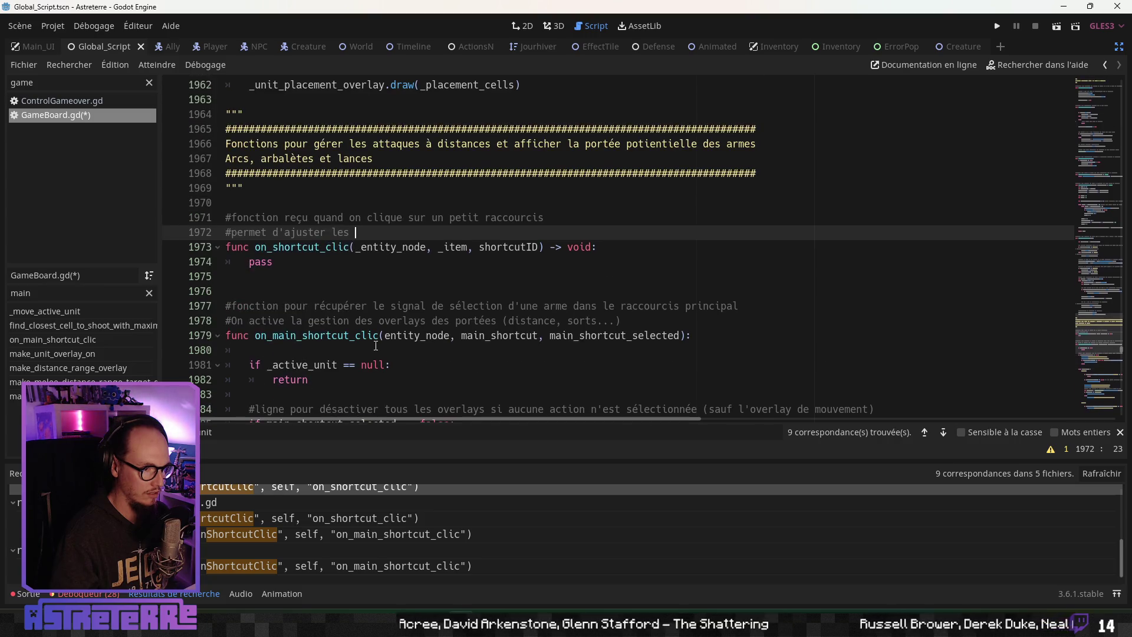
left_click(306, 299)
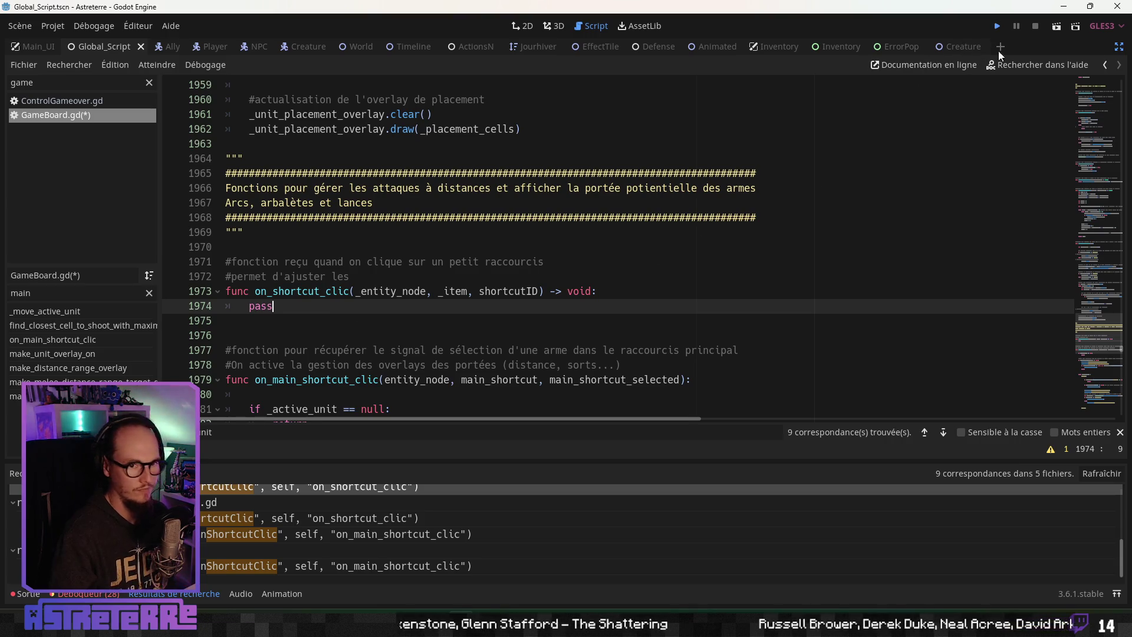
Save and run the game, maximize its window, and end the placement phase
left_click(993, 26)
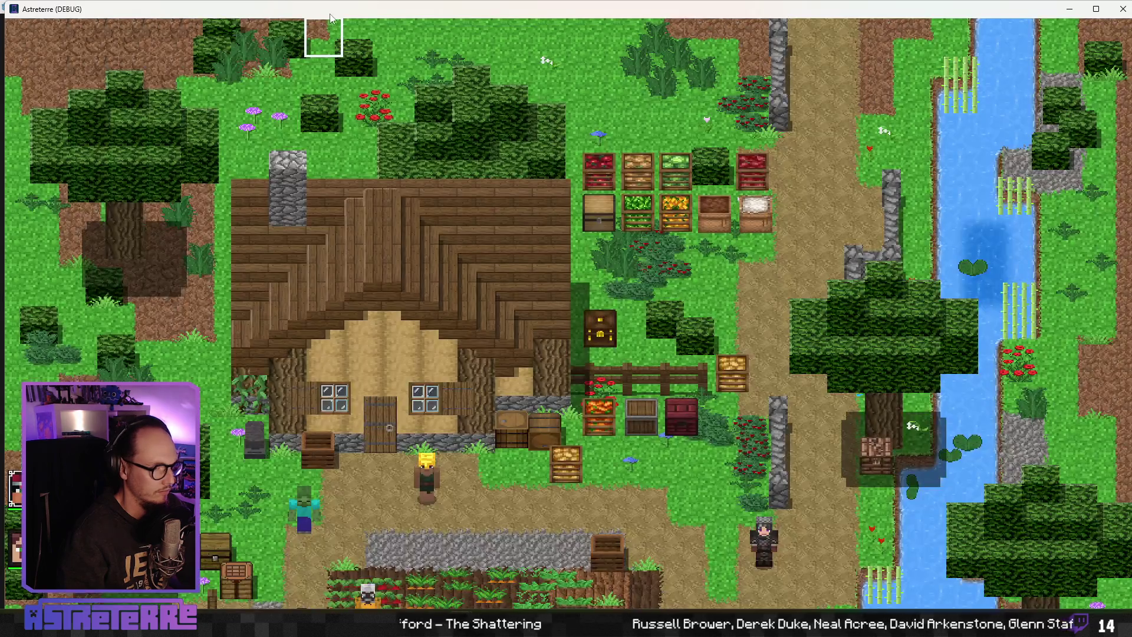
double_click(330, 14)
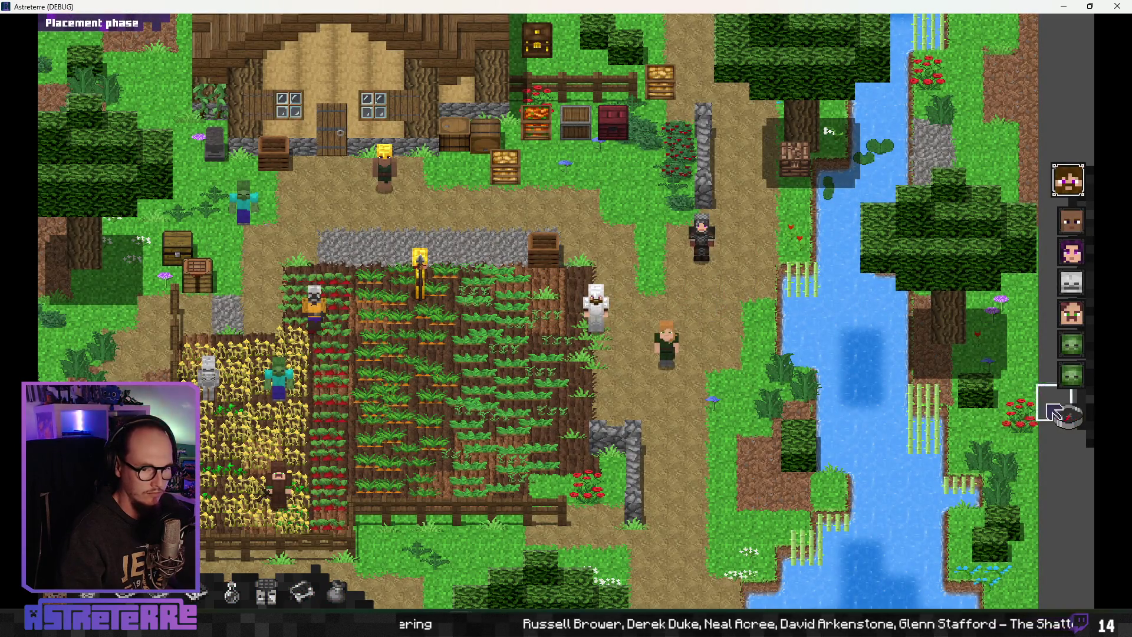
left_click(1064, 414)
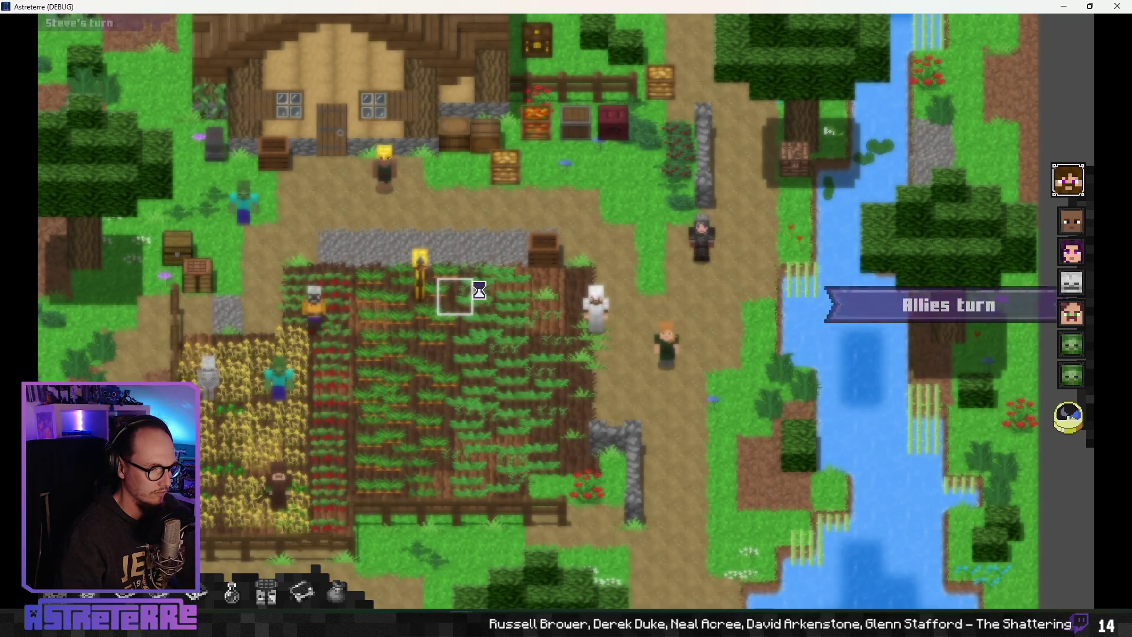
Toggle the bow shortcut on and off several times, then return to the script editor
mouse_move(492, 561)
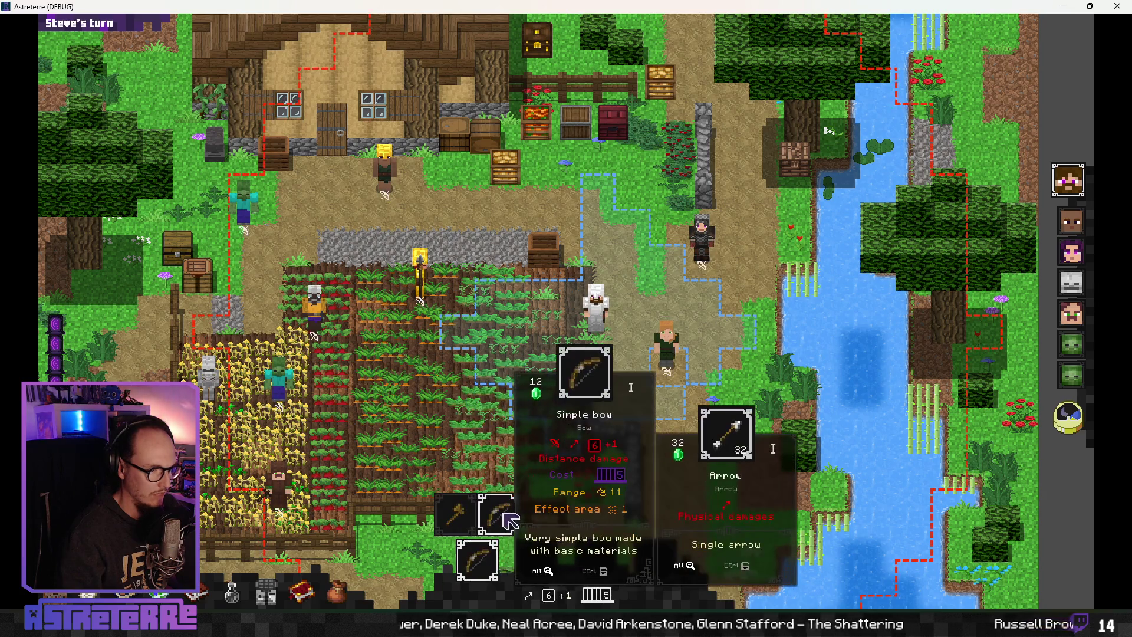
left_click(476, 559)
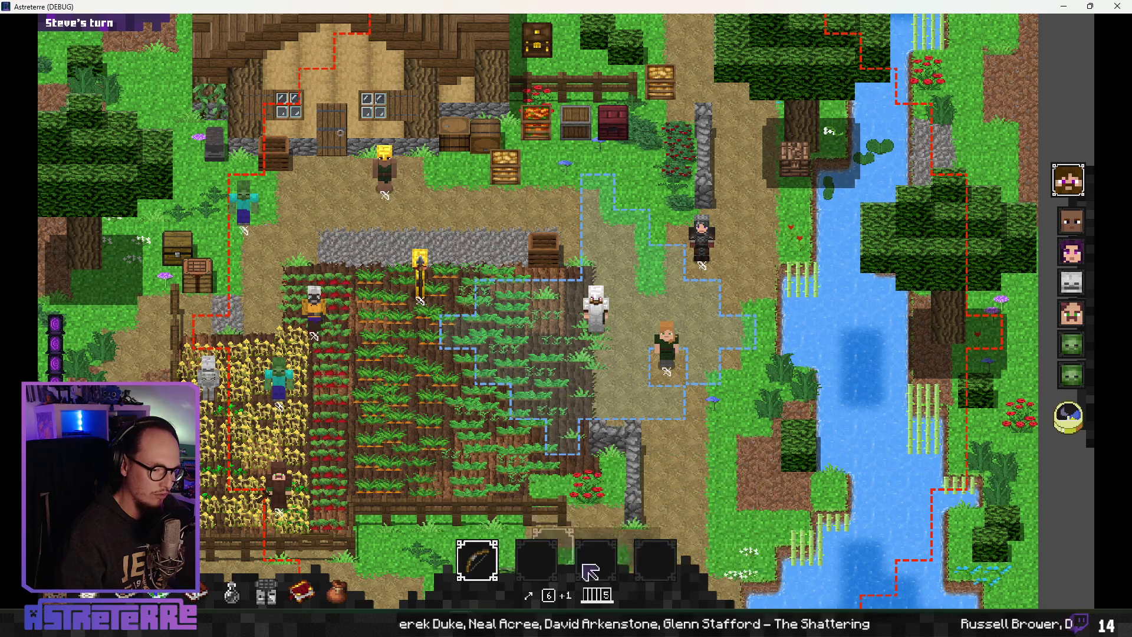
left_click(548, 528)
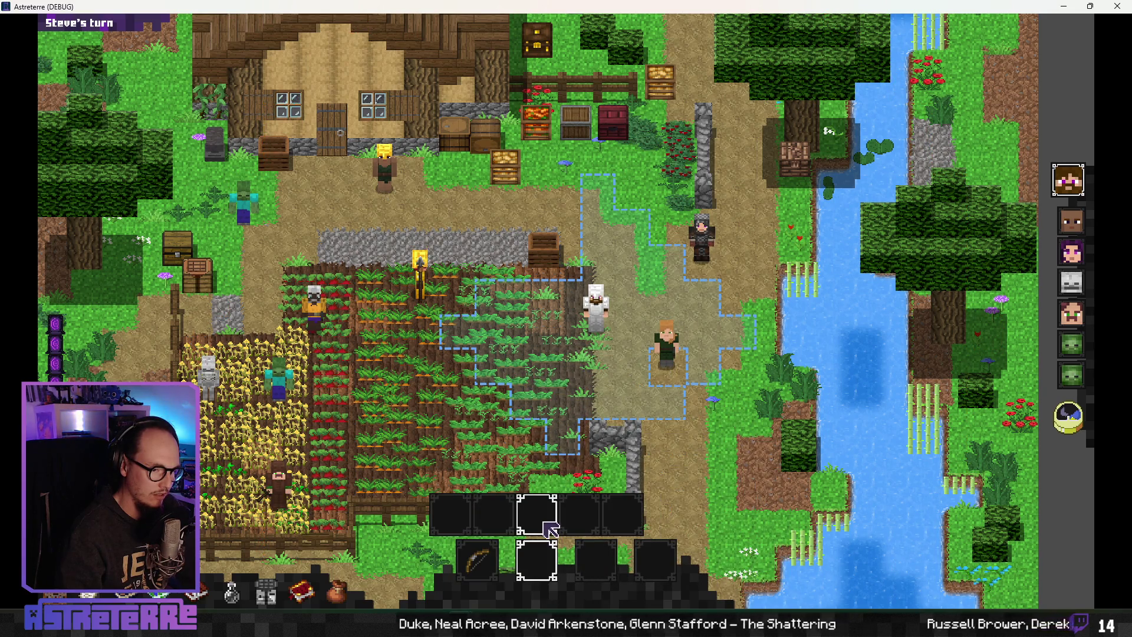
left_click(495, 564)
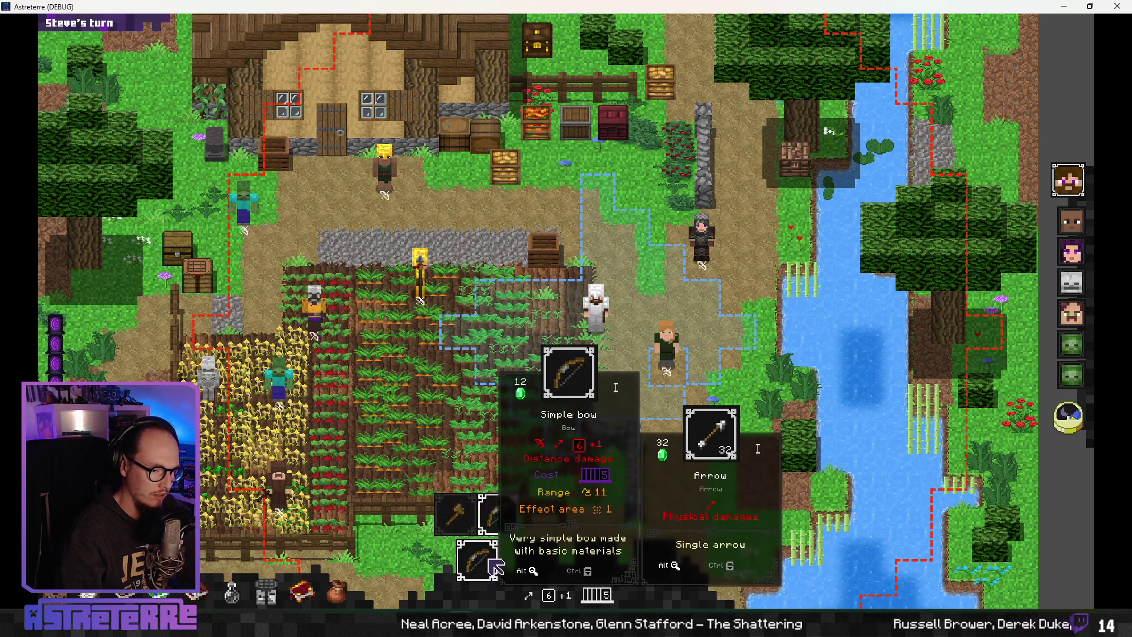
left_click(478, 523)
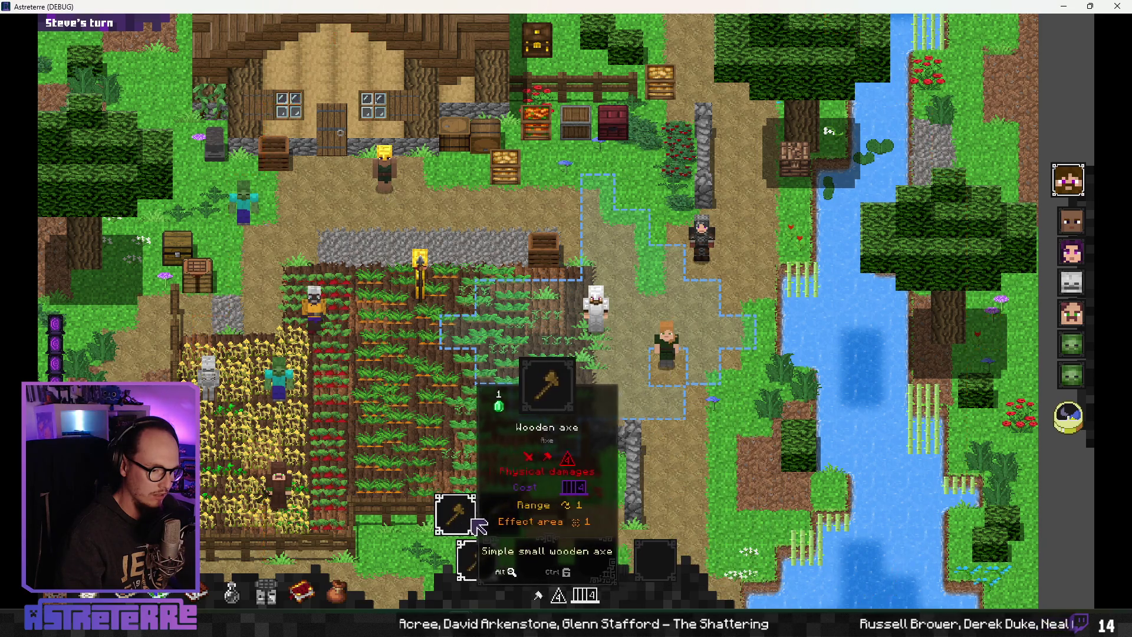
left_click(502, 517)
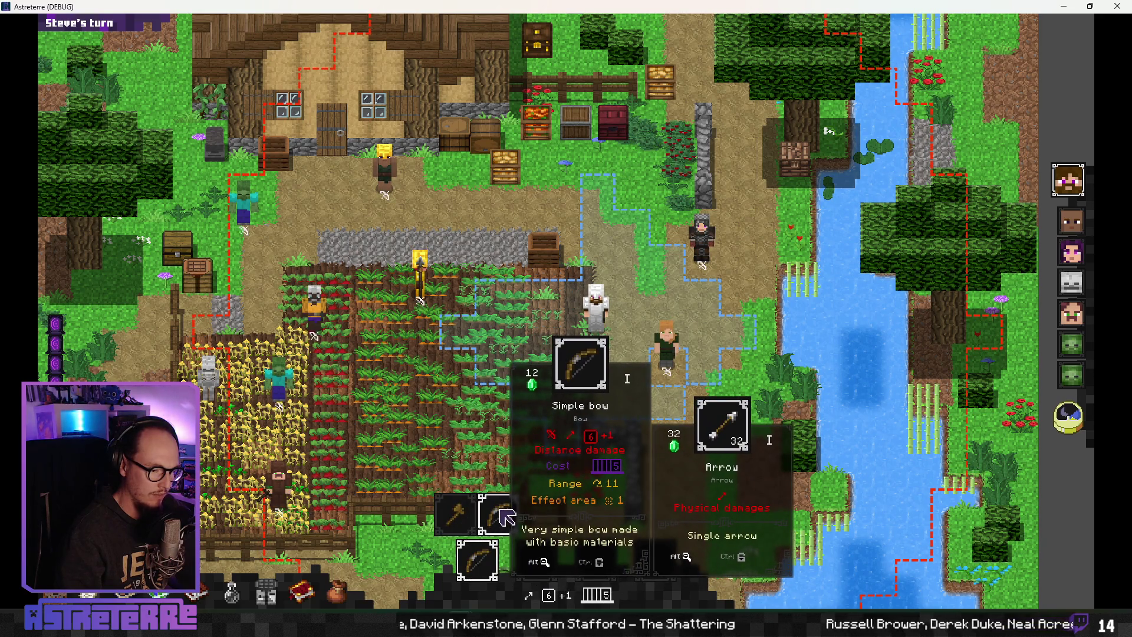
key("alt+Tab")
left_click(378, 336)
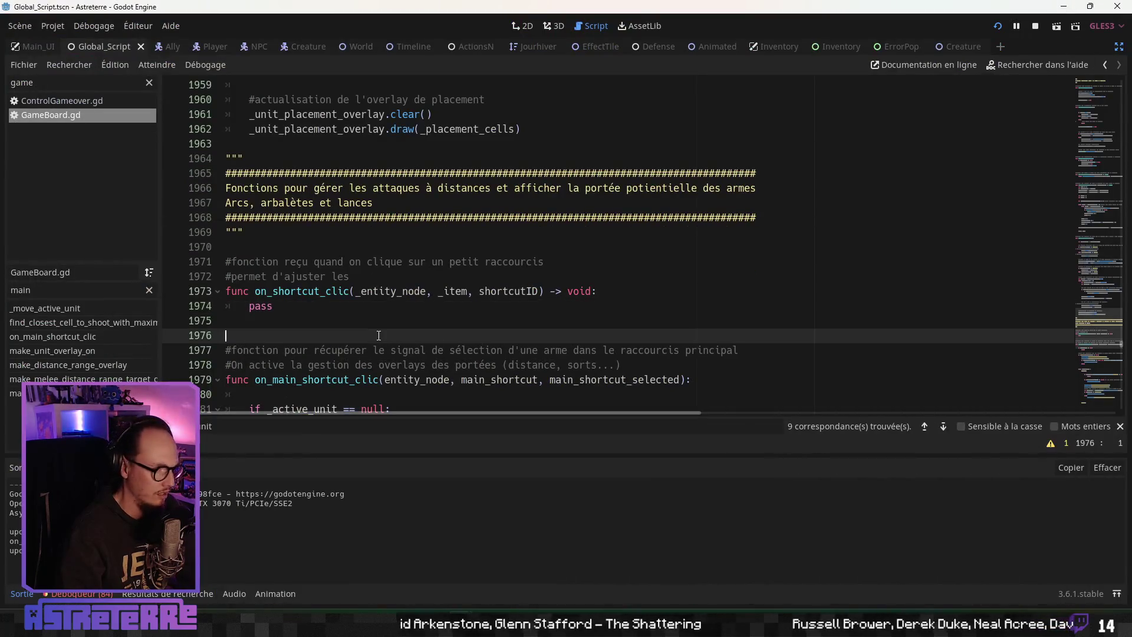
Insert a print("clic") line below the active-unit null check, then save and rerun with F5
scroll(340, 320, "down", 3)
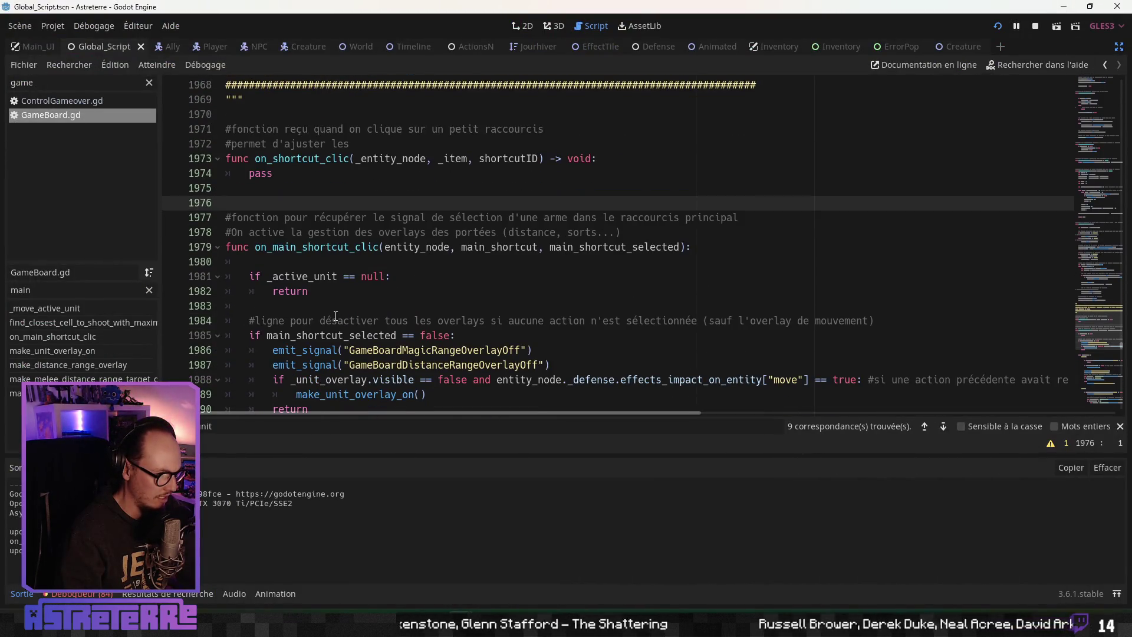
scroll(335, 317, "down", 1)
left_click(298, 263)
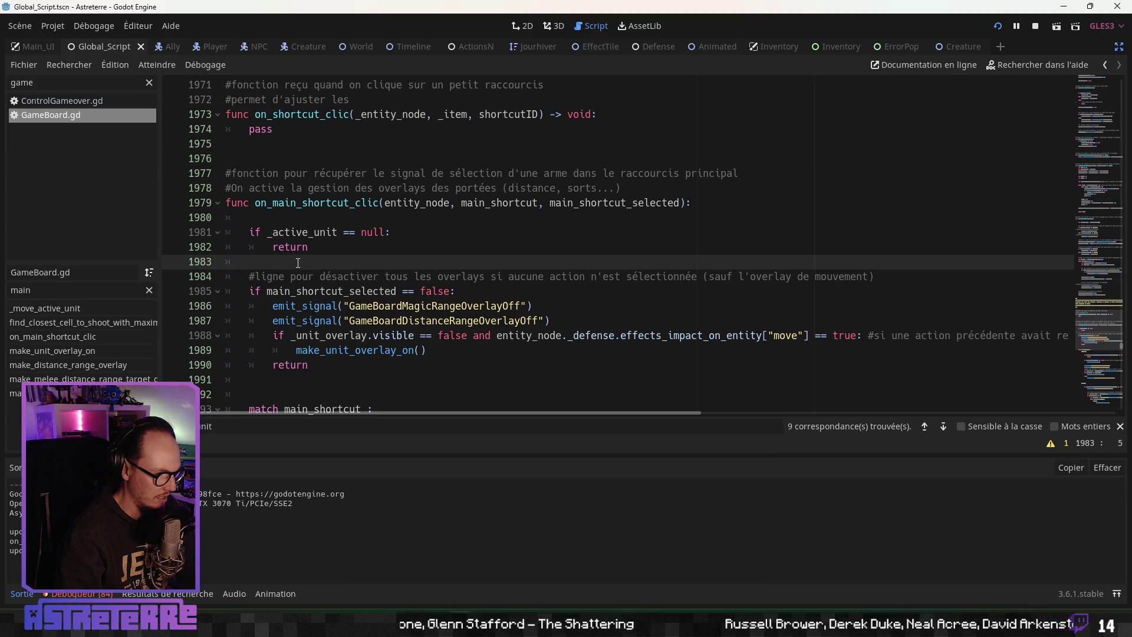
key("Return")
key("Return")
key("Up")
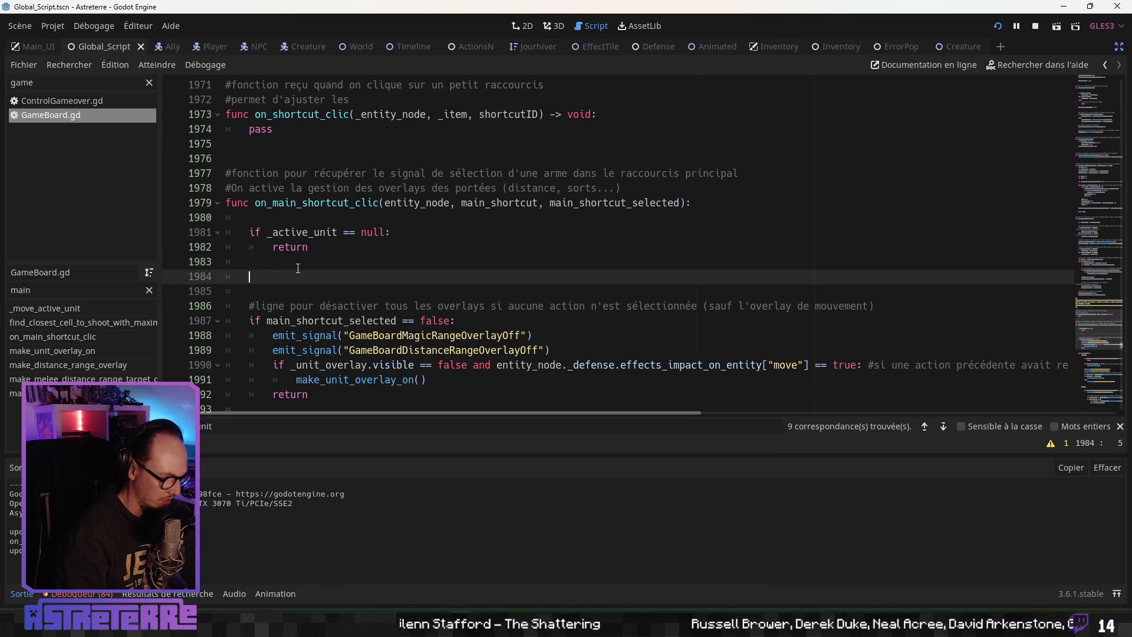
type("print (\"")
type("clic\")")
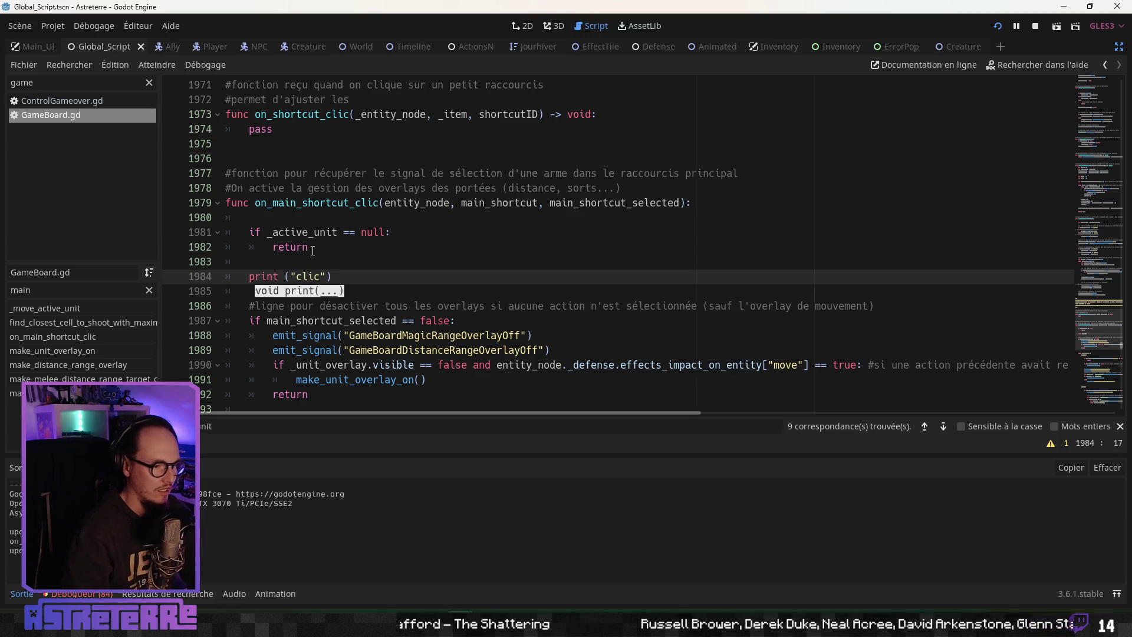
left_click(339, 232)
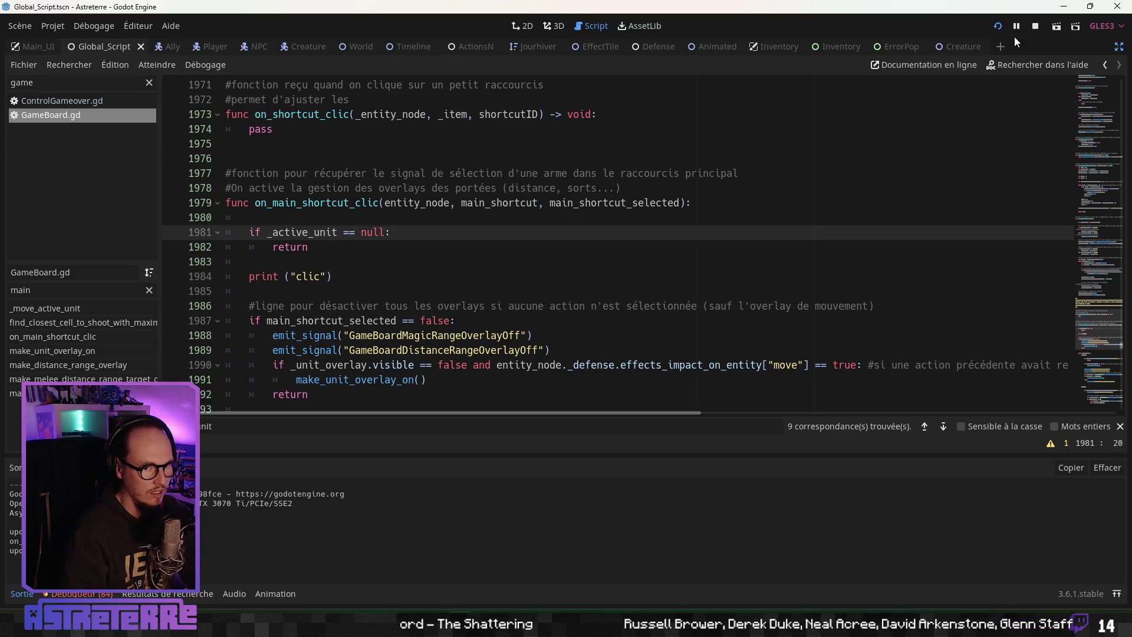
key("F5")
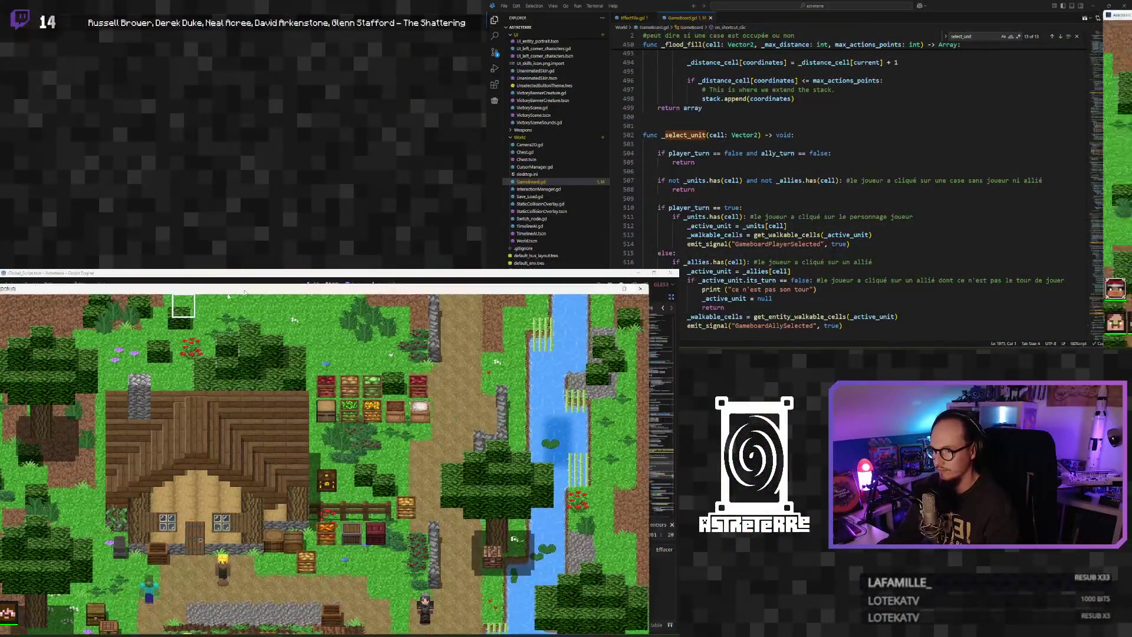
Maximize the game window, end placement, toggle the bow twice, and pass Steve's turn to the creatures
left_click_drag(283, 272, 813, 42)
double_click(813, 42)
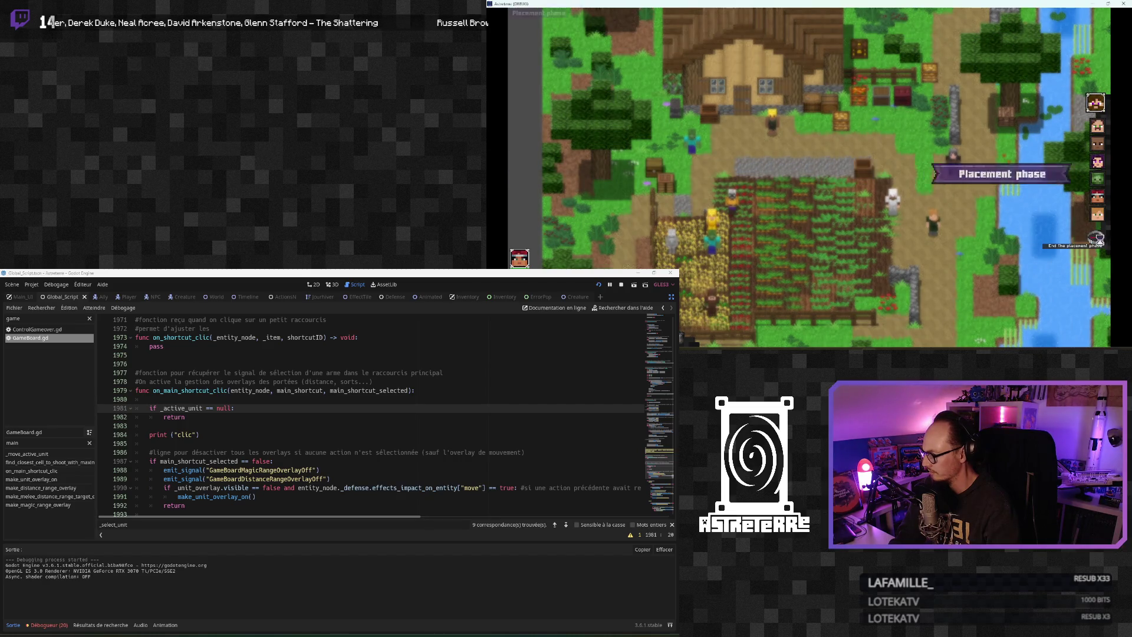
left_click(1091, 239)
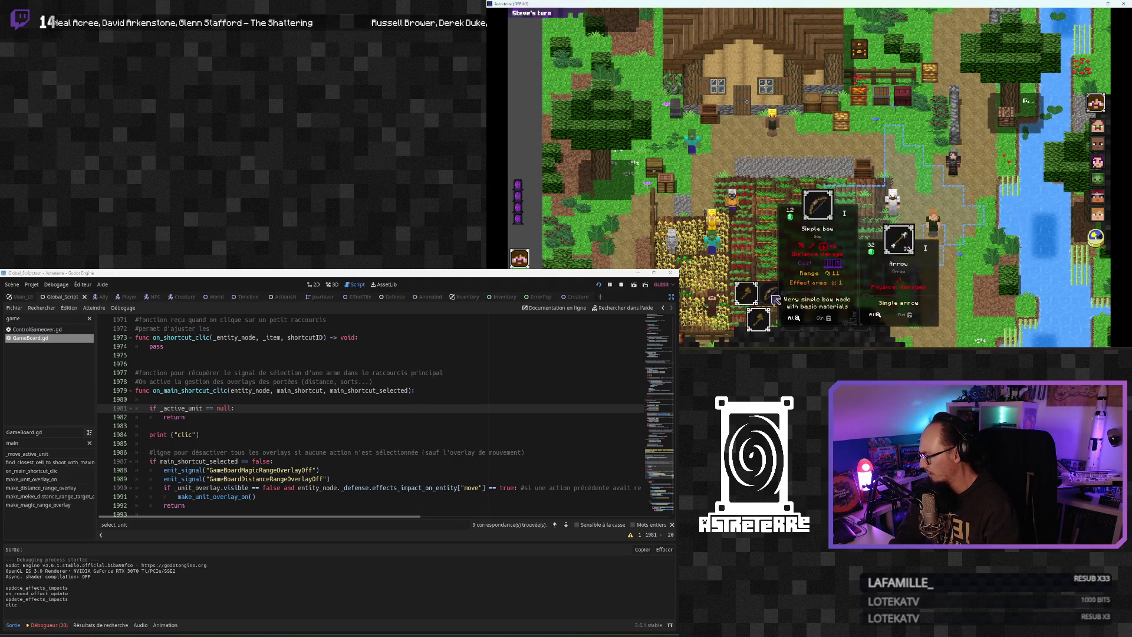
left_click(775, 300)
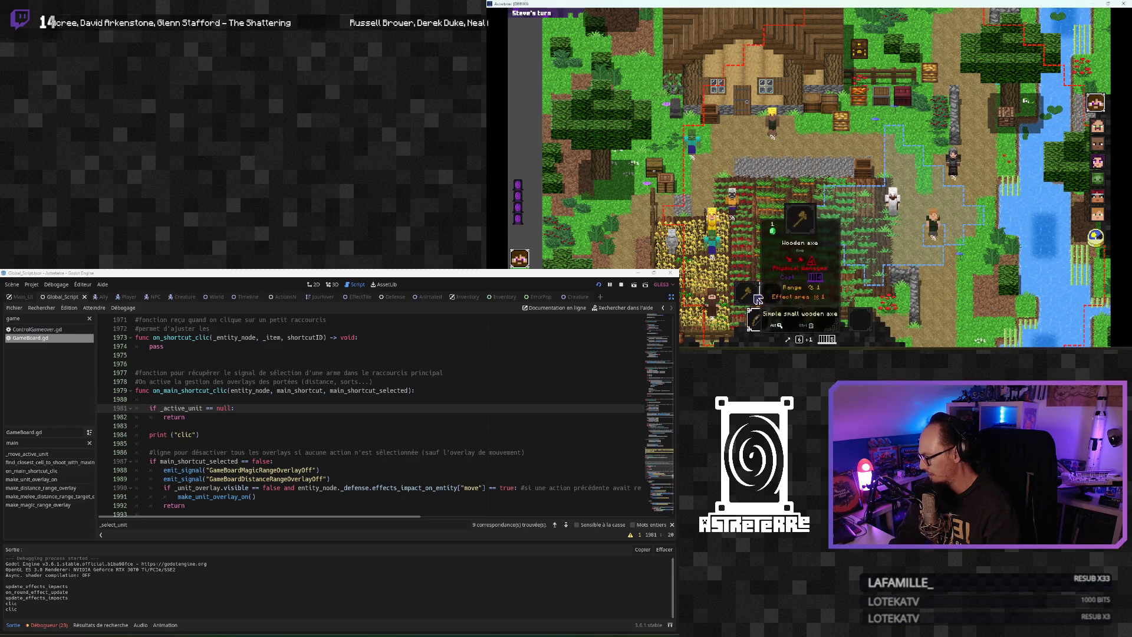
left_click(797, 324)
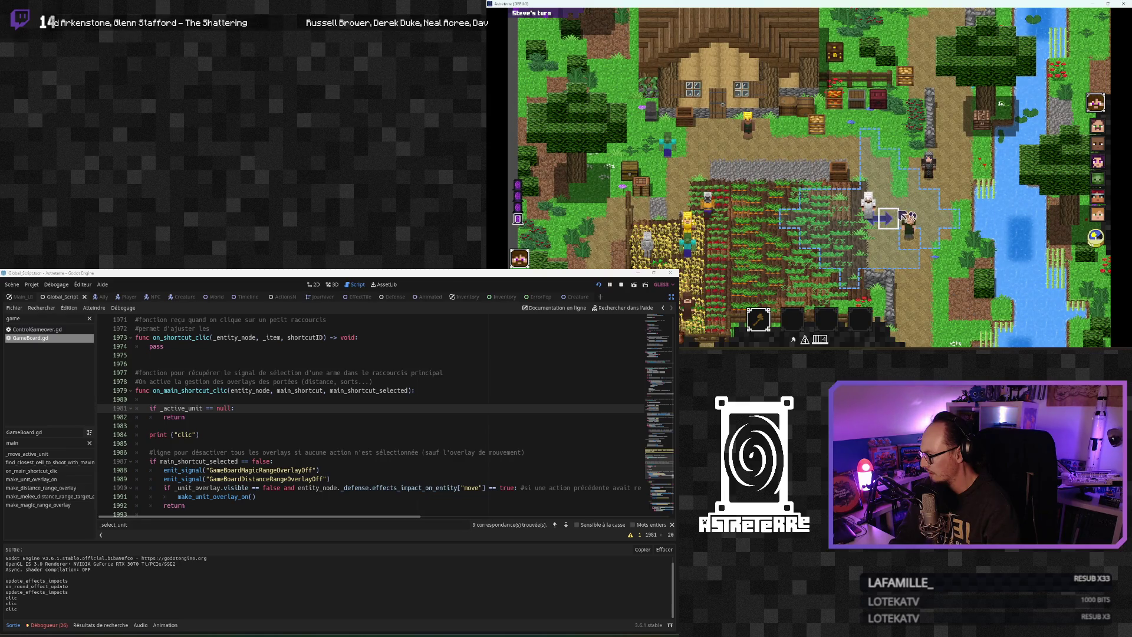
left_click(1094, 238)
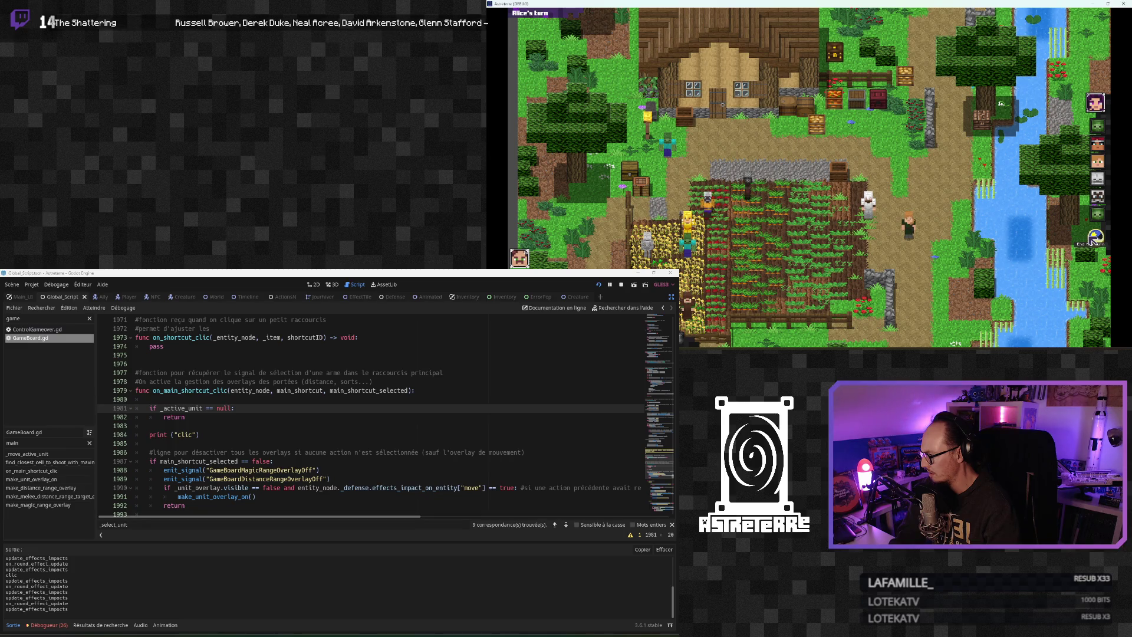
left_click(1093, 239)
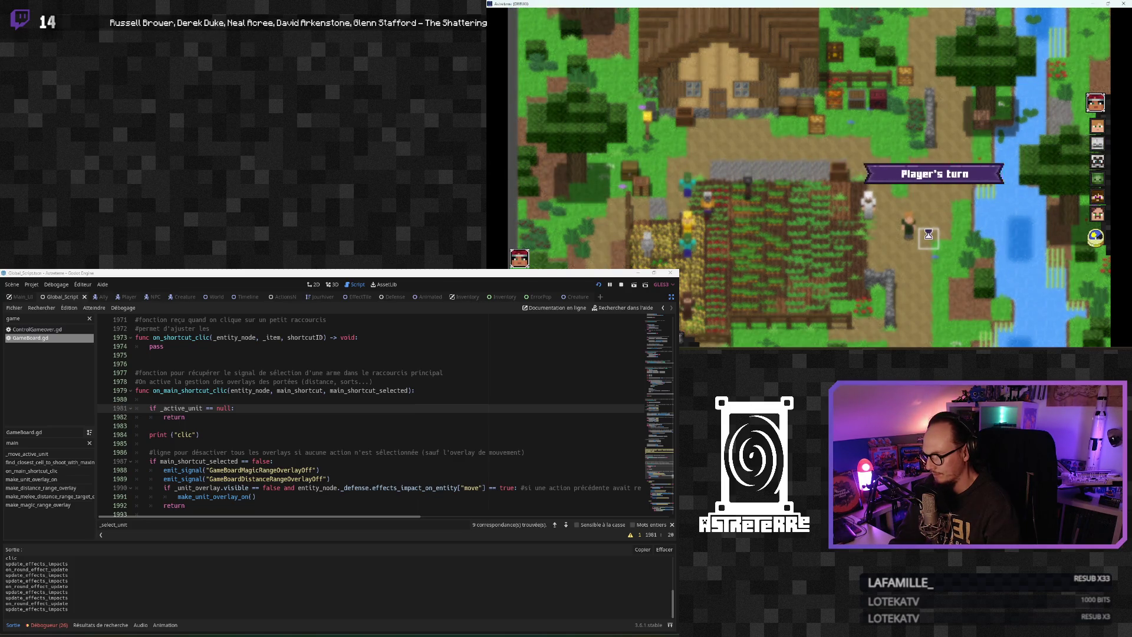
Click the Fire breath, Lightning strike and spider web action shortcuts repeatedly to test the clic logging
left_click(795, 321)
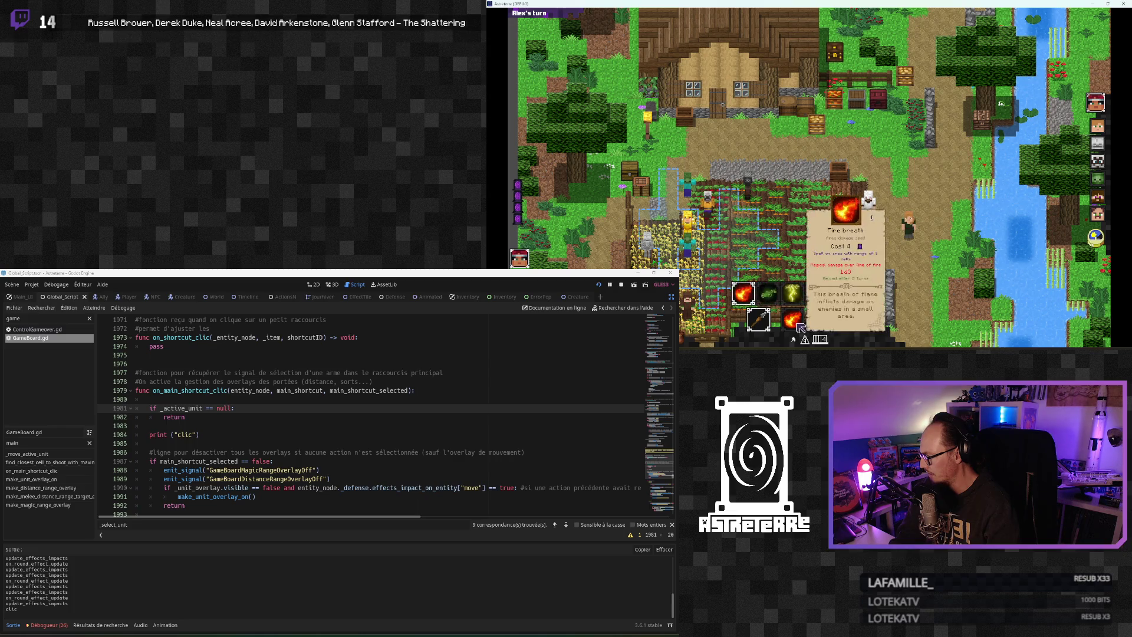
left_click(771, 302)
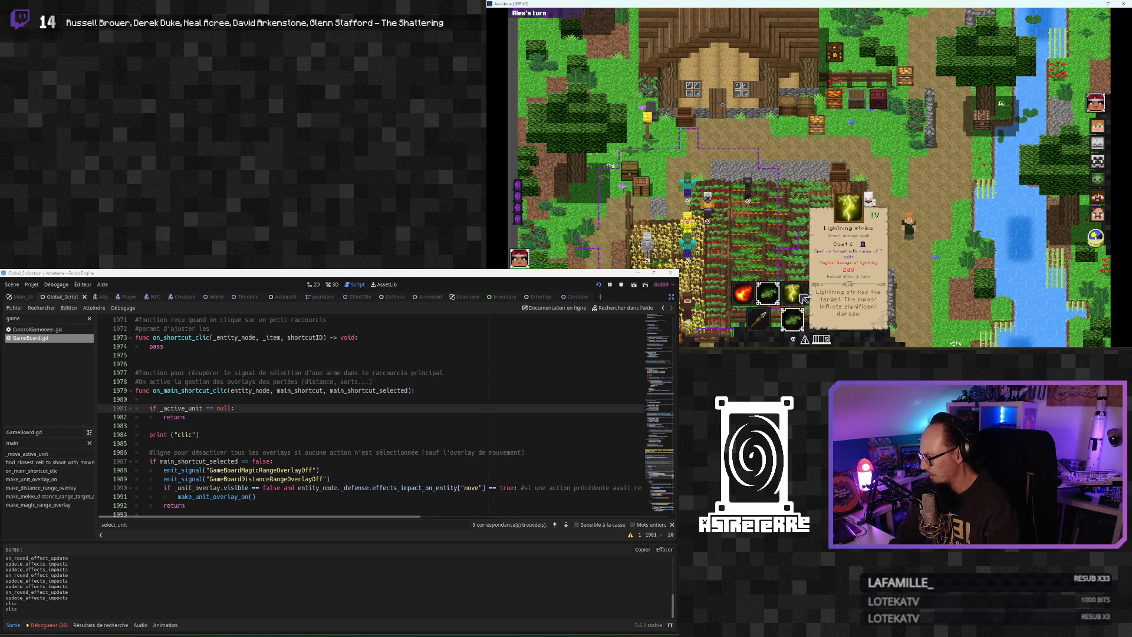
left_click(798, 299)
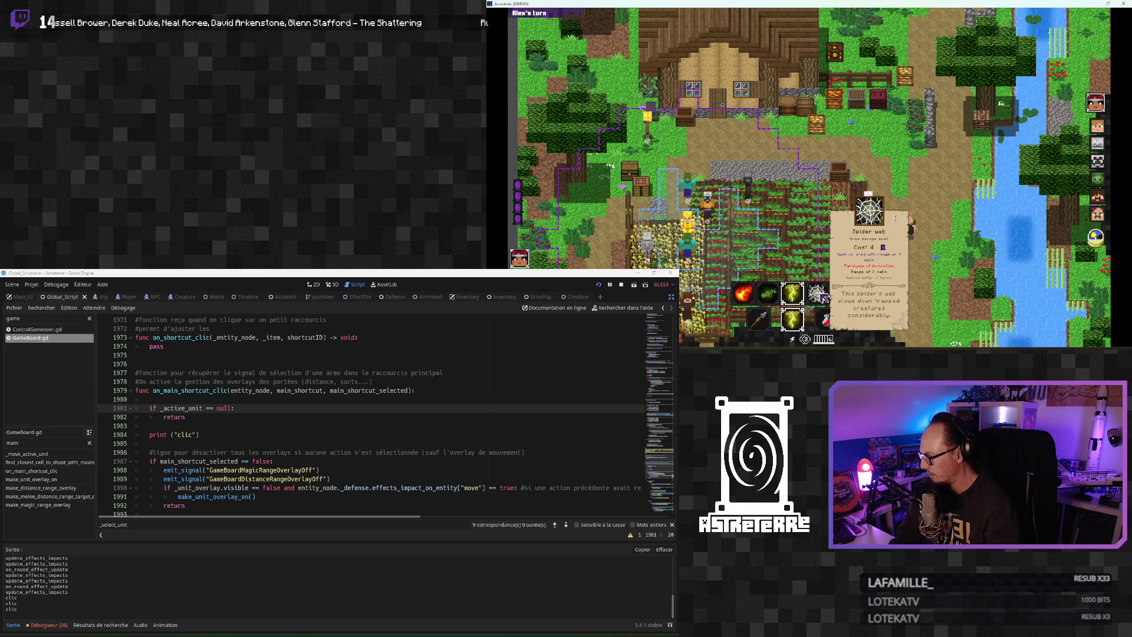
left_click(798, 300)
left_click(797, 300)
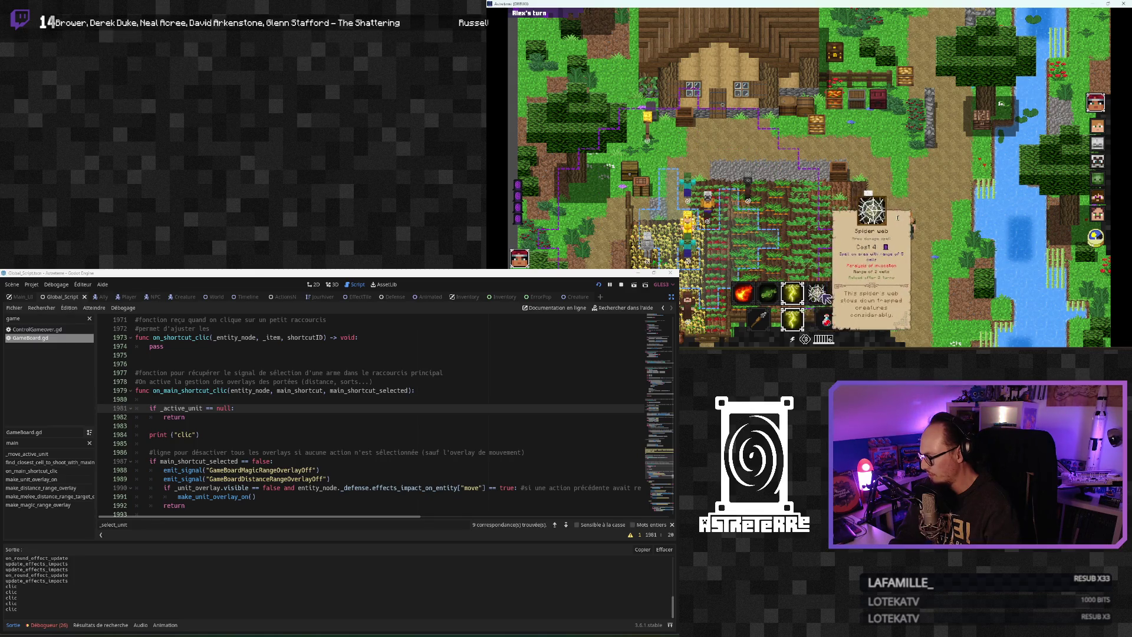
left_click(797, 300)
left_click(820, 297)
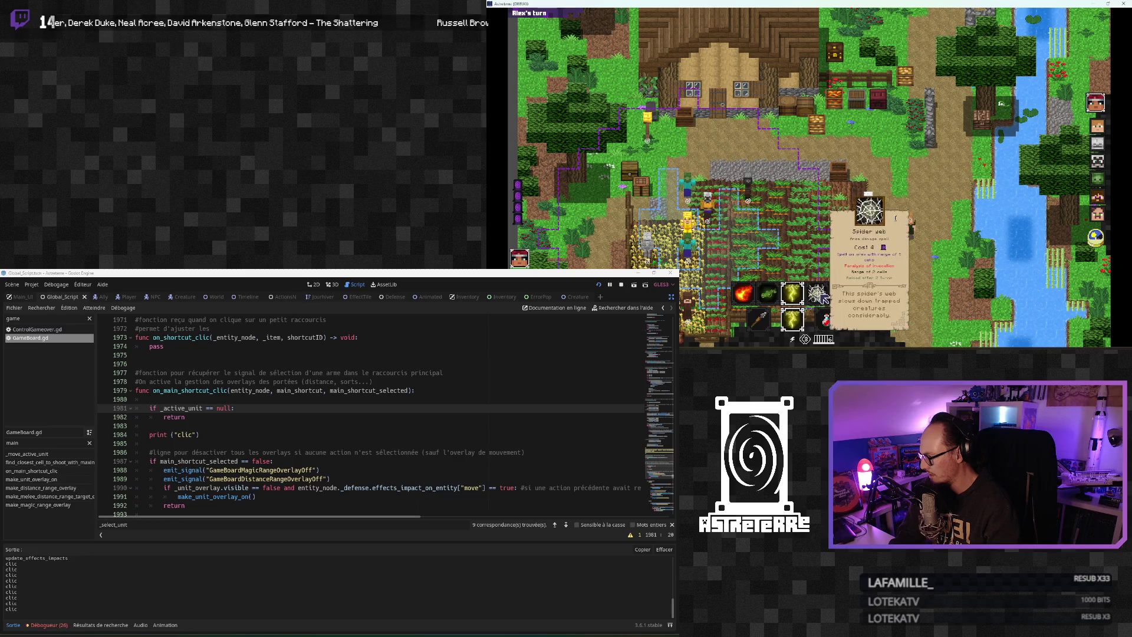
left_click(822, 298)
left_click(825, 299)
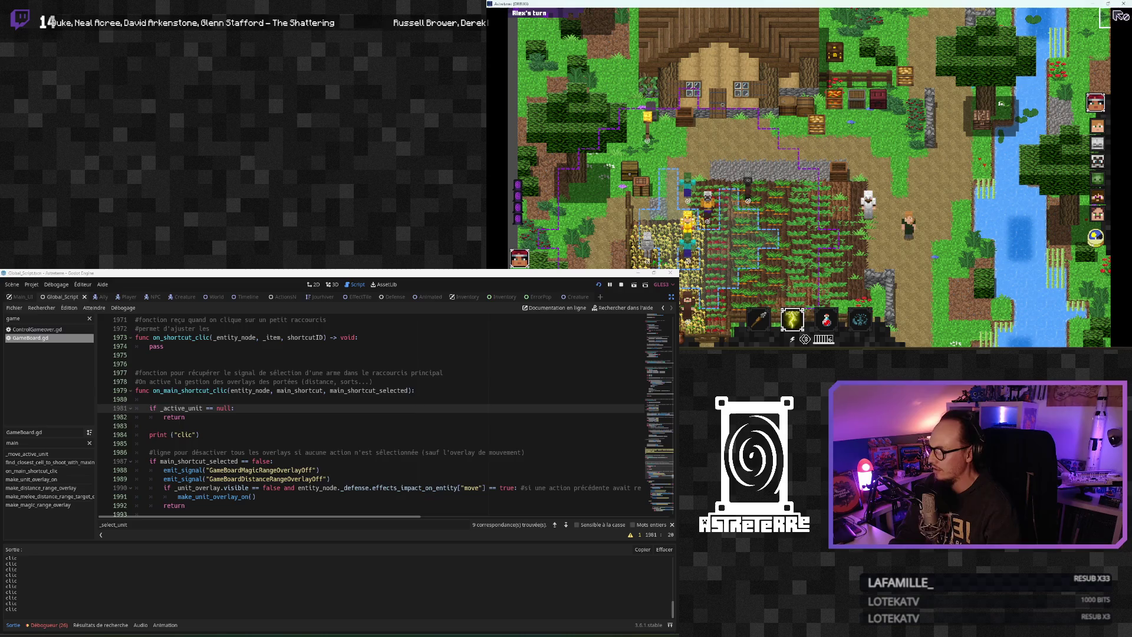
Stop the game and delete the unused on_shortcut_clic function with its comments
key("F8")
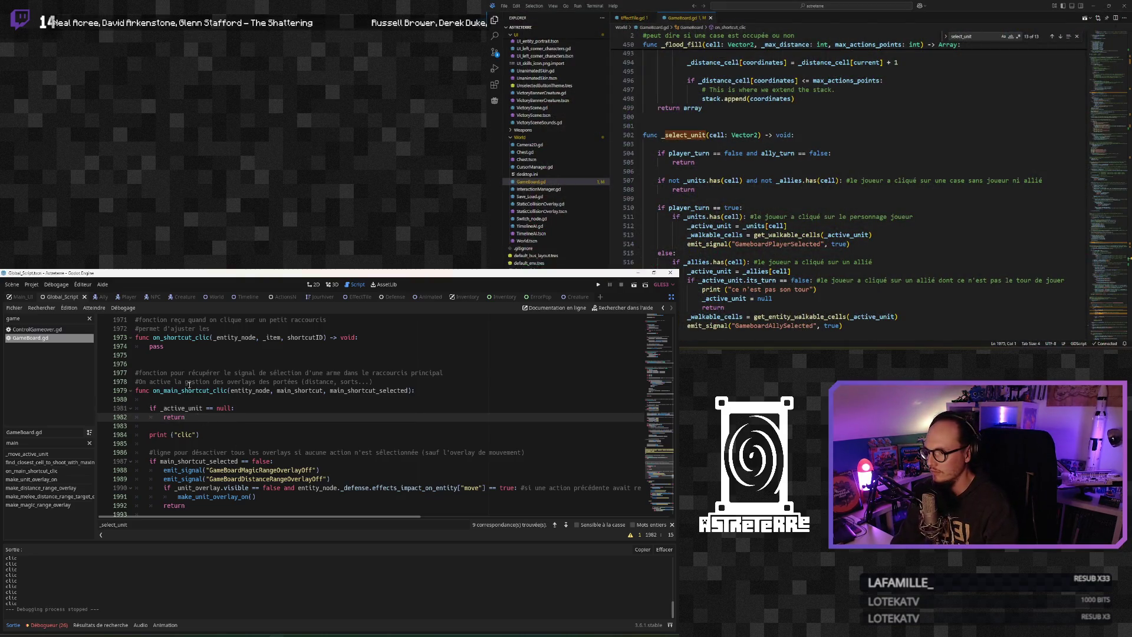
scroll(194, 424, "up", 3)
left_click(167, 429)
left_click_drag(182, 426, 135, 399)
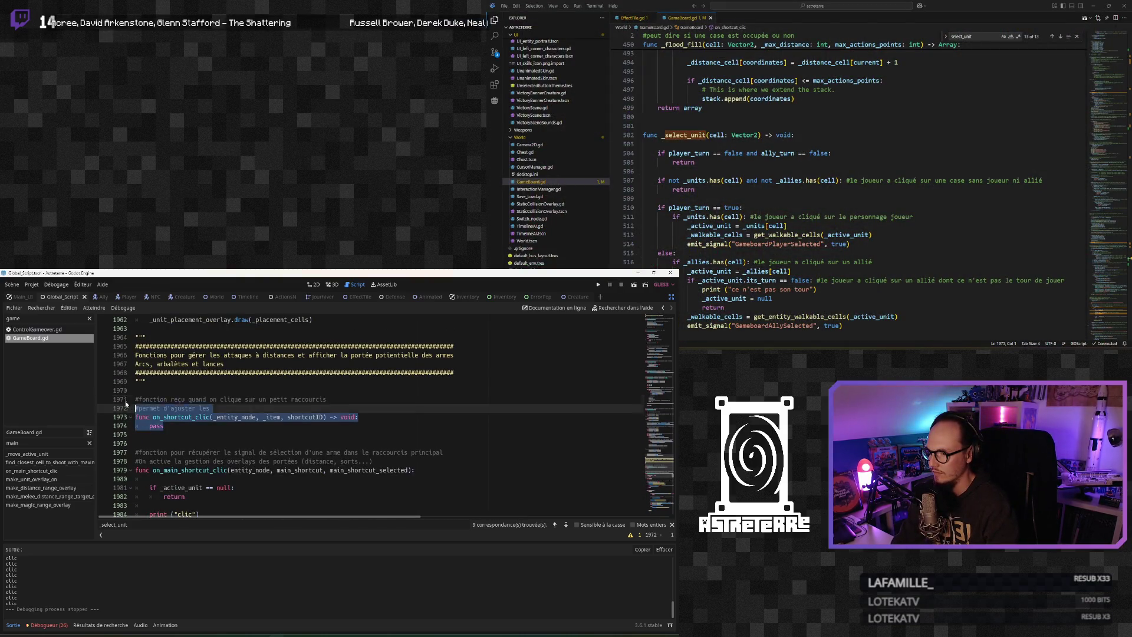
key("Delete")
key("Delete")
key("Delete")
left_click(191, 409)
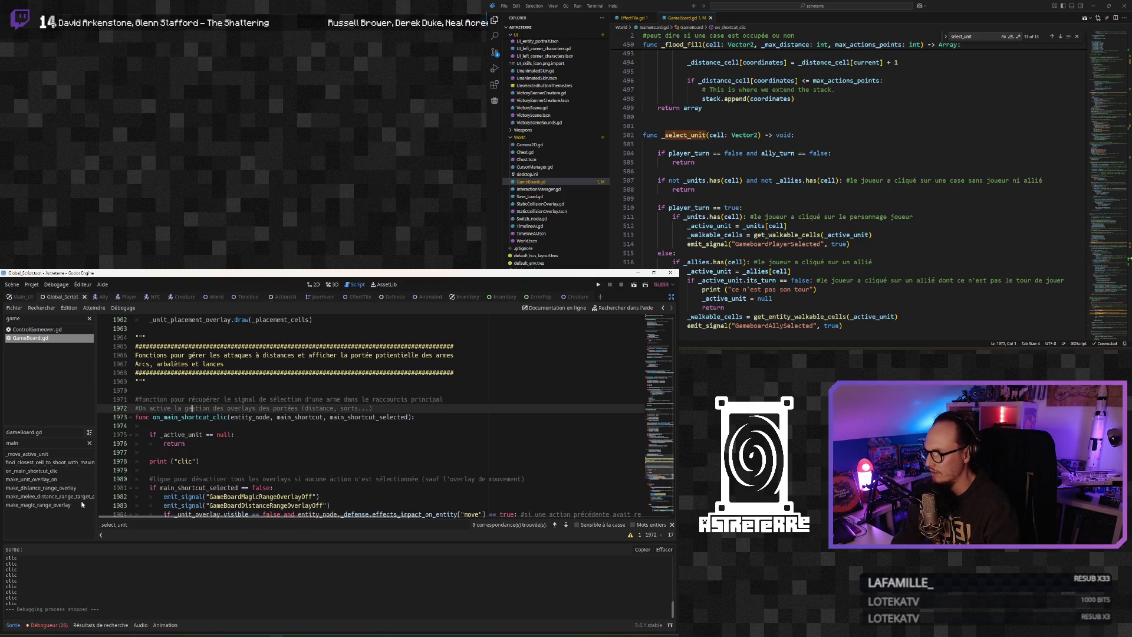
Delete the ShortcutClic signal connect line from _ready
left_click_drag(655, 487, 639, 333)
scroll(639, 332, "up", 20)
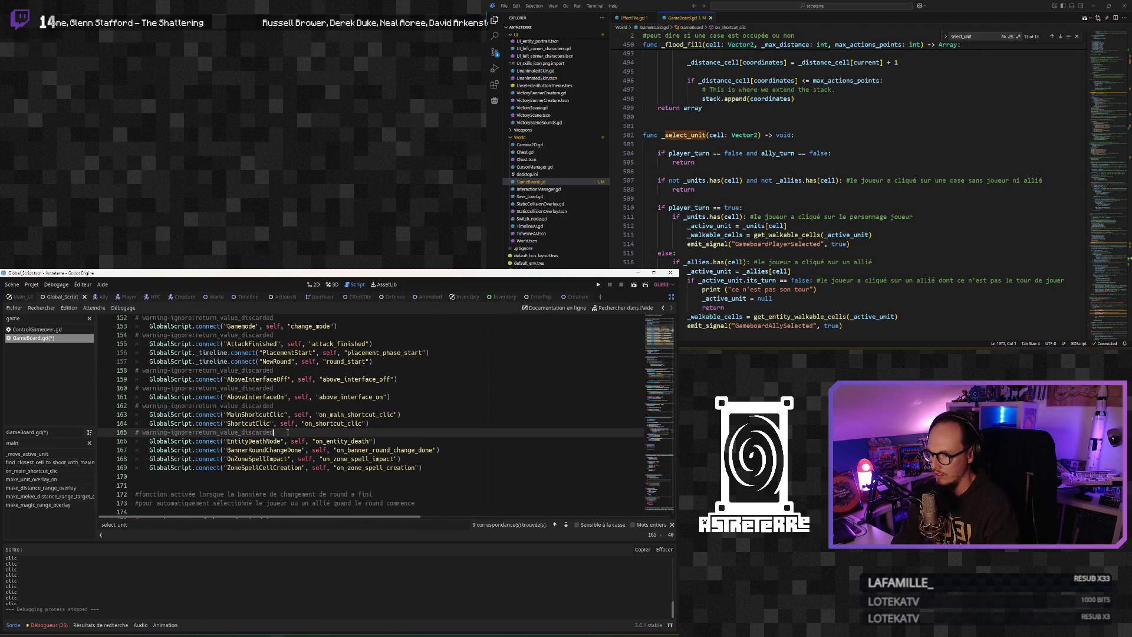
mouse_move(401, 414)
left_mouse_down()
mouse_move(317, 423)
mouse_move(369, 423)
left_mouse_up()
key("BackSpace")
left_click(242, 441)
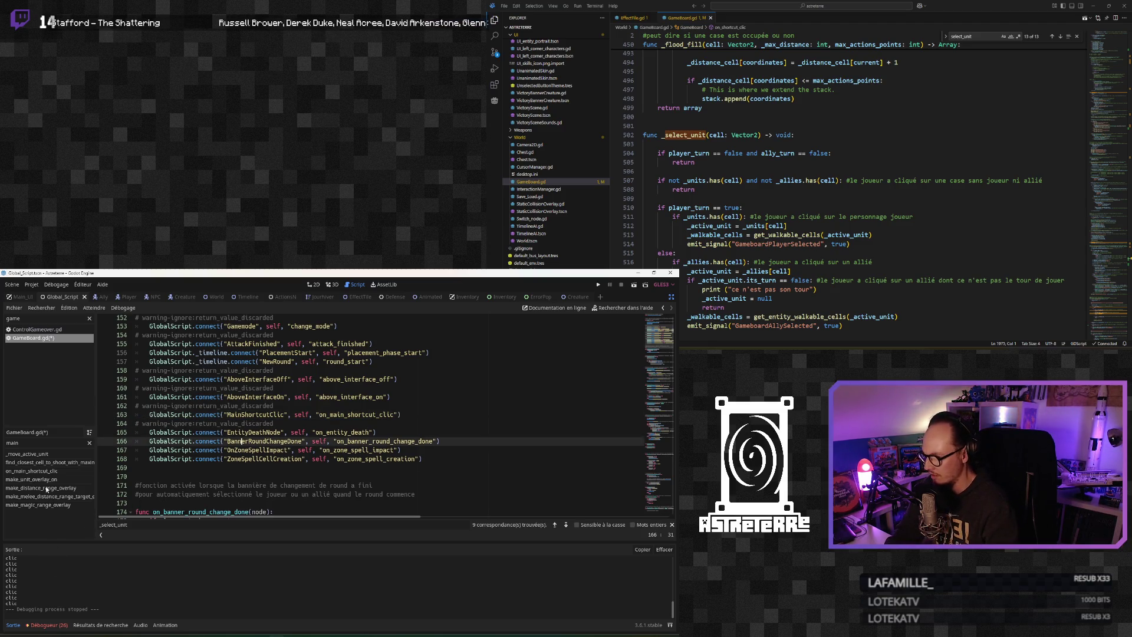
Jump to on_main_shortcut_clic, check its early return and weapon branch, and save GameBoard.gd
left_click(42, 471)
left_click(222, 436)
scroll(224, 451, "up", 1)
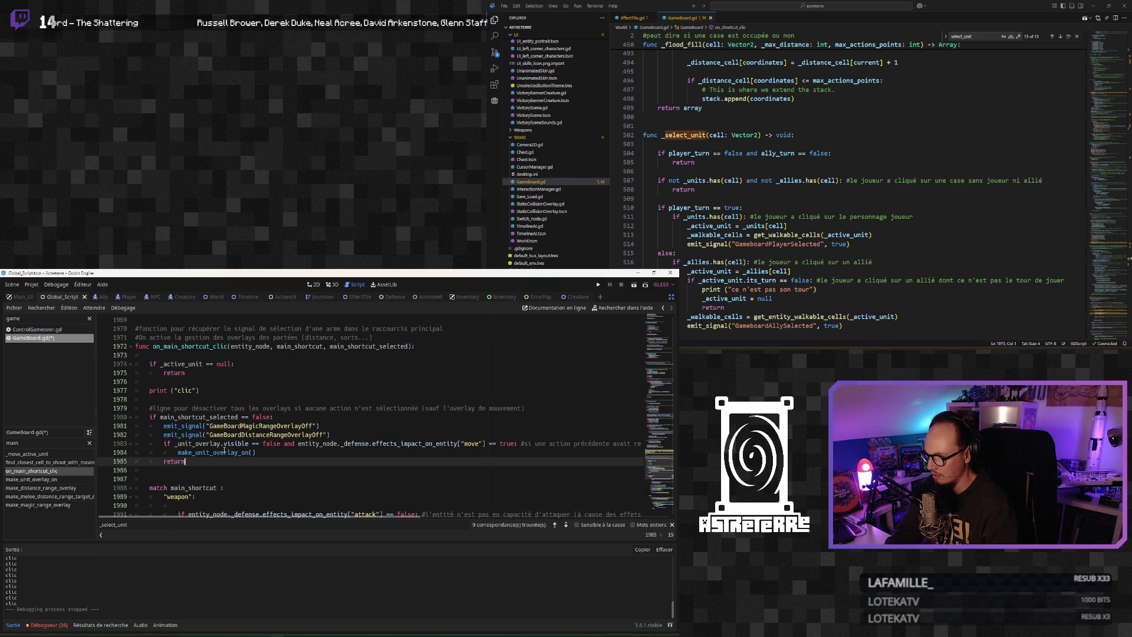
key("ctrl+s")
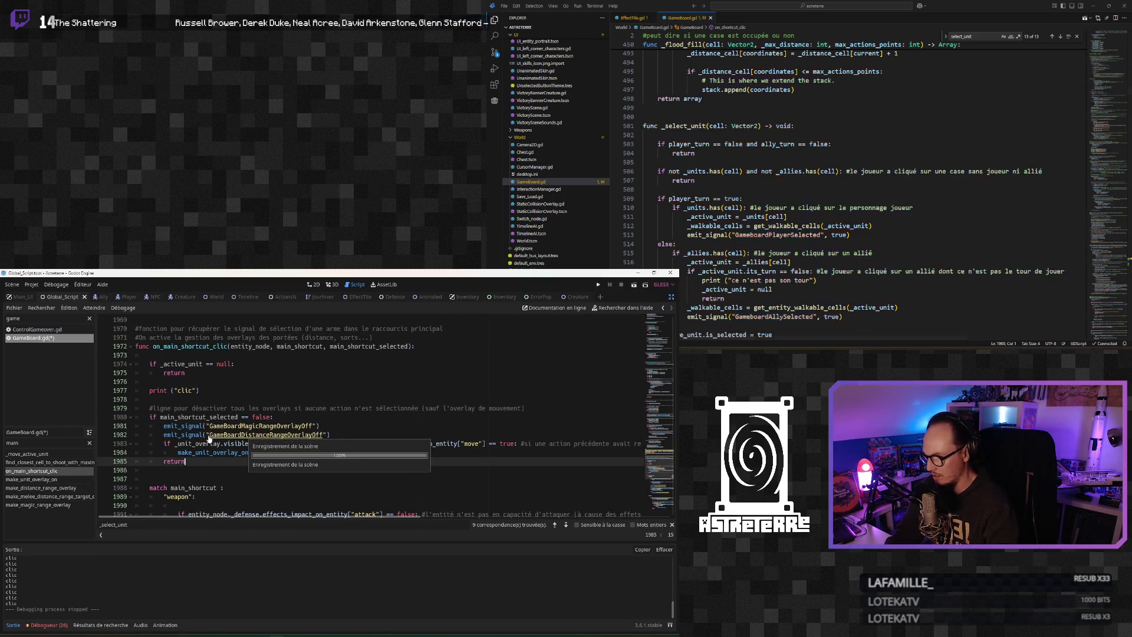
scroll(201, 471, "down", 1)
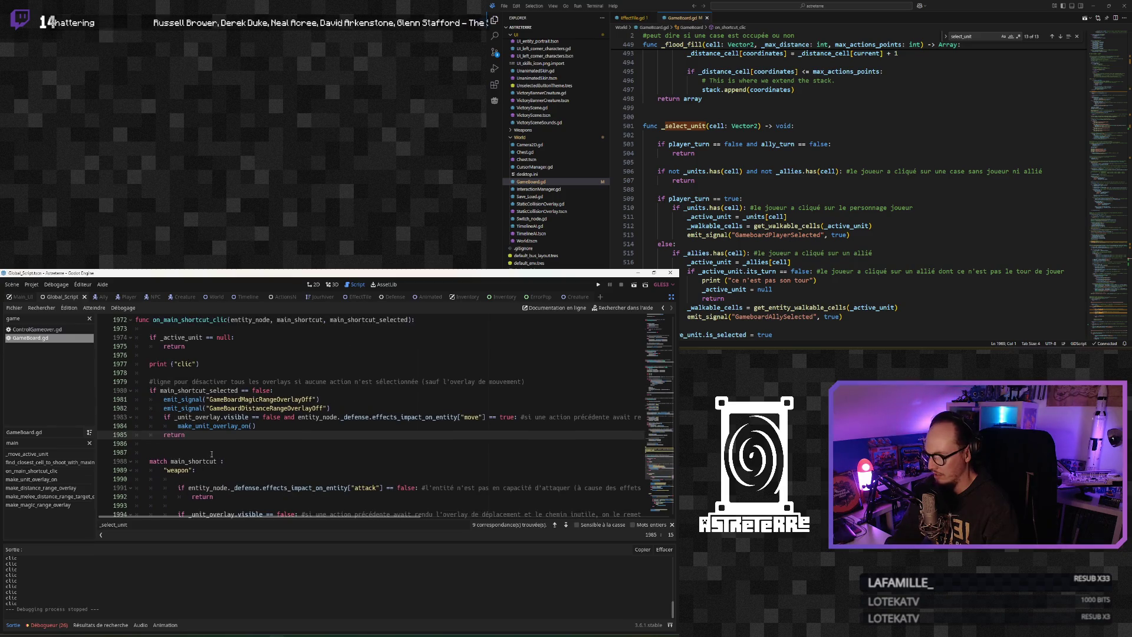
scroll(201, 471, "down", 2)
left_click(213, 470)
key("Up")
key("Up")
key("Up")
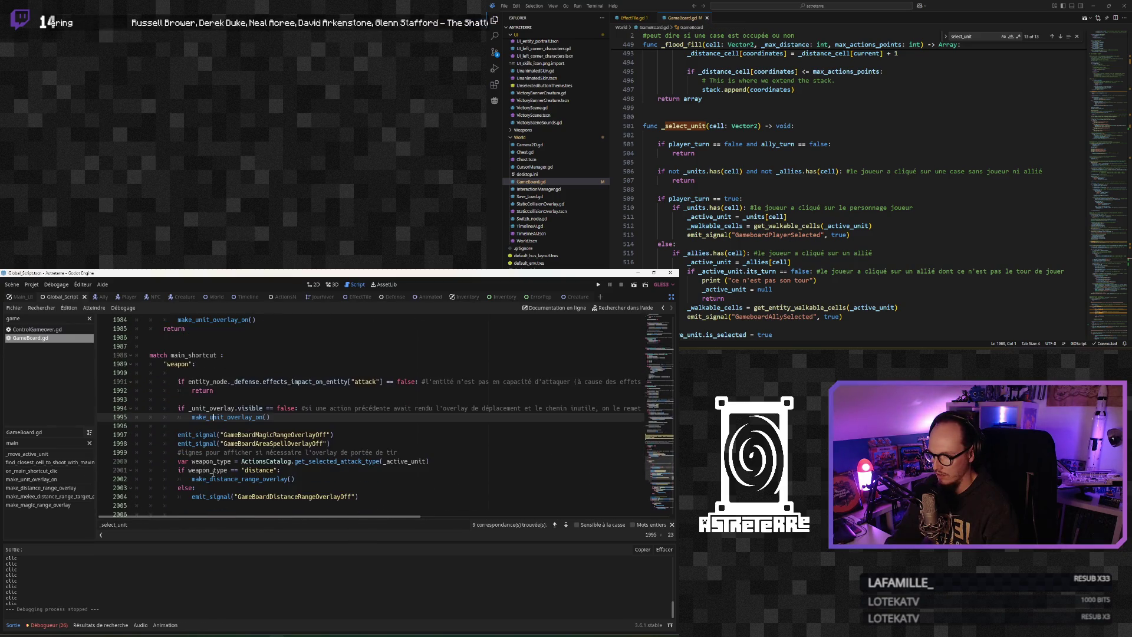
Review the weapon type check and the magic branch's spell-type match cases
key("Down")
key("Down")
key("Down")
scroll(213, 472, "down", 5)
key("Down")
key("Down")
key("Down")
scroll(213, 473, "down", 4)
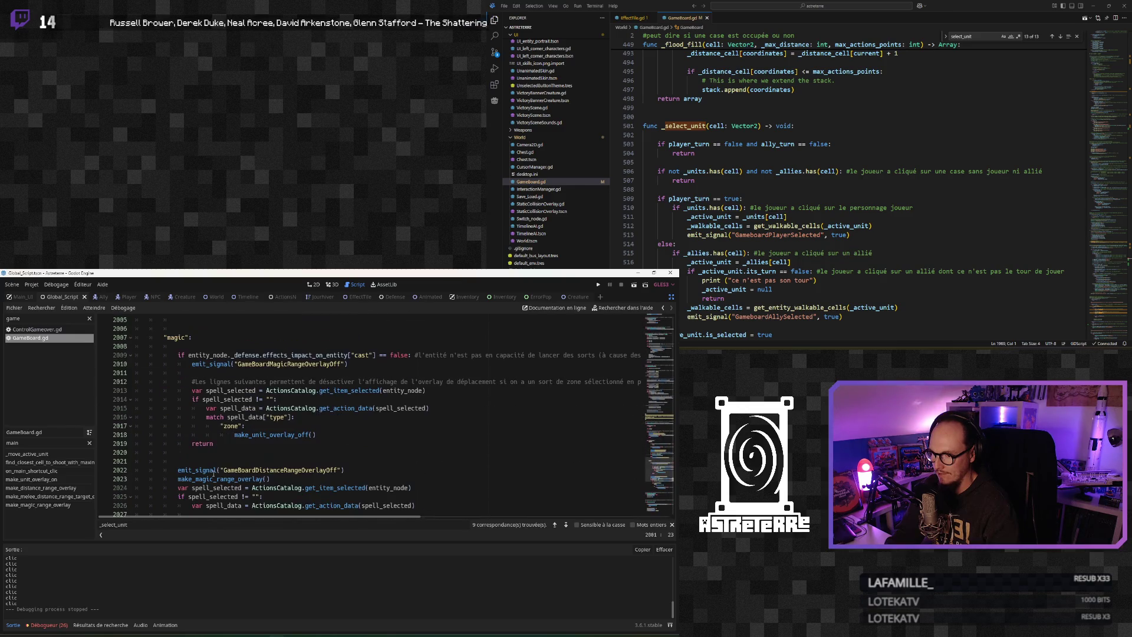
scroll(213, 473, "up", 1)
scroll(214, 472, "down", 3)
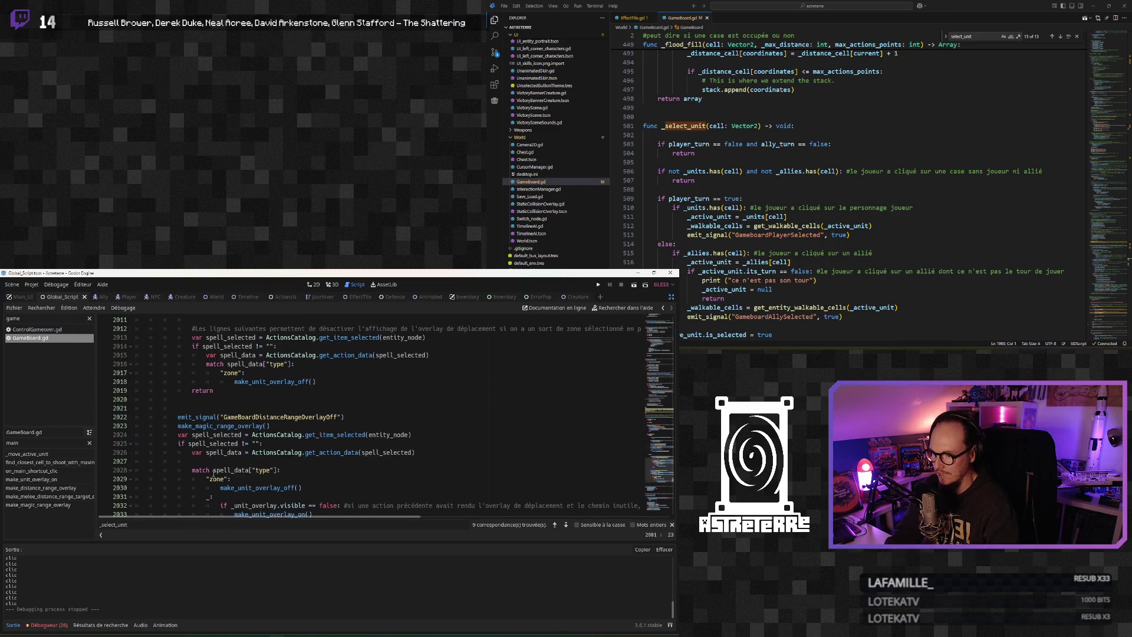
scroll(213, 473, "down", 3)
scroll(213, 473, "up", 5)
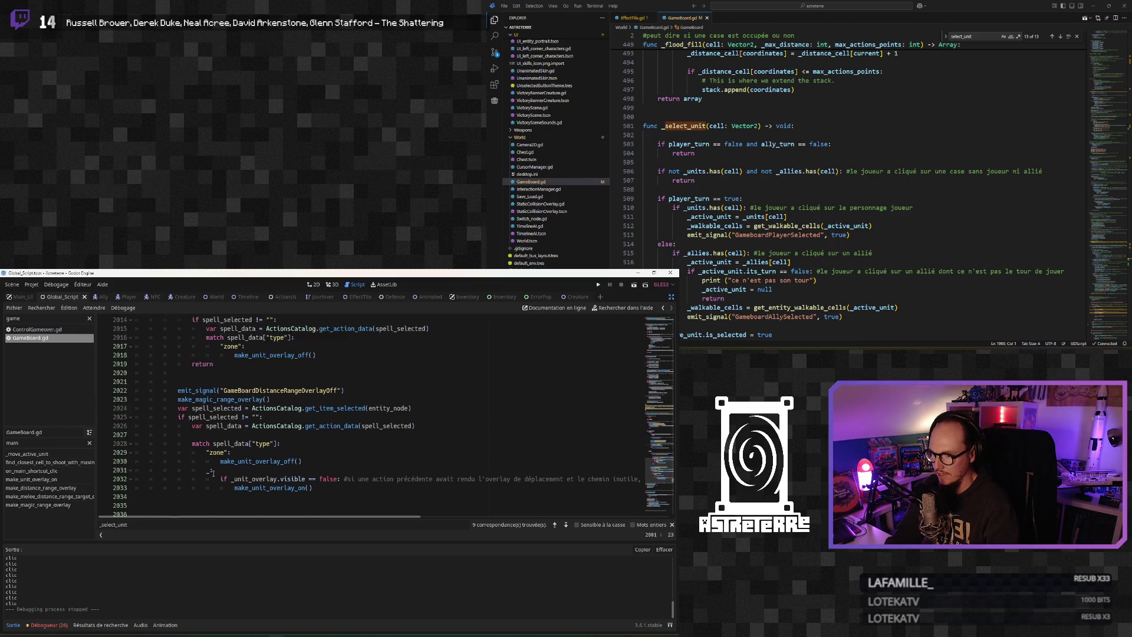
scroll(213, 473, "down", 1)
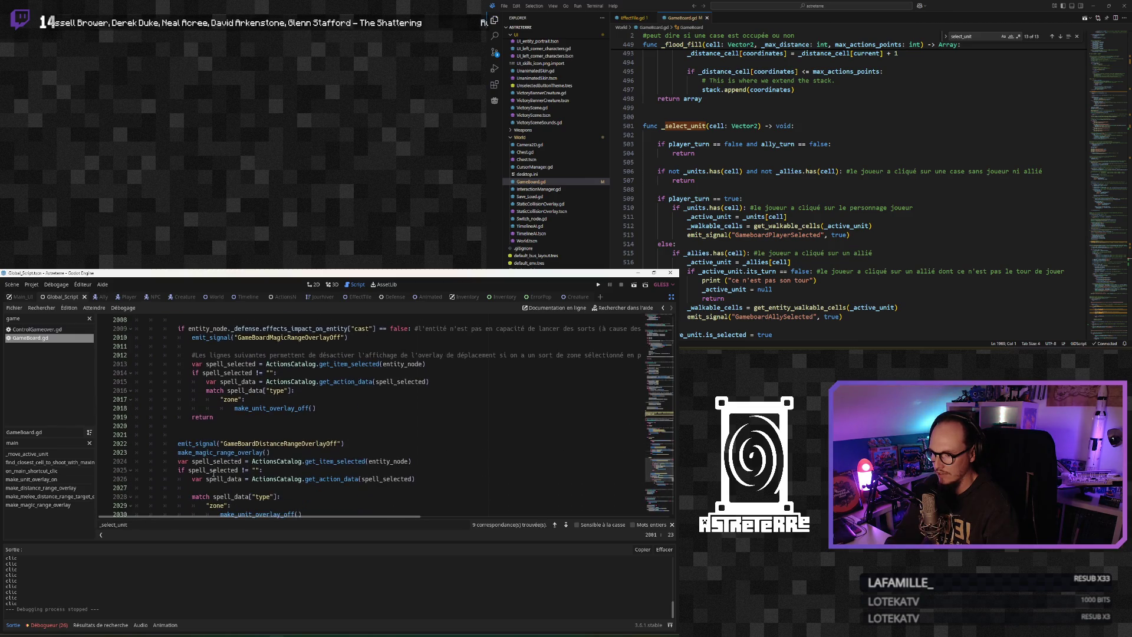
left_click(214, 470)
scroll(214, 472, "down", 2)
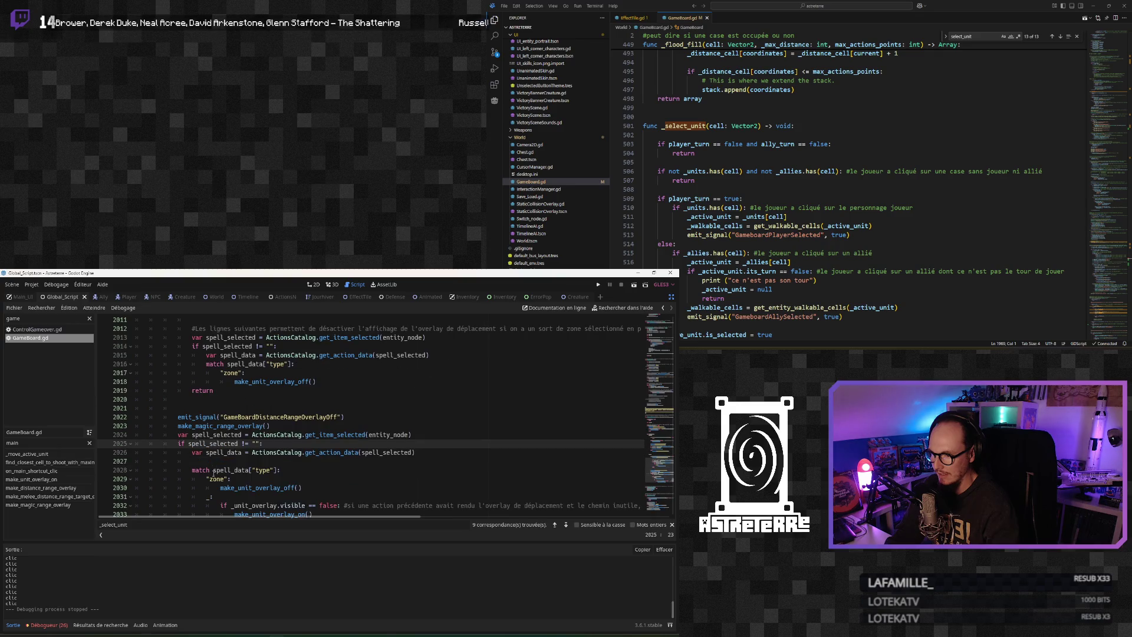
left_click(214, 470)
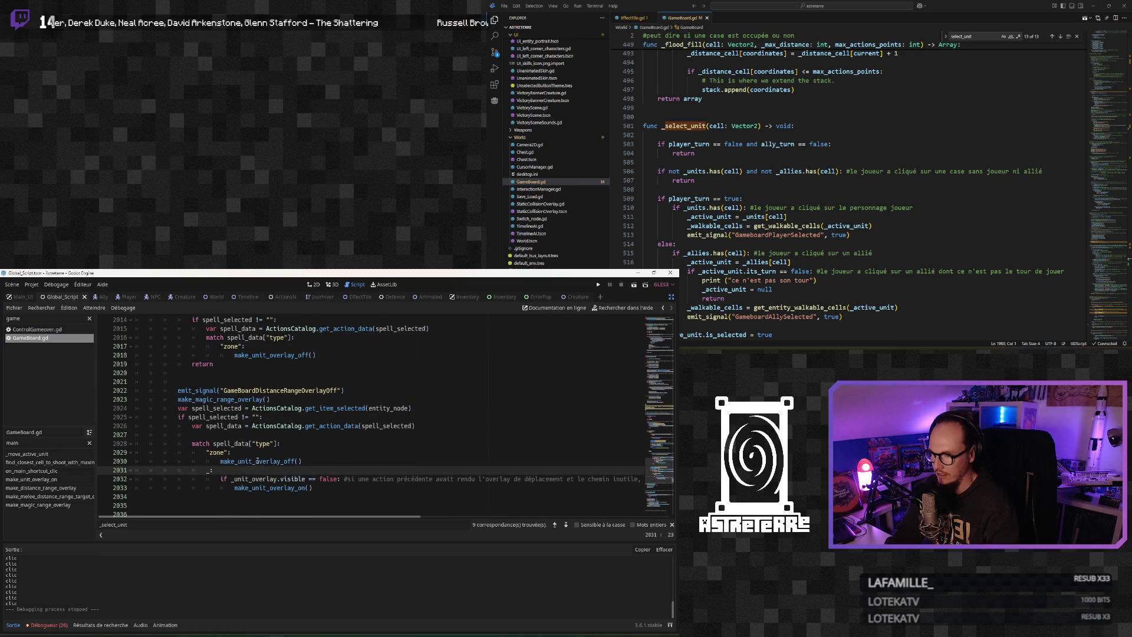
left_click(257, 461)
scroll(257, 461, "down", 1)
left_click(257, 463)
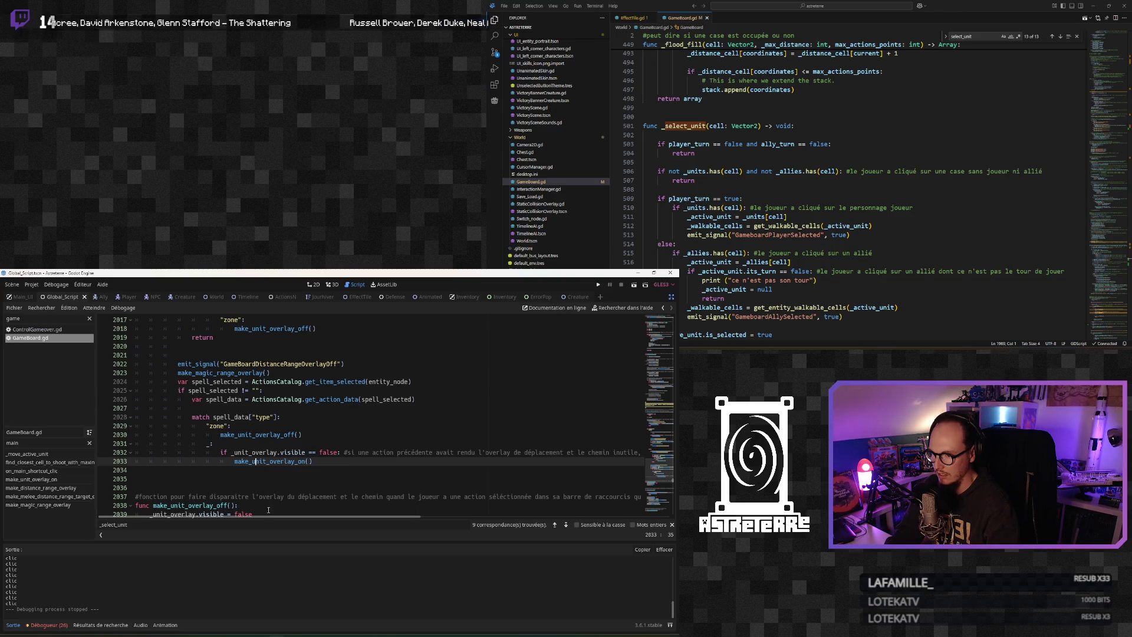
Inspect the zone case's make_unit_overlay_off and the overlay-visibility check calling make_unit_overlay_on
mouse_move(268, 517)
left_mouse_down()
mouse_move(392, 518)
mouse_move(303, 516)
left_mouse_up()
left_click(329, 452)
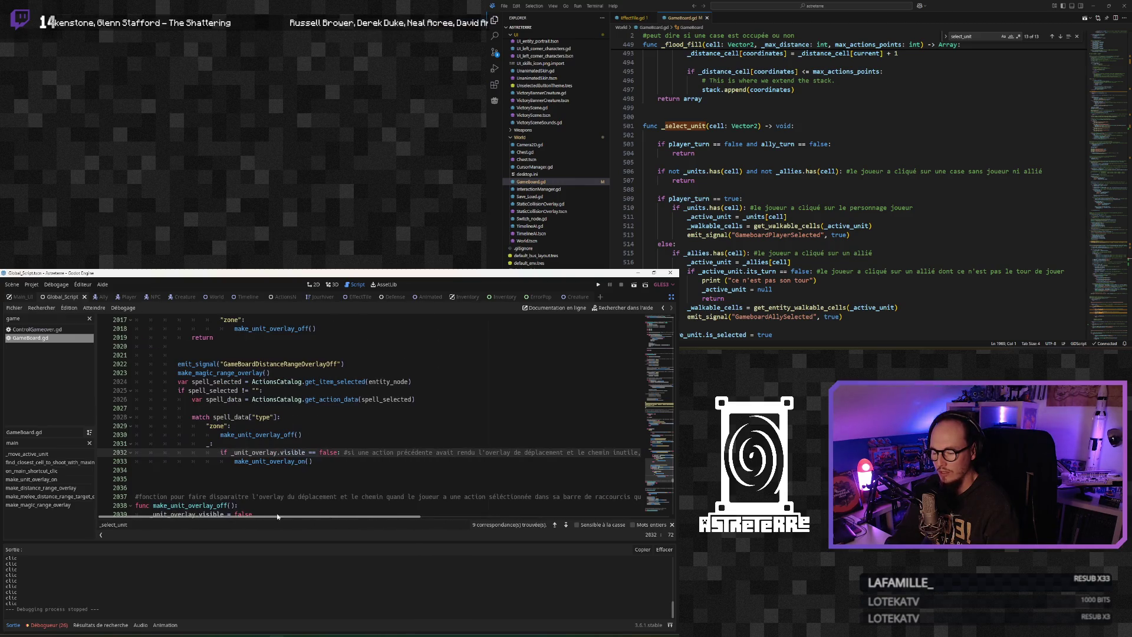
left_click(249, 462)
left_click_drag(312, 462, 235, 452)
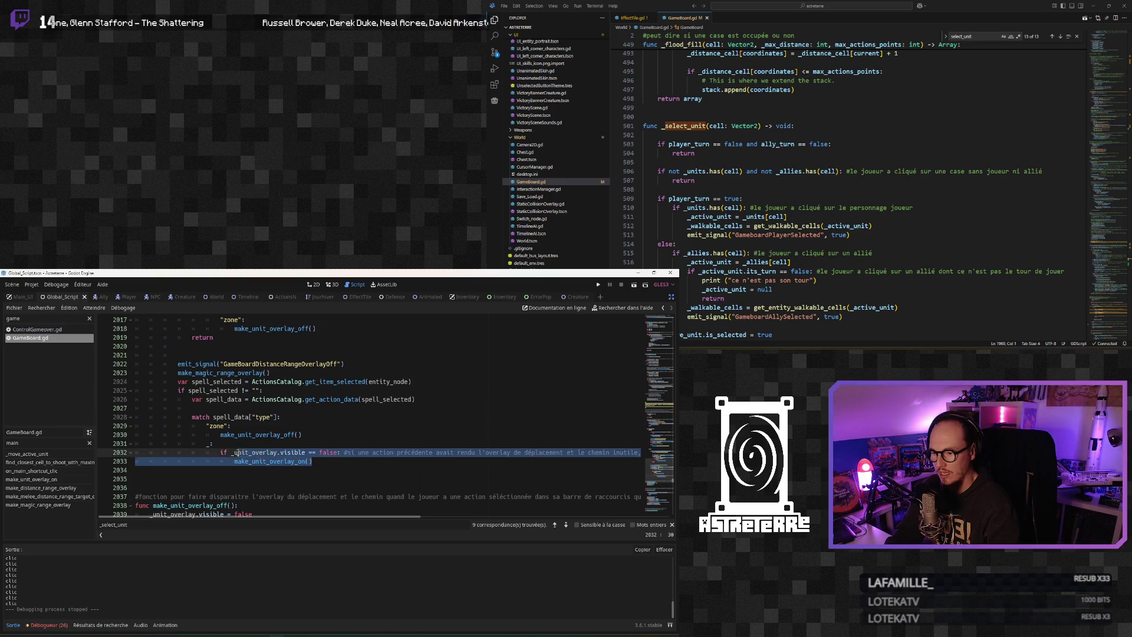
left_click(282, 453)
scroll(281, 453, "up", 2)
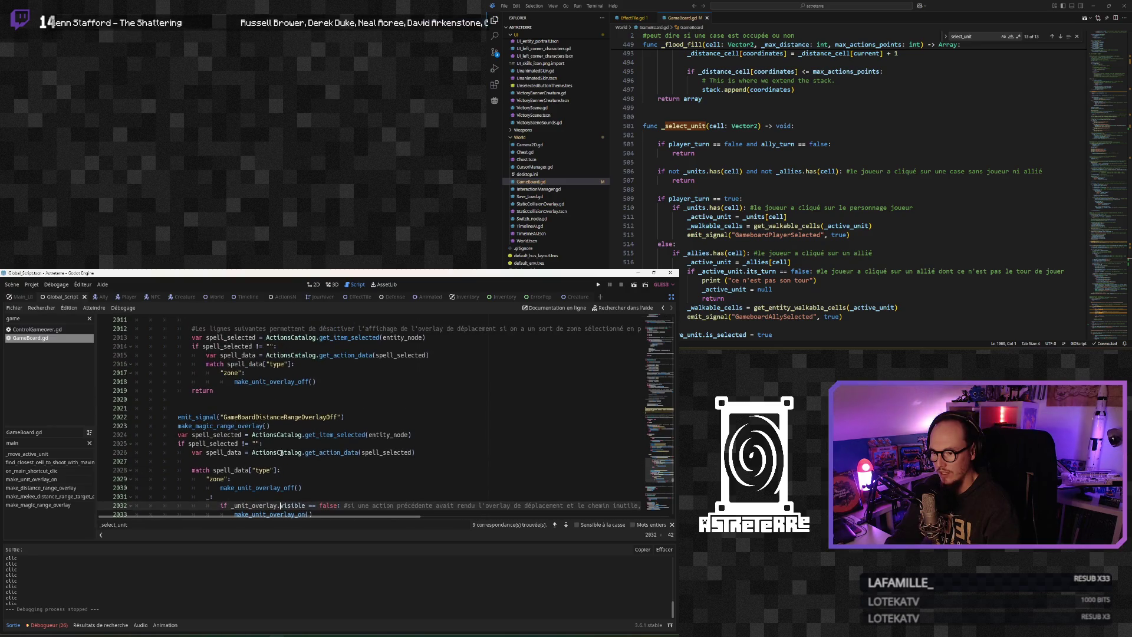
scroll(281, 452, "up", 1)
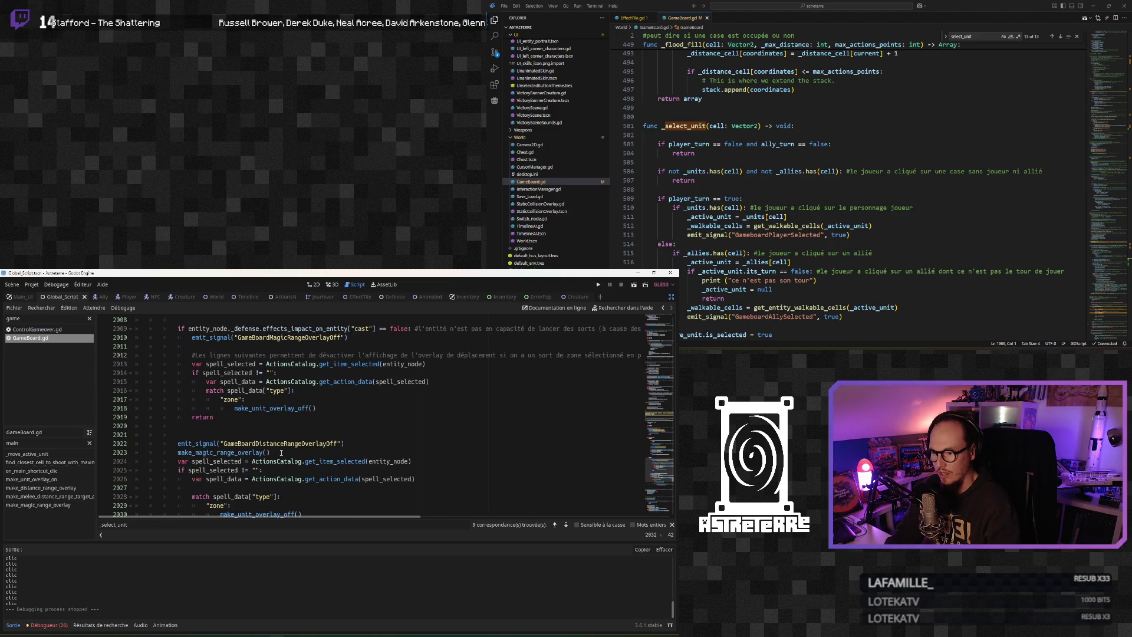
scroll(281, 452, "down", 2)
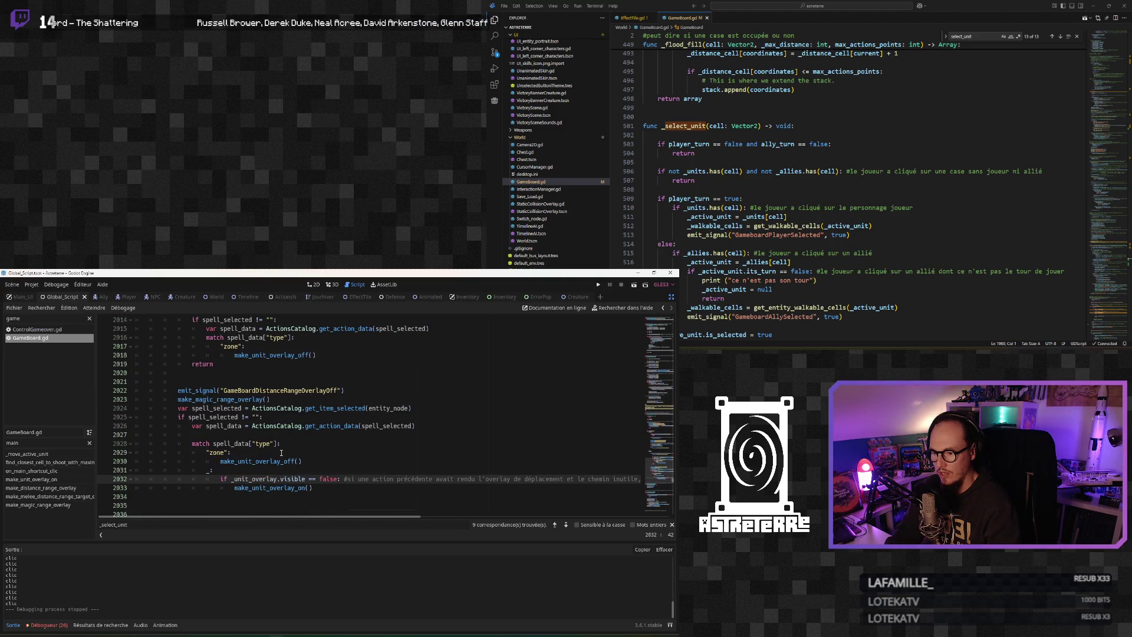
left_click(277, 461)
scroll(277, 461, "up", 1)
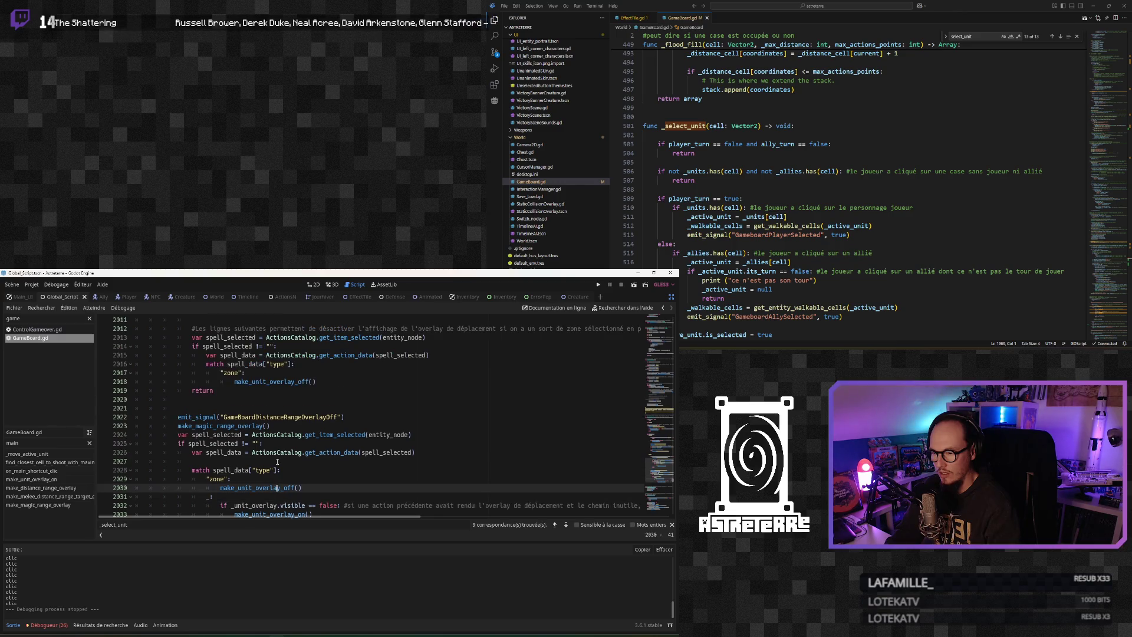
scroll(277, 462, "up", 1)
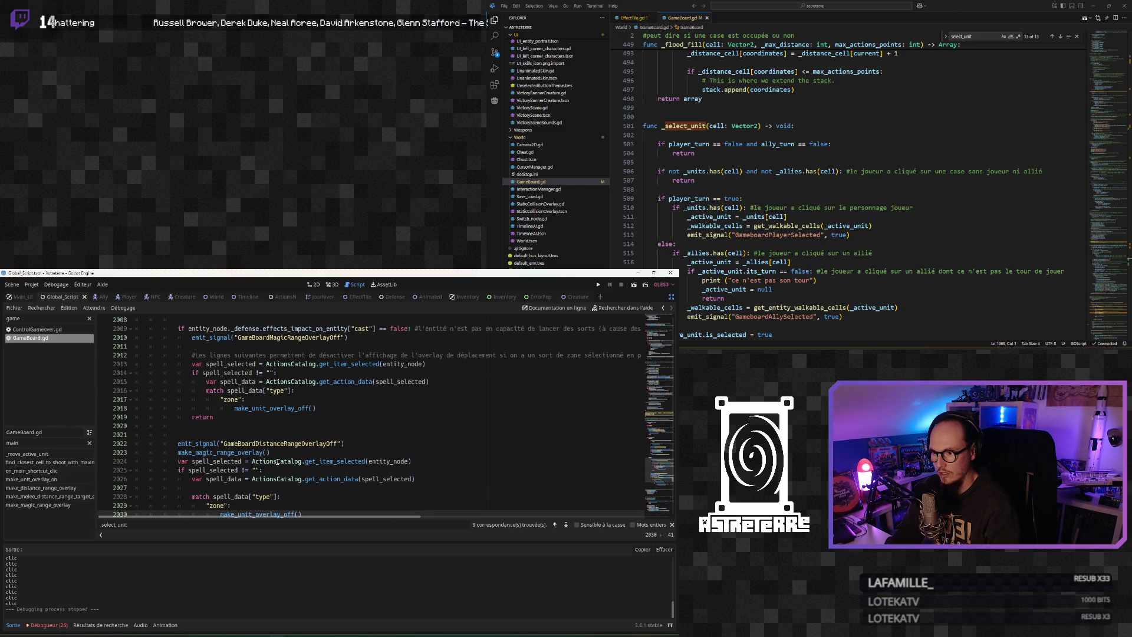
scroll(277, 462, "down", 3)
left_click(277, 462)
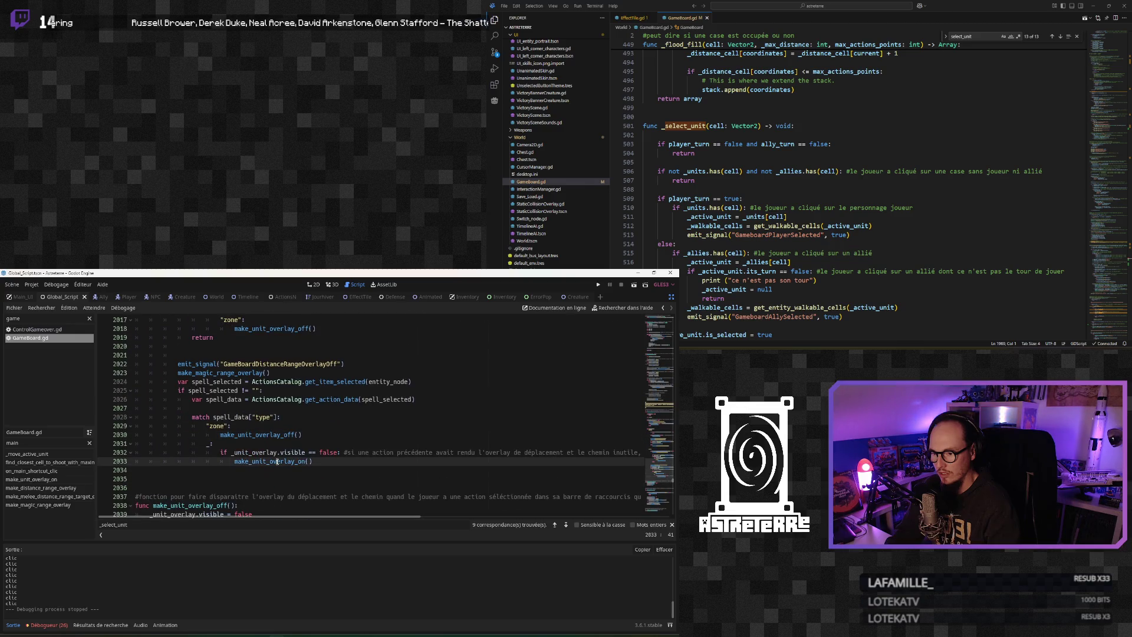
left_click(270, 435)
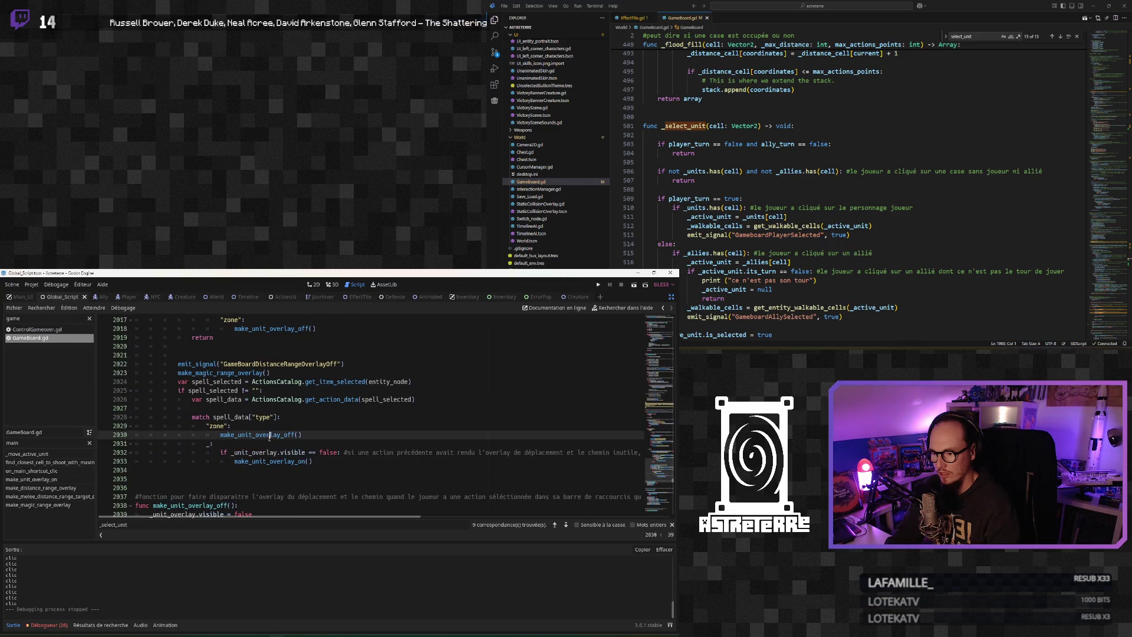
Return to the spell_selected line and save GameBoard.gd to launch the game
scroll(269, 438, "down", 2)
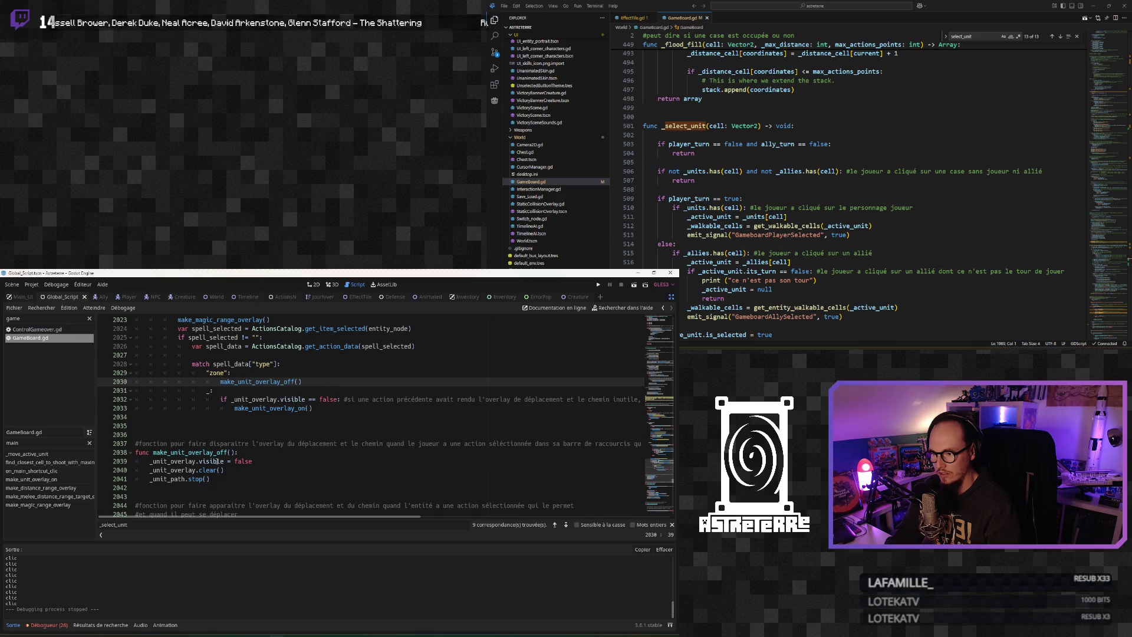
scroll(217, 461, "up", 2)
scroll(216, 461, "up", 1)
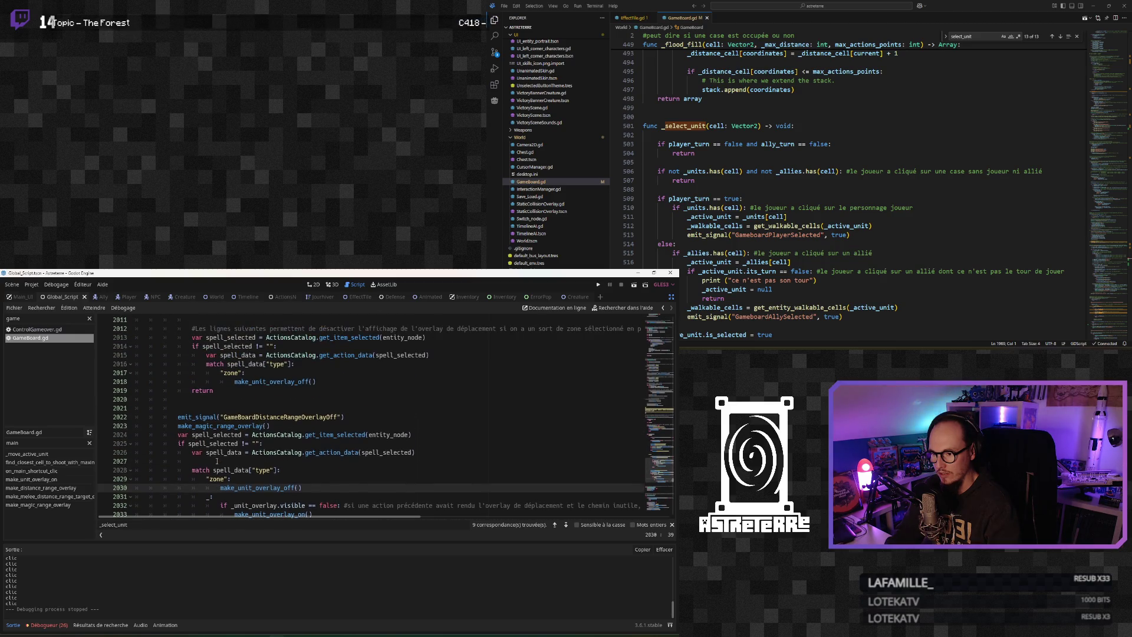
scroll(216, 461, "up", 3)
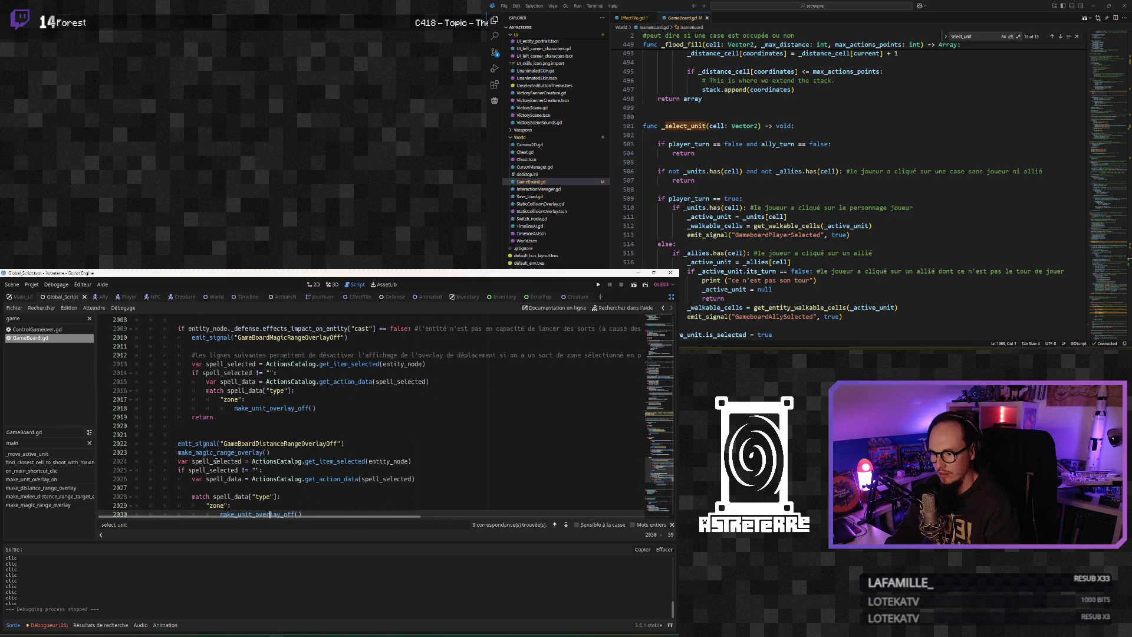
scroll(216, 461, "down", 6)
scroll(216, 461, "up", 3)
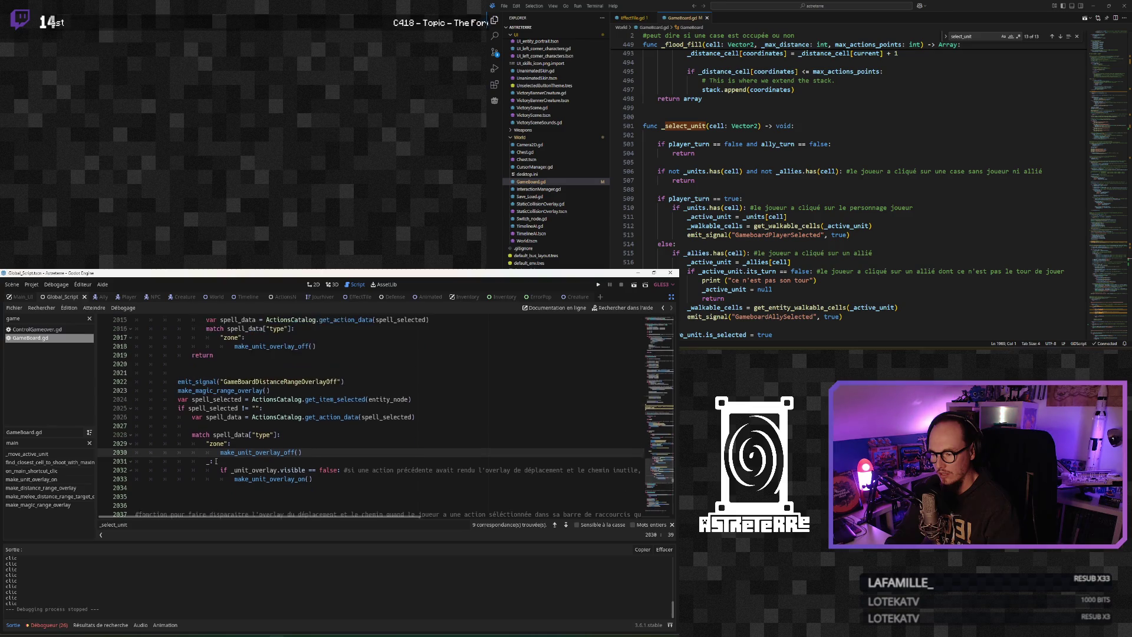
left_click(274, 408)
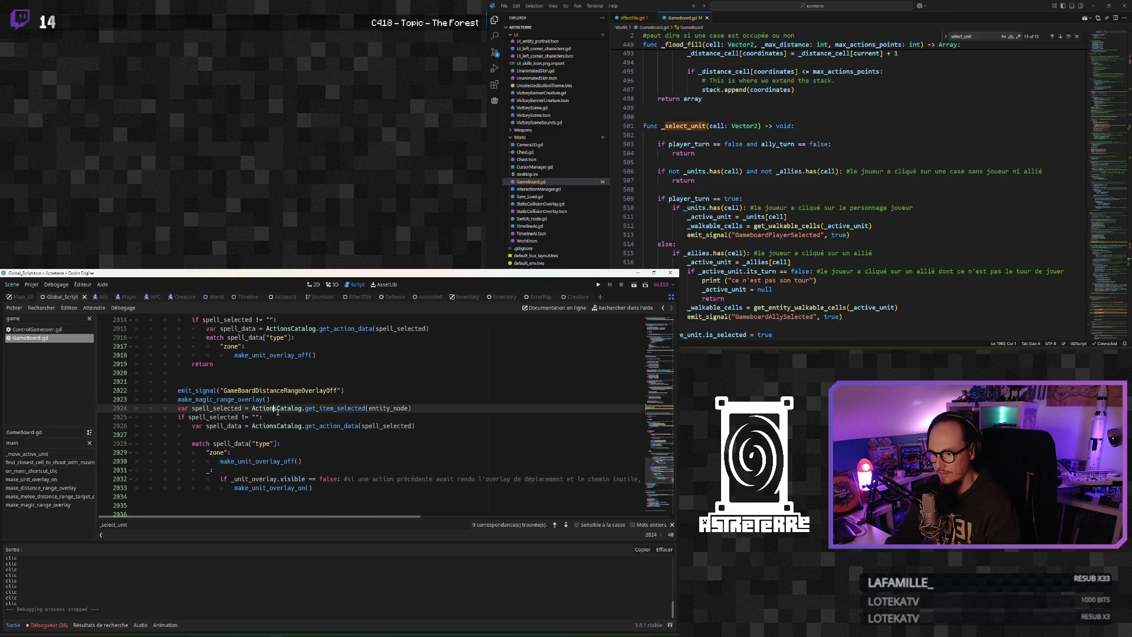
key("ctrl+s")
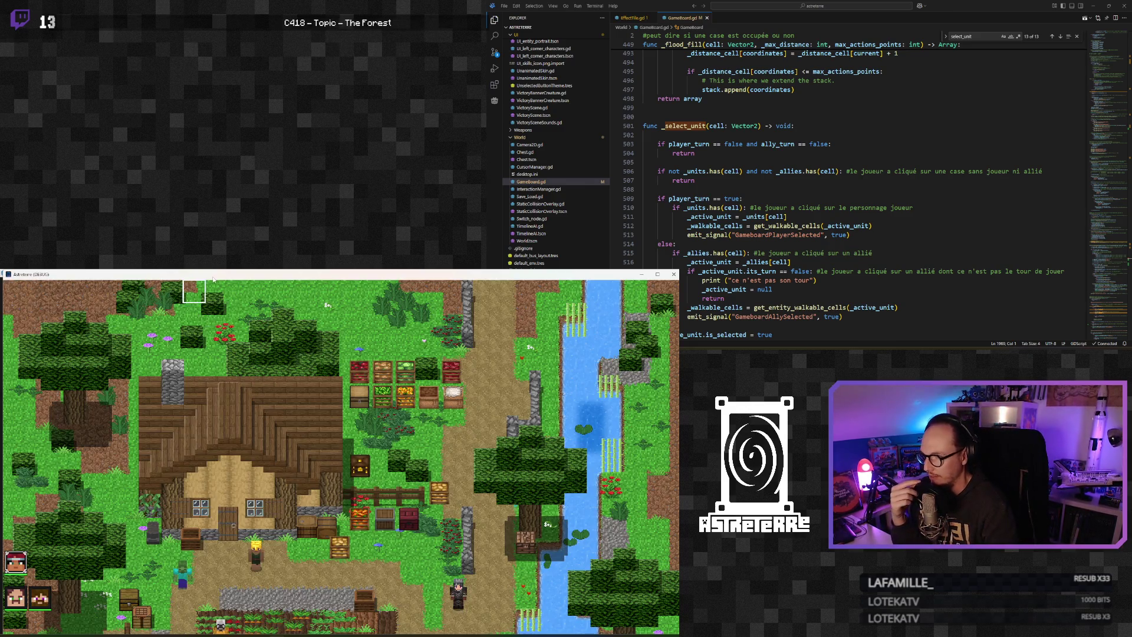
Maximize the game window, walk the yellow character to a tile, and end its turn
mouse_move(202, 275)
left_mouse_down()
mouse_move(948, 138)
mouse_move(768, 43)
mouse_move(774, 53)
left_mouse_up()
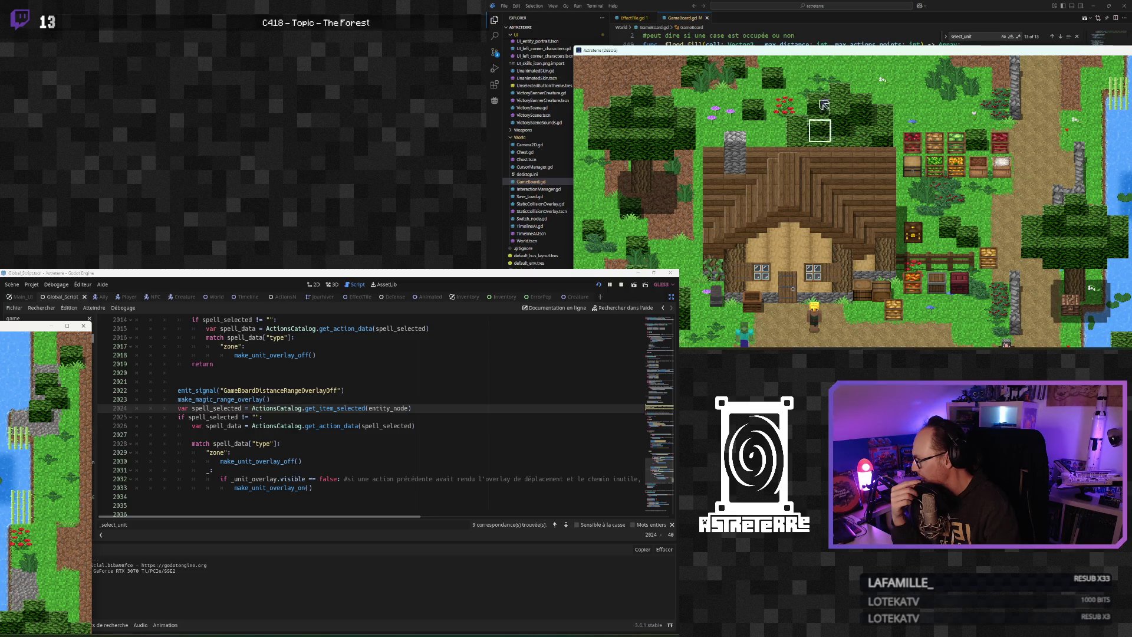
double_click(775, 51)
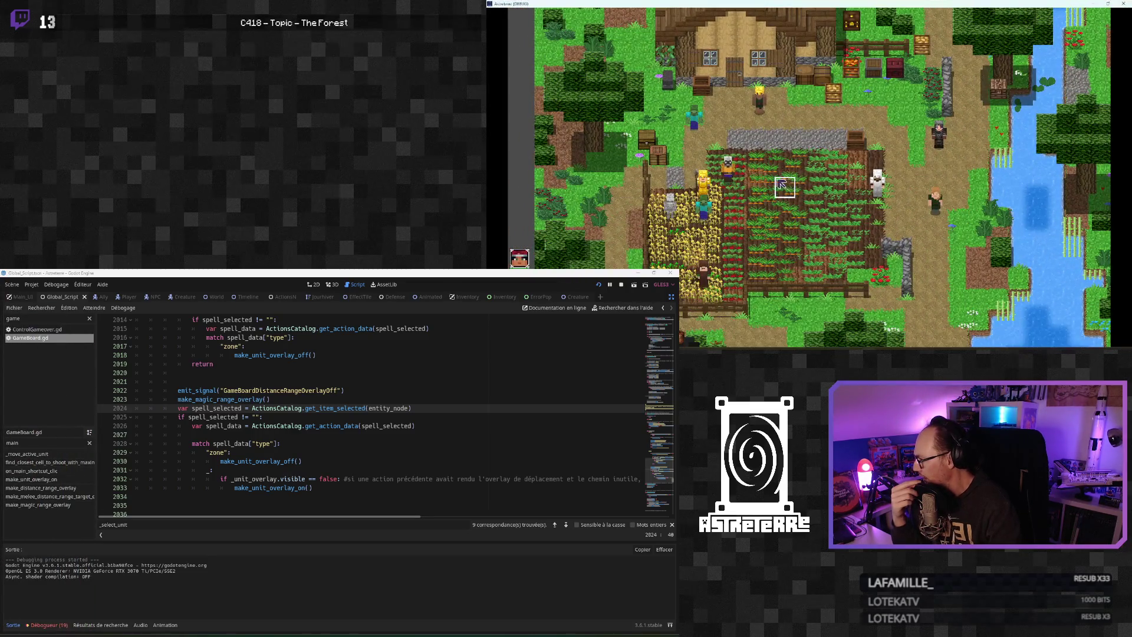
left_click(779, 176)
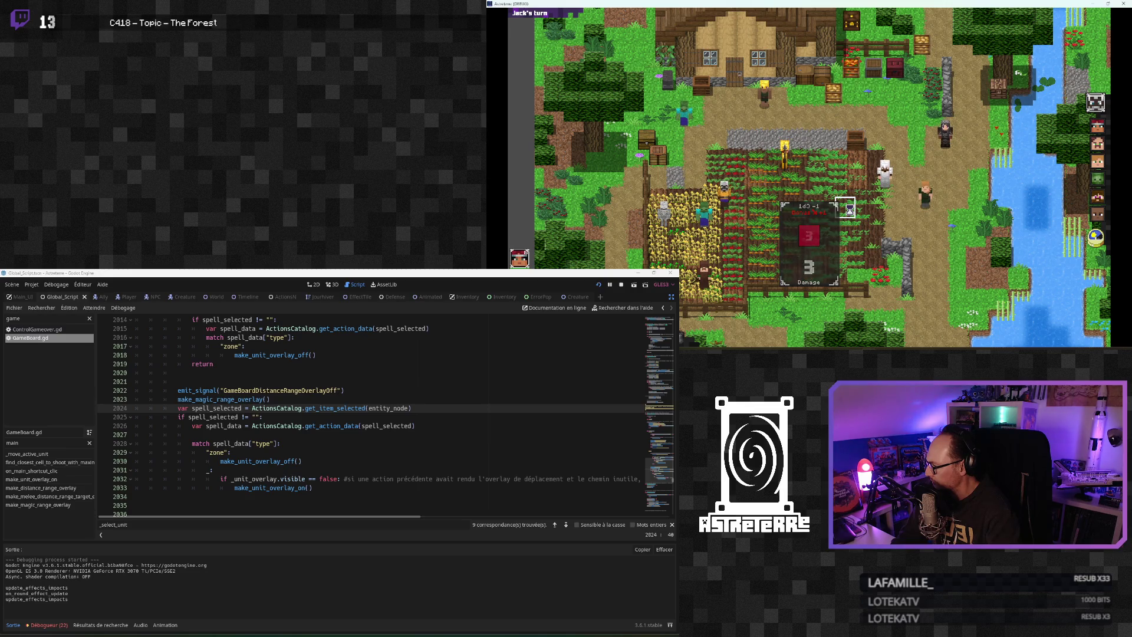
left_click(1097, 235)
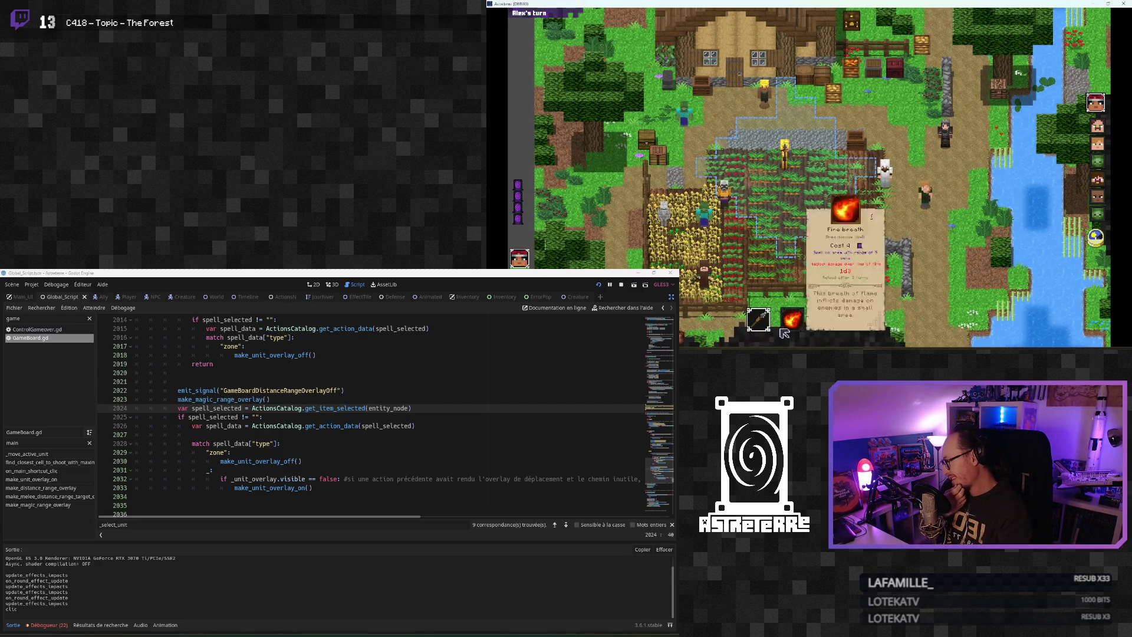
Try the fireball and Lightning strike spells, move the unit one tile right, and pick the green spell
left_click(792, 319)
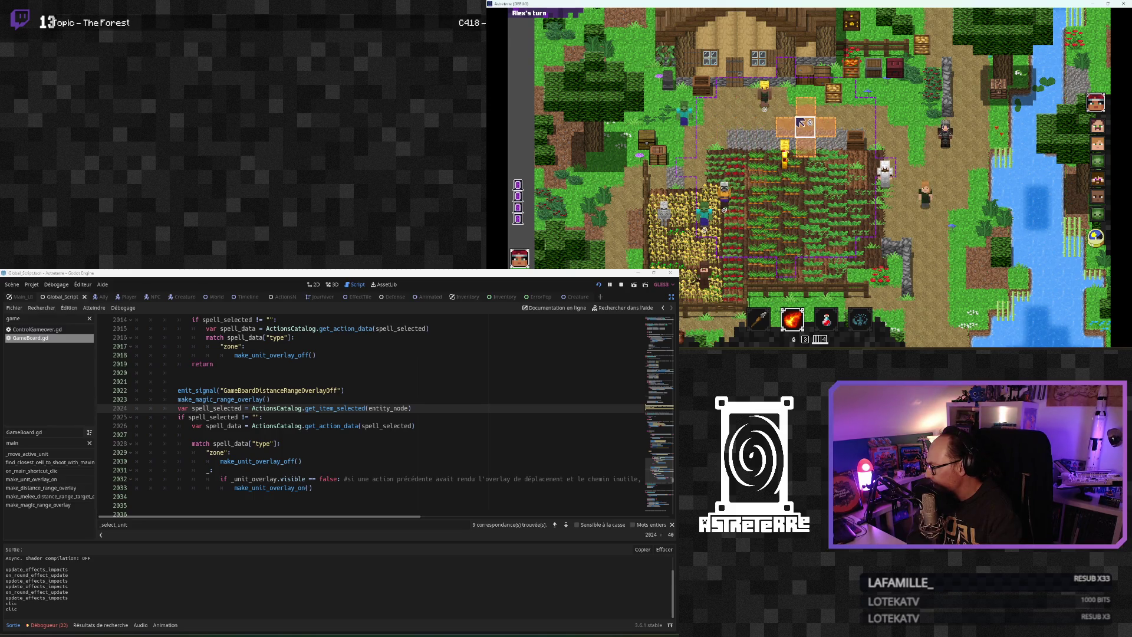
left_click(799, 300)
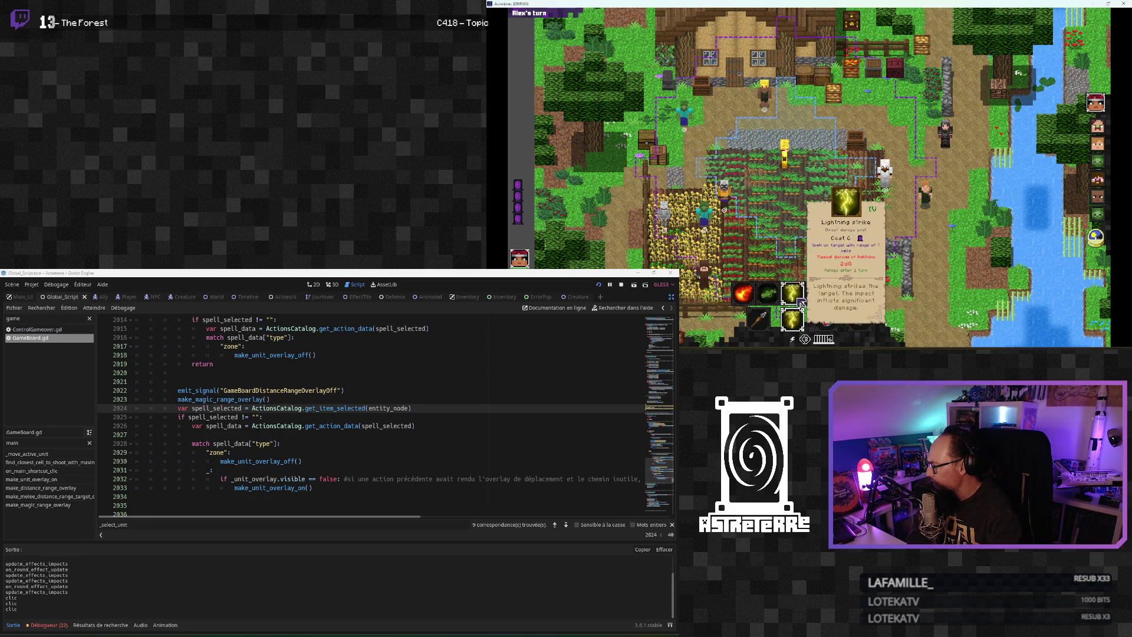
left_click(815, 173)
mouse_move(796, 323)
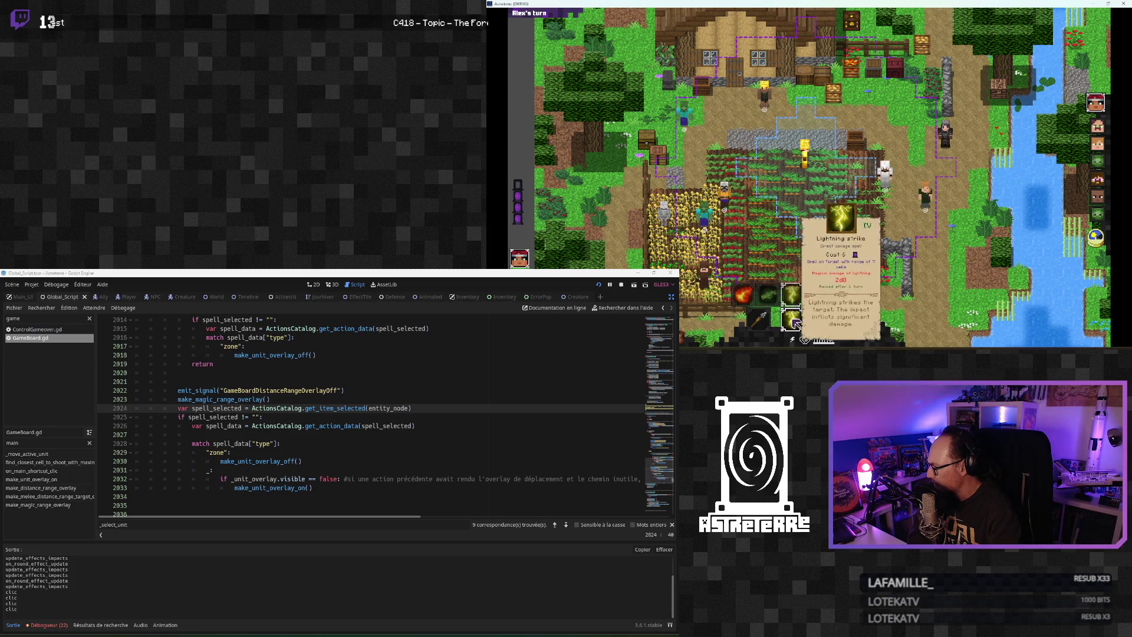
left_click(768, 293)
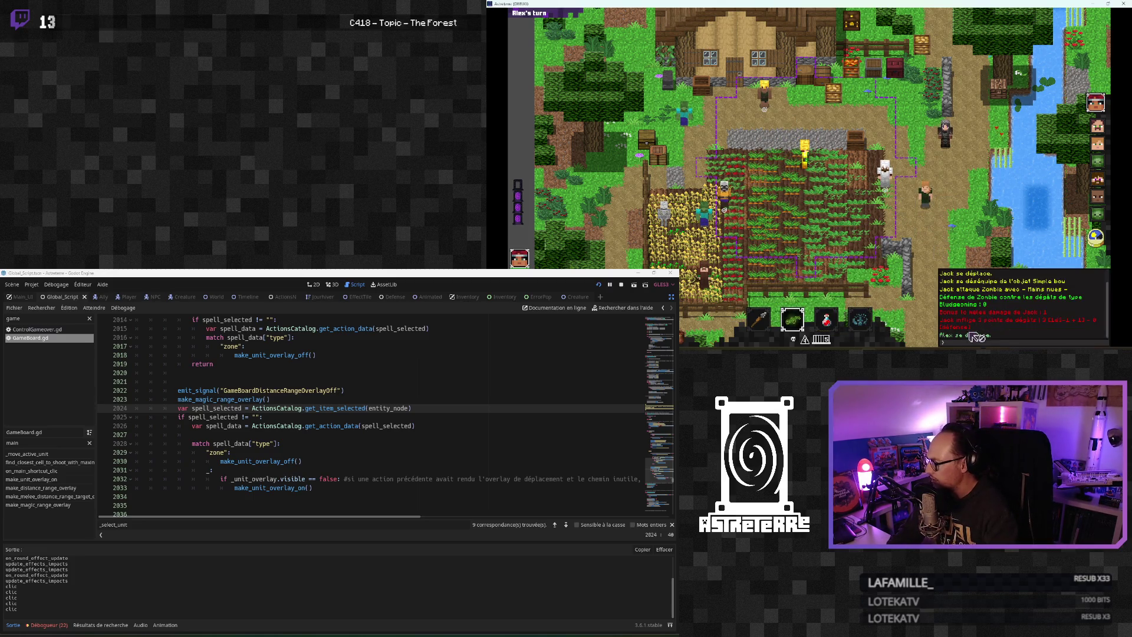
Enter 'addeffect: stun' in the in-game console to stun the active unit
left_click(968, 343)
type("addeffe")
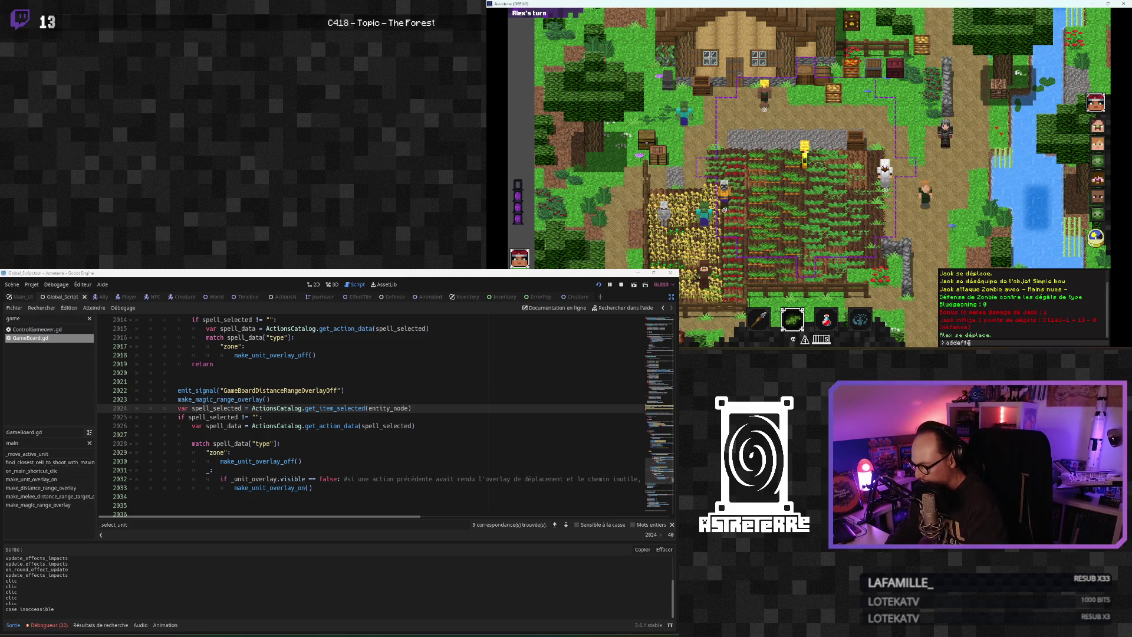
type("sti")
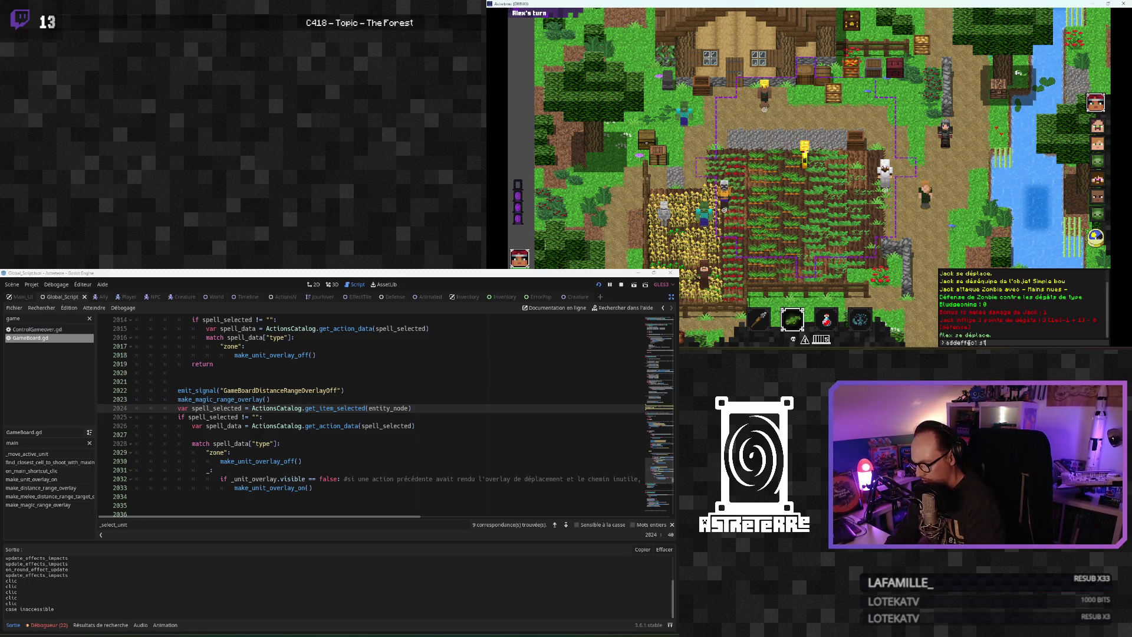
key("Return")
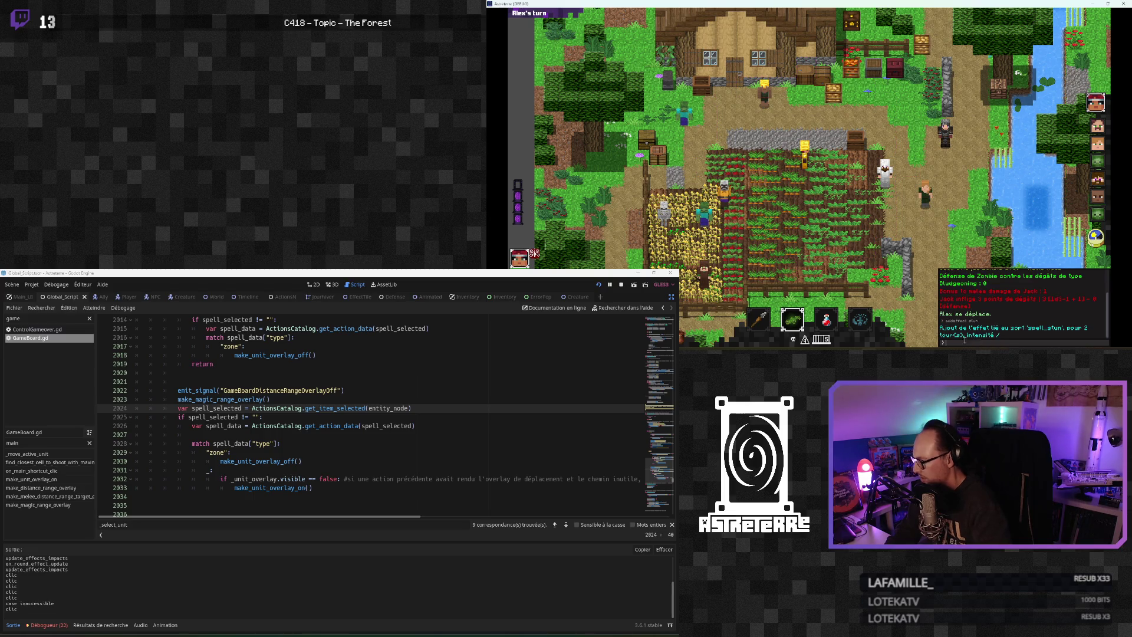
key("Escape")
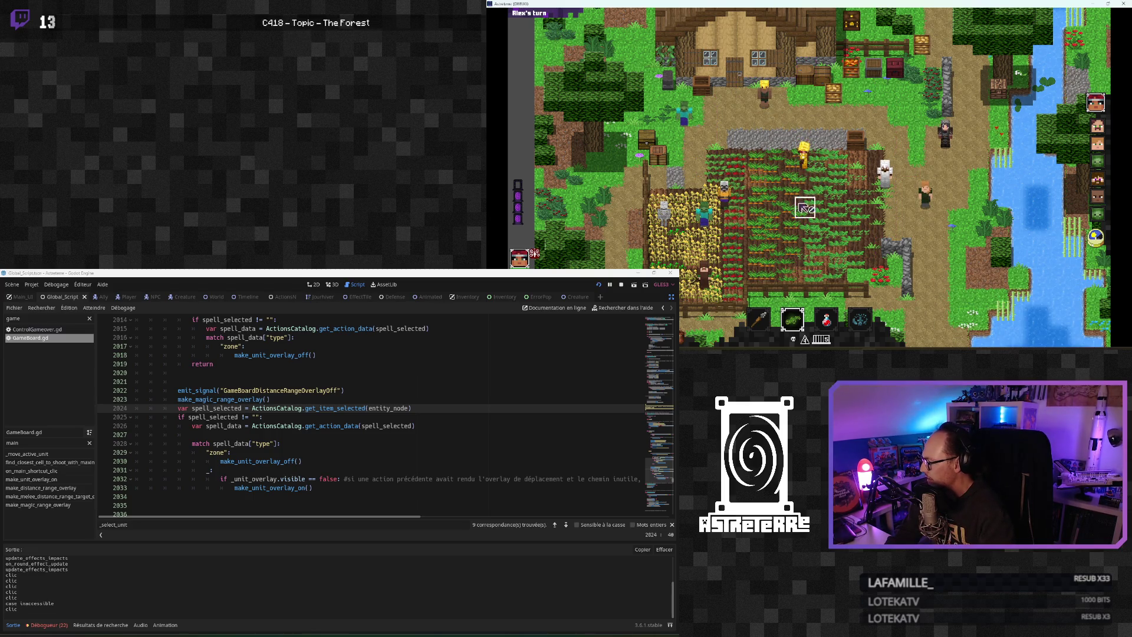
left_click(793, 319)
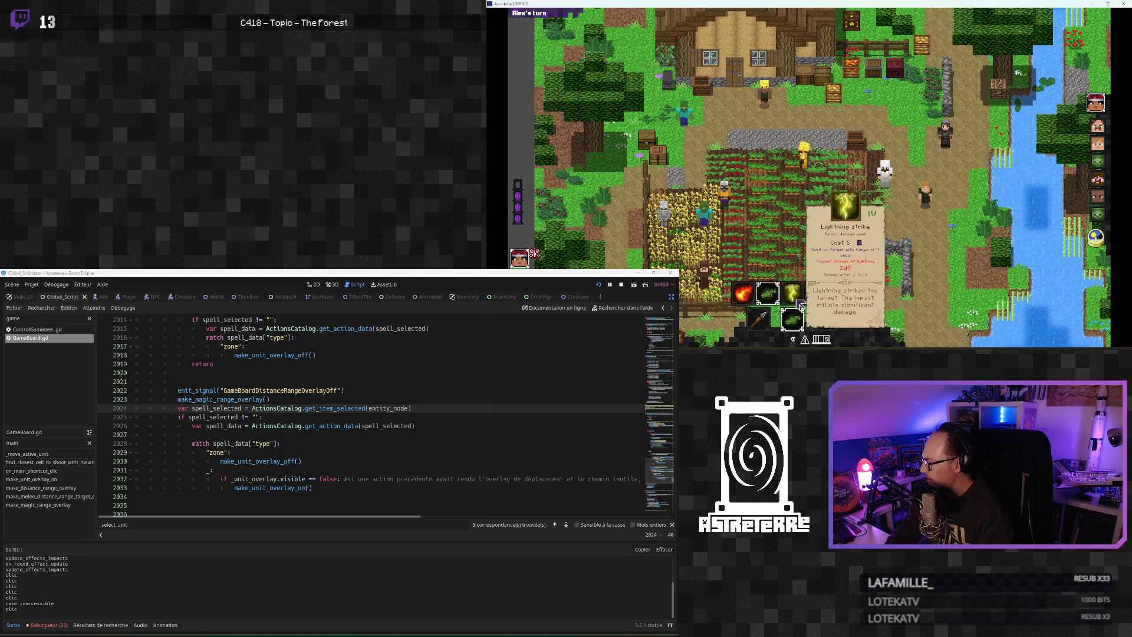
Pick Lightning strike in the game, then add empty lines after make_unit_overlay_off in the magic branch
left_click(799, 300)
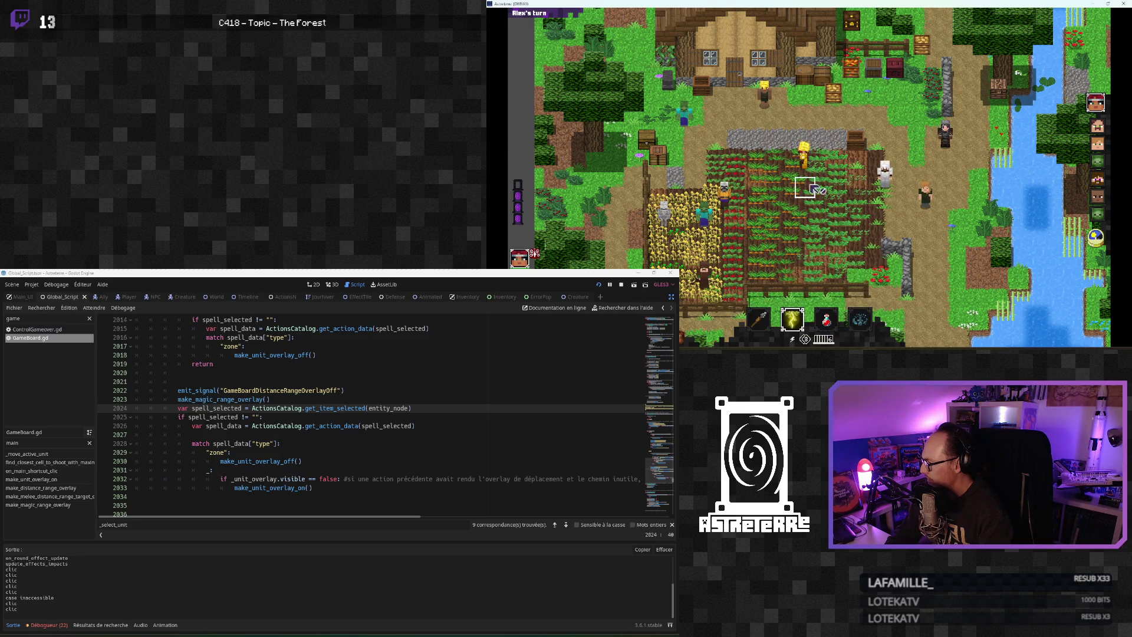
left_click(805, 325)
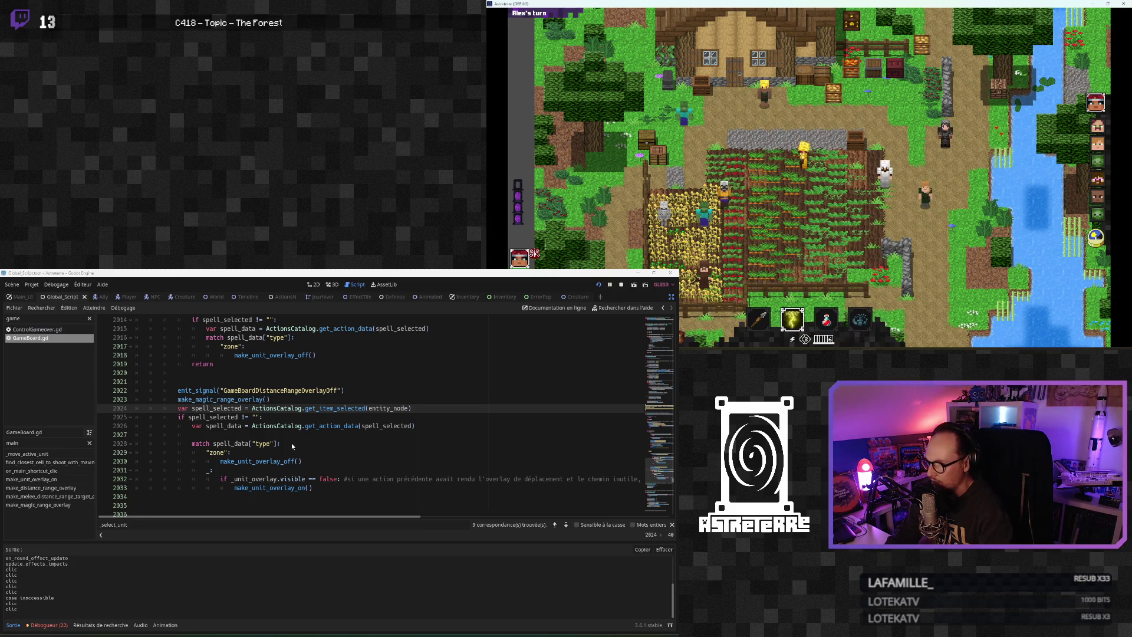
key("Up")
key("Up")
key("Up")
scroll(260, 430, "up", 3)
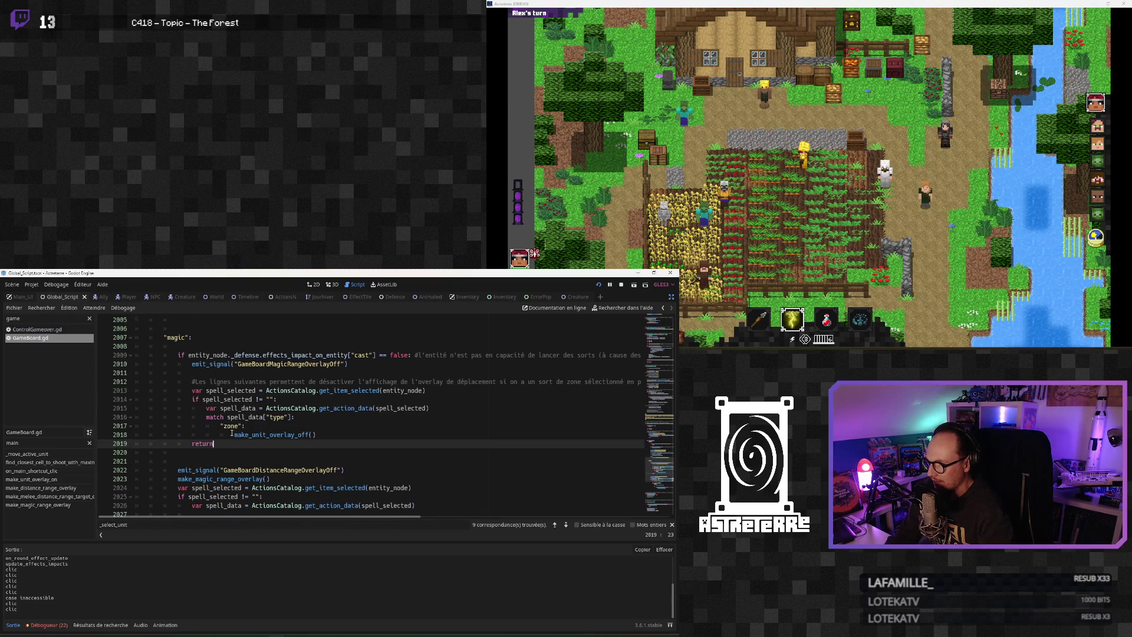
scroll(232, 434, "down", 1)
left_click(332, 408)
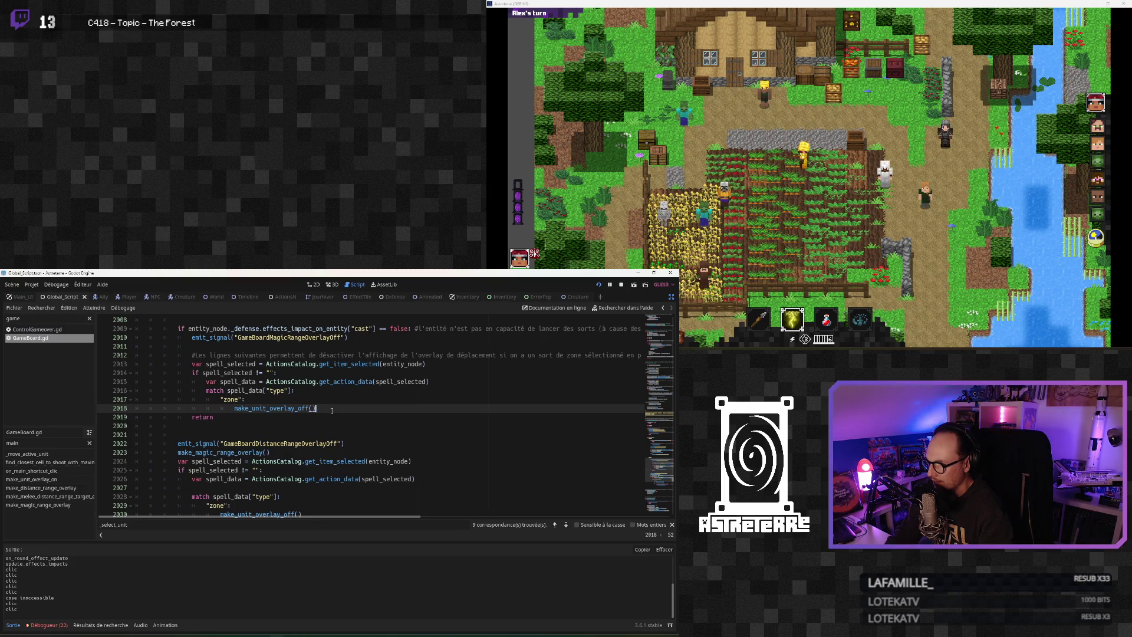
key("Return")
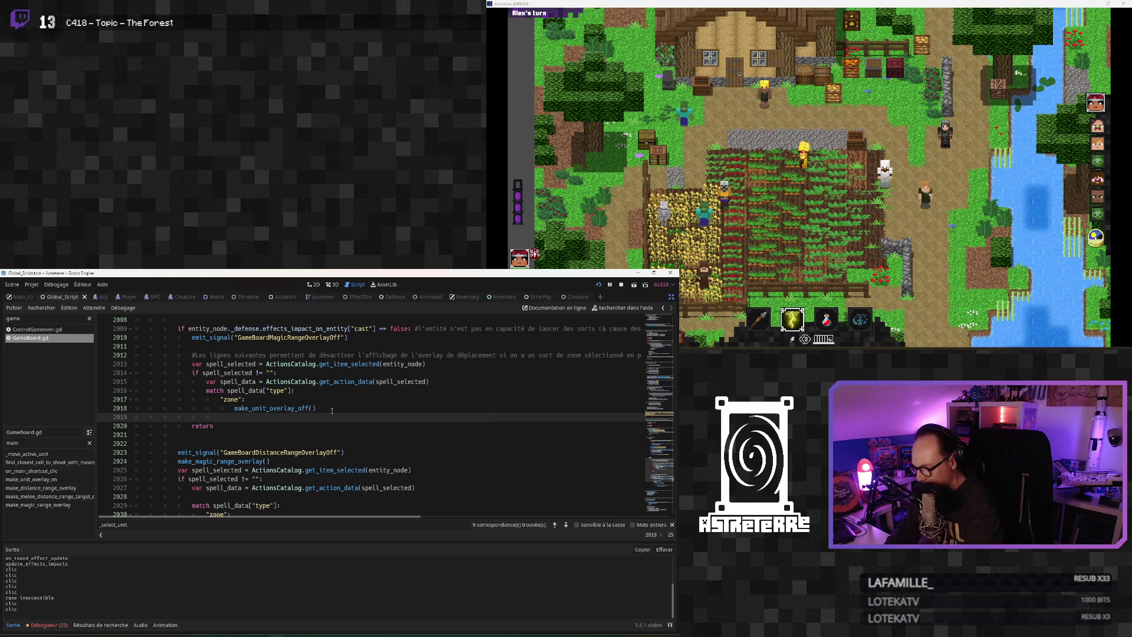
type("_:")
key("Return")
Paste the overlay-visibility check with make_unit_overlay_on into the magic branch's default case
scroll(288, 441, "down", 3)
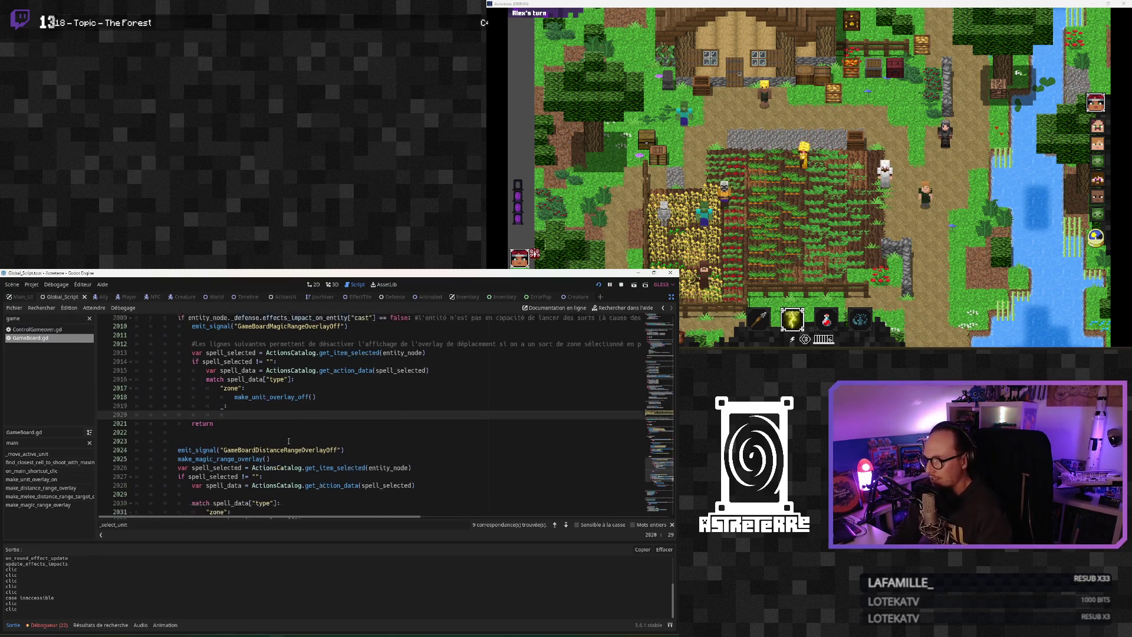
left_click_drag(314, 478, 251, 470)
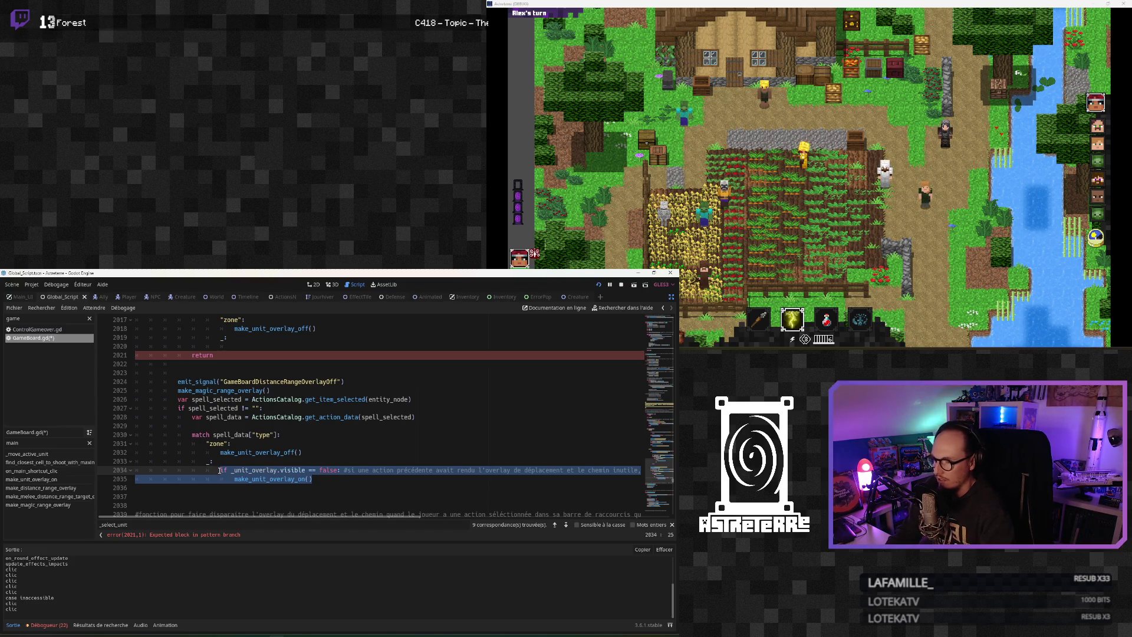
scroll(247, 444, "up", 2)
scroll(248, 444, "down", 1)
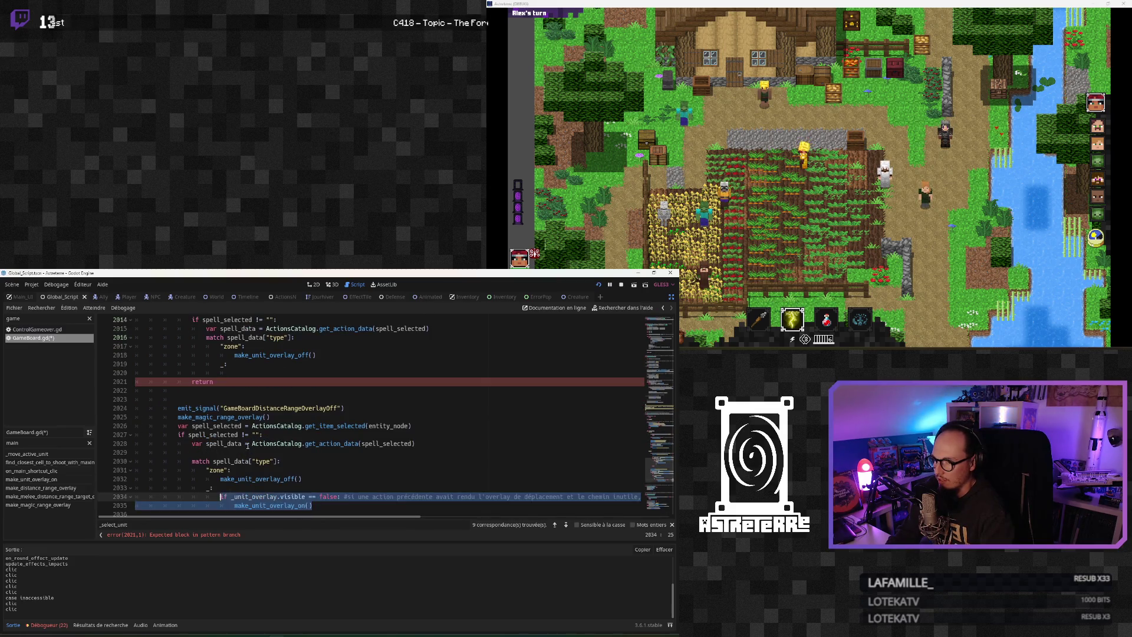
left_click(252, 443)
left_click_drag(318, 505, 230, 496)
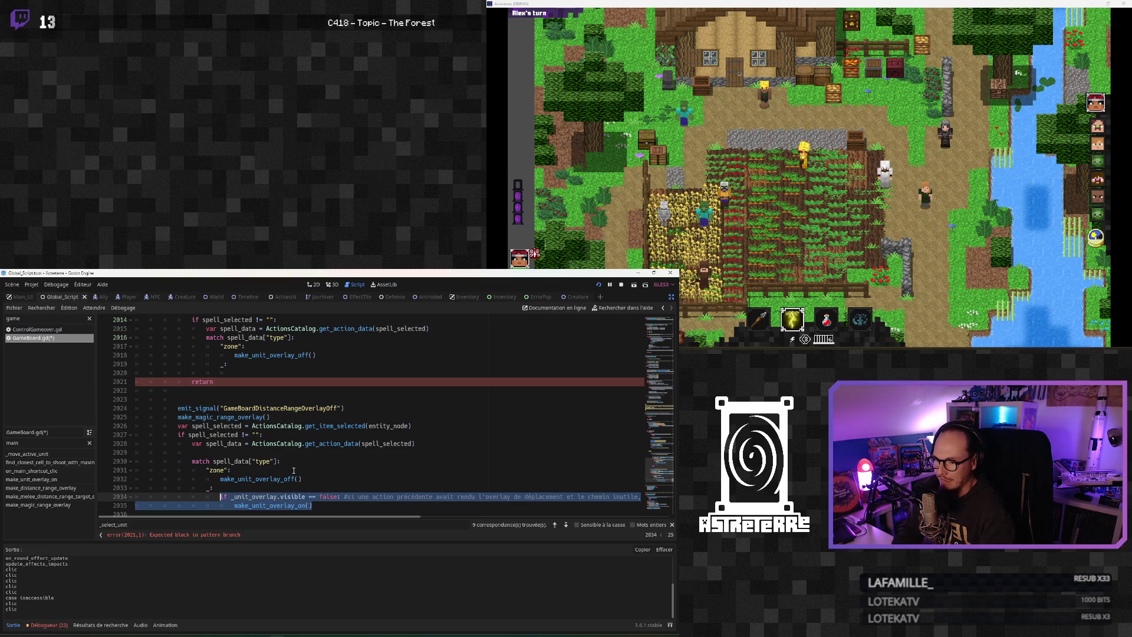
left_click(247, 373)
key("ctrl+v")
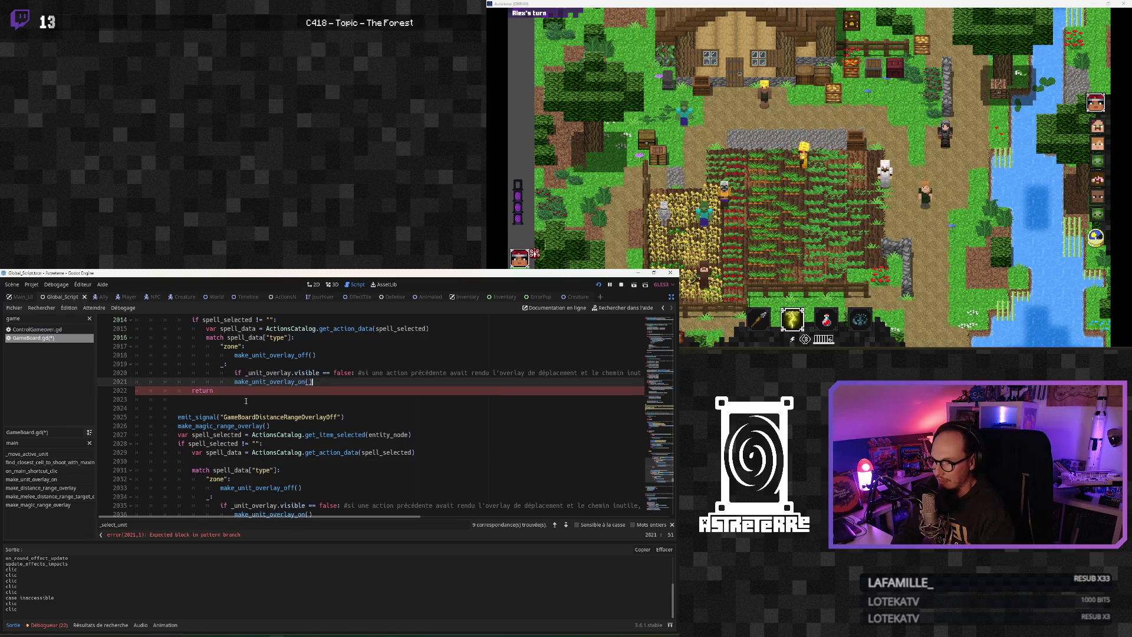
Indent the make_unit_overlay_on call into its if block and review the result
key("Tab")
key("Down")
key("Down")
key("Down")
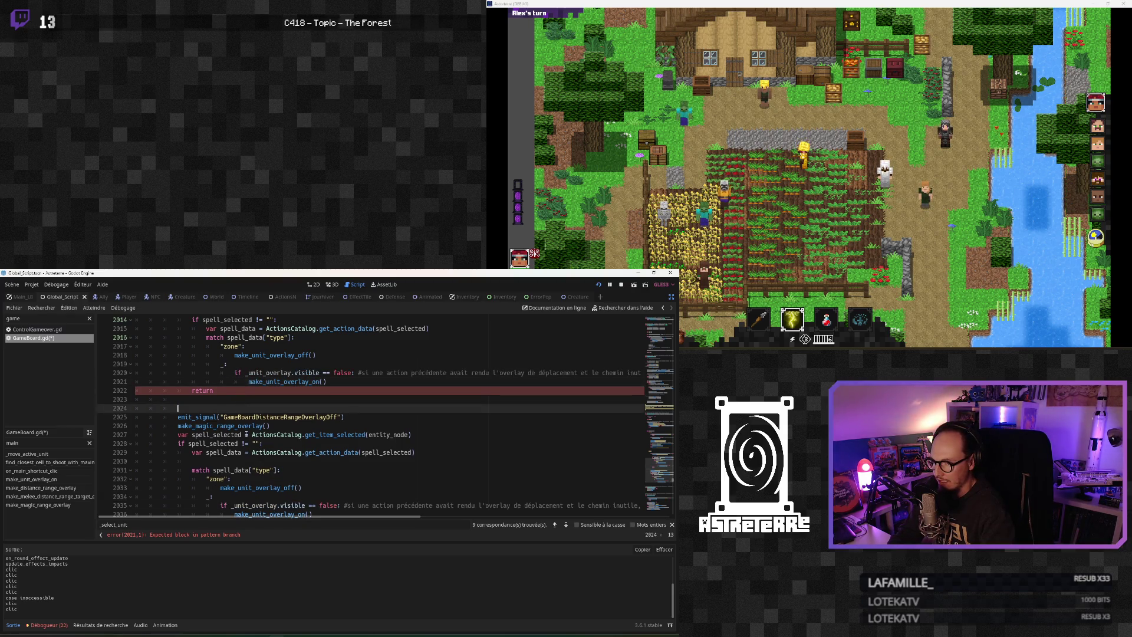
scroll(247, 434, "down", 6)
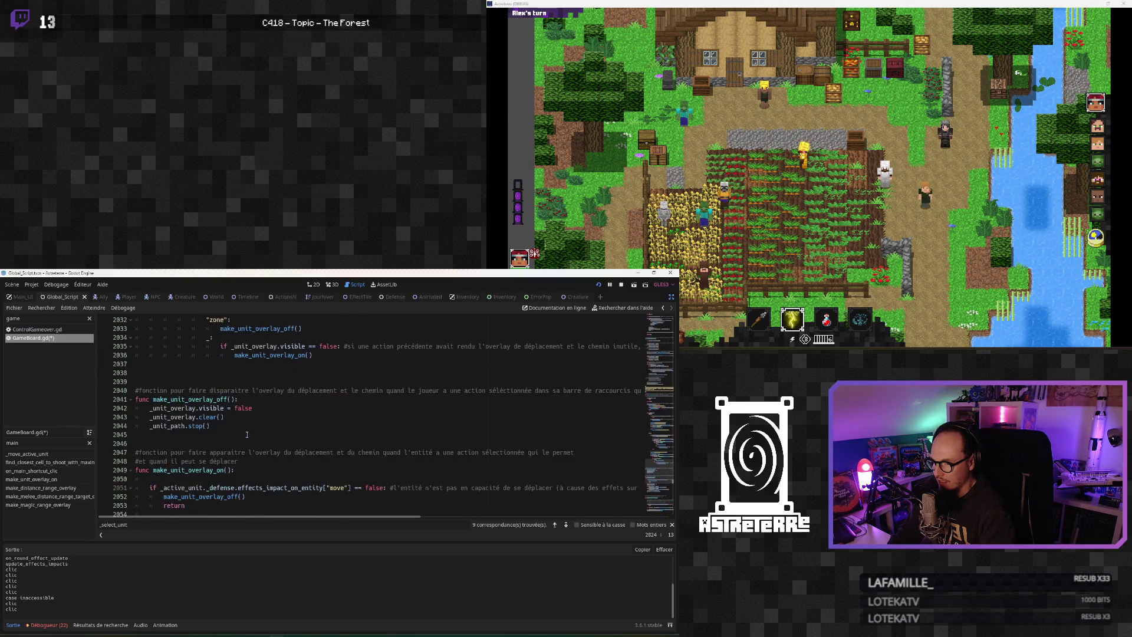
scroll(247, 434, "down", 1)
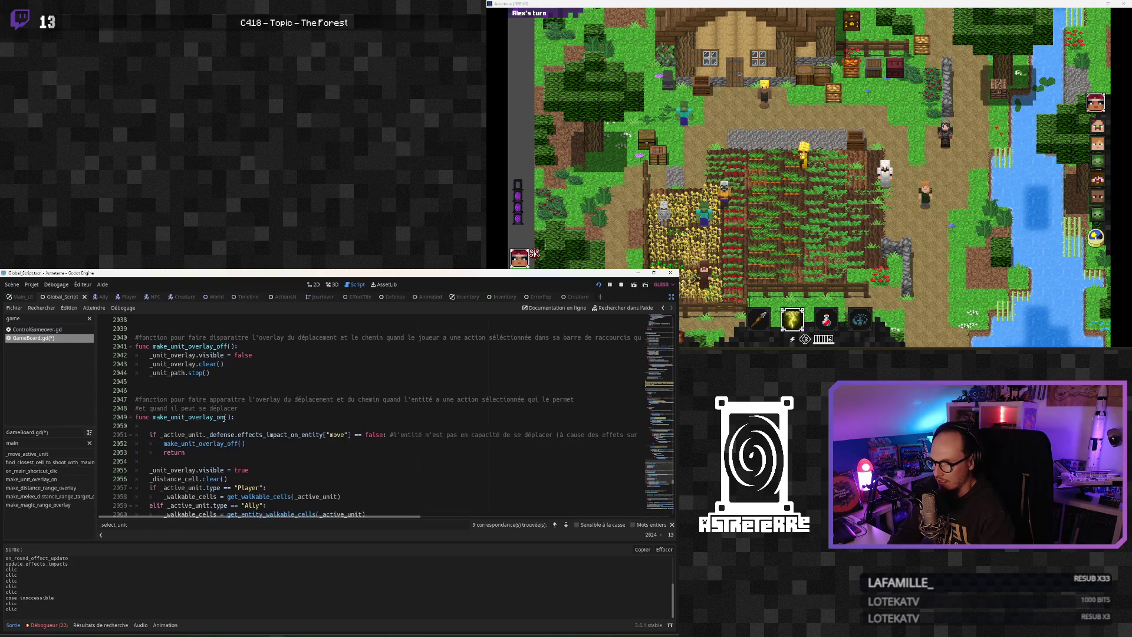
scroll(224, 400, "down", 5)
scroll(235, 454, "up", 6)
scroll(235, 454, "up", 7)
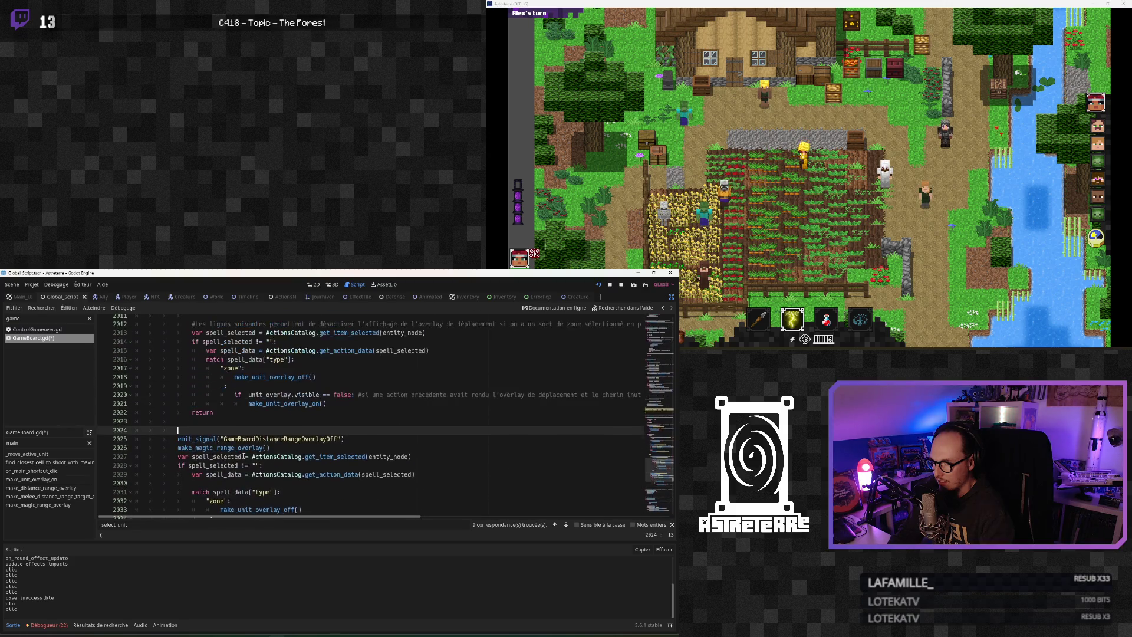
Try the hotbar spell and weapon slots on the player in the running game, then relaunch it
left_click(278, 399)
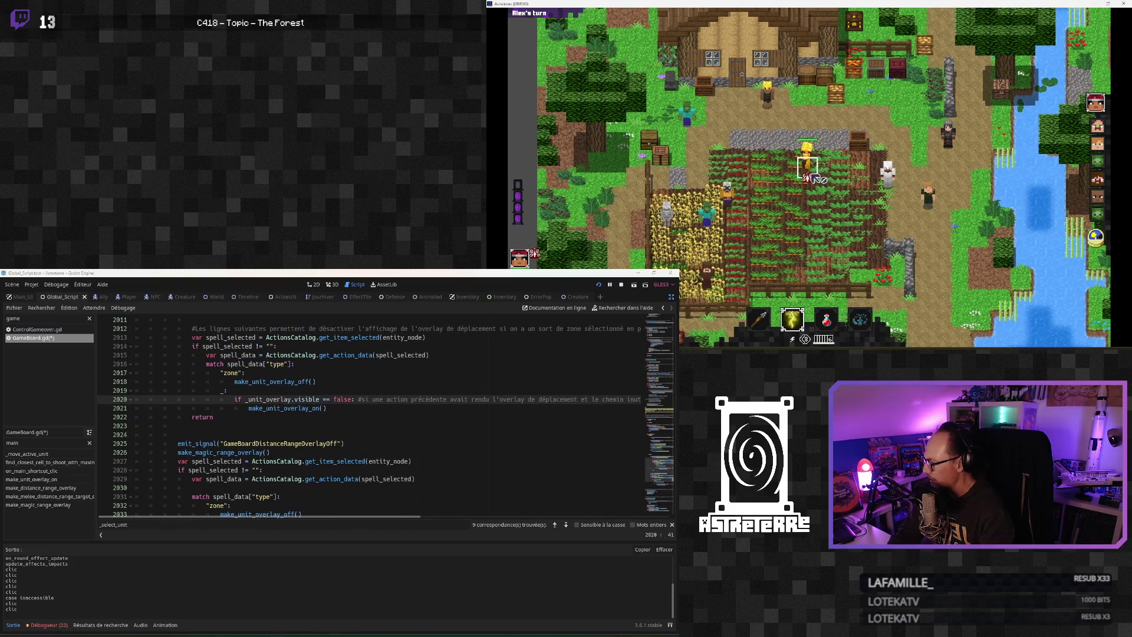
mouse_move(786, 302)
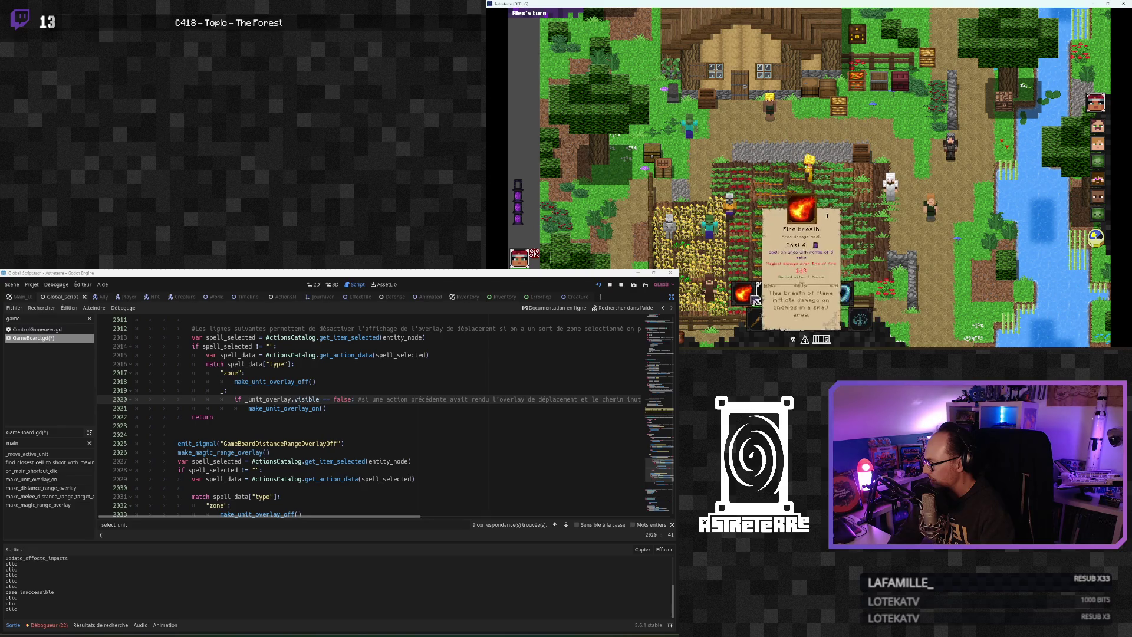
mouse_move(766, 325)
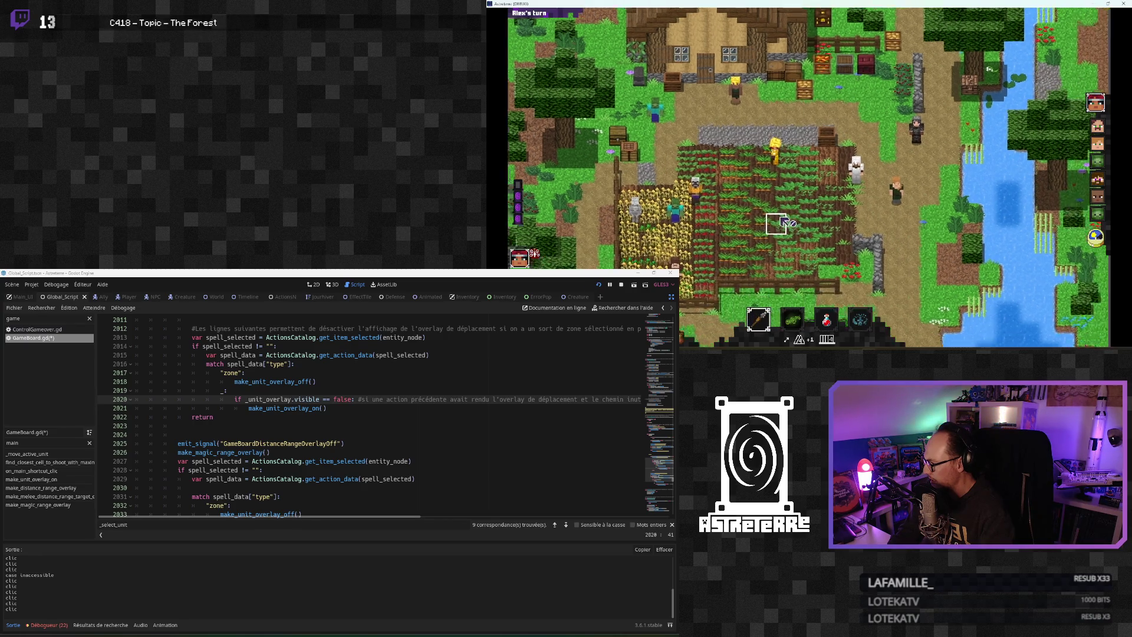
left_click(796, 175)
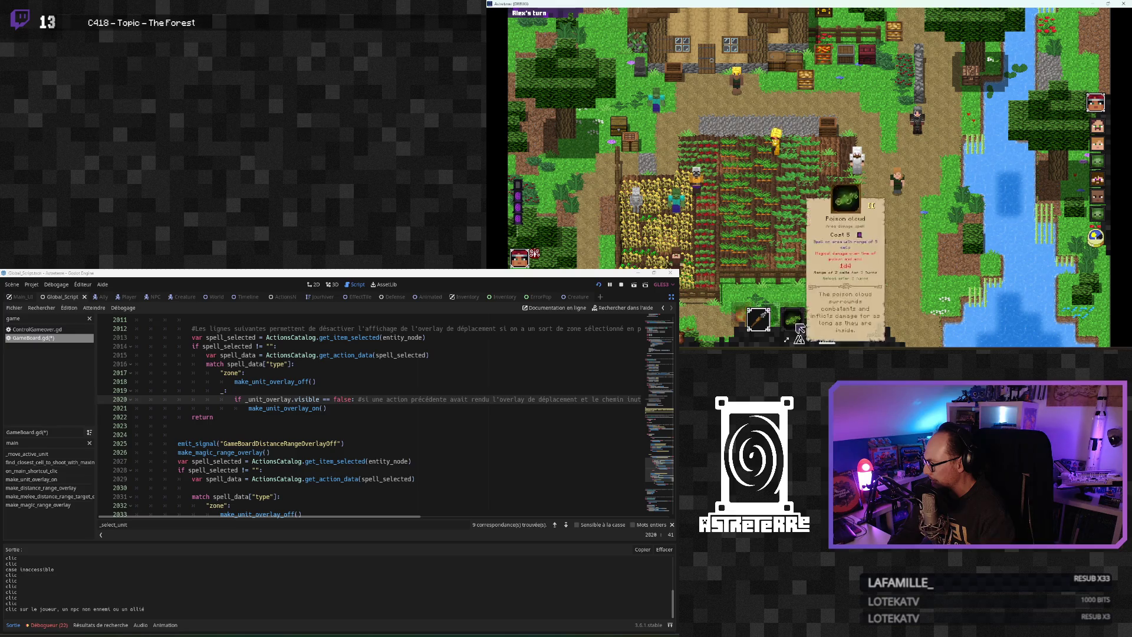
mouse_move(762, 322)
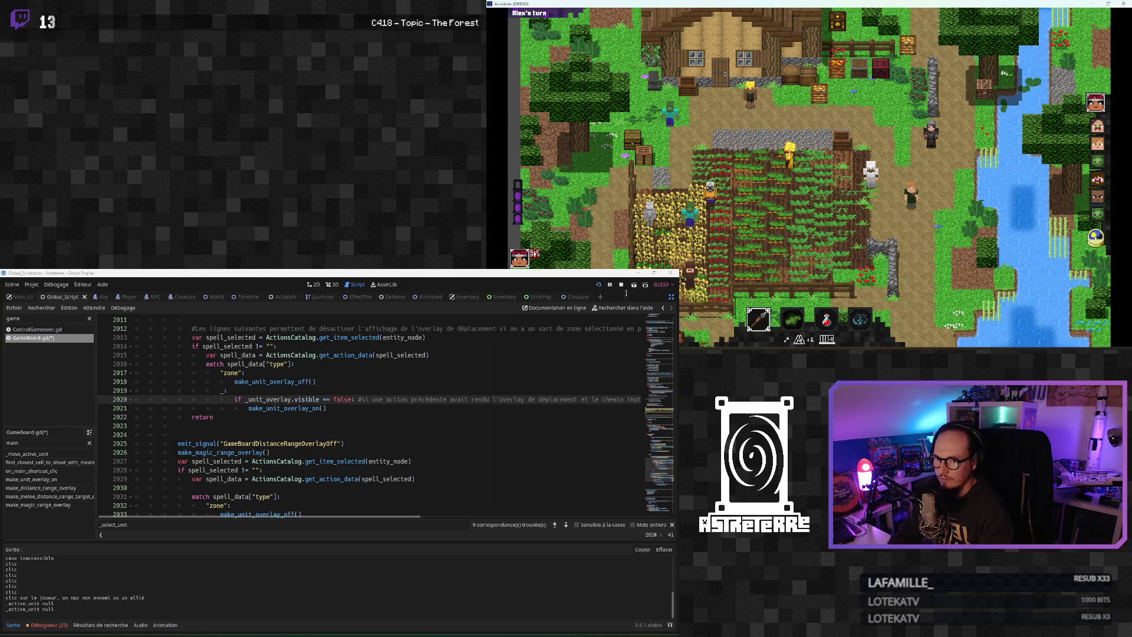
left_click(599, 285)
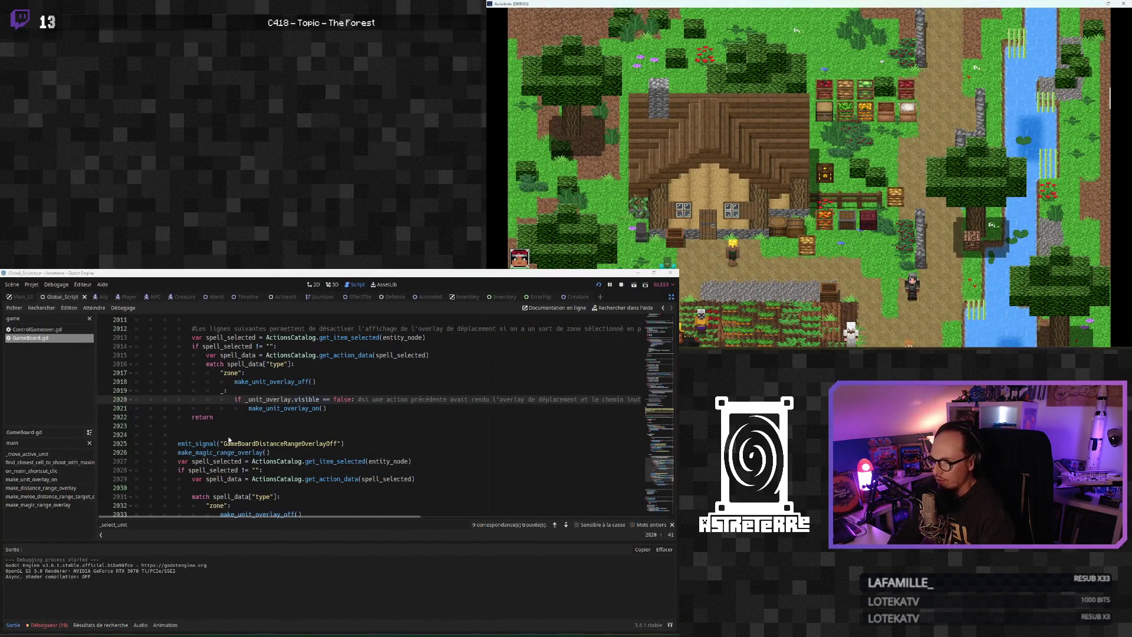
Scroll back to the 'weapon' match branch and filter GameBoard.gd's methods by 'clic'
left_click(234, 443)
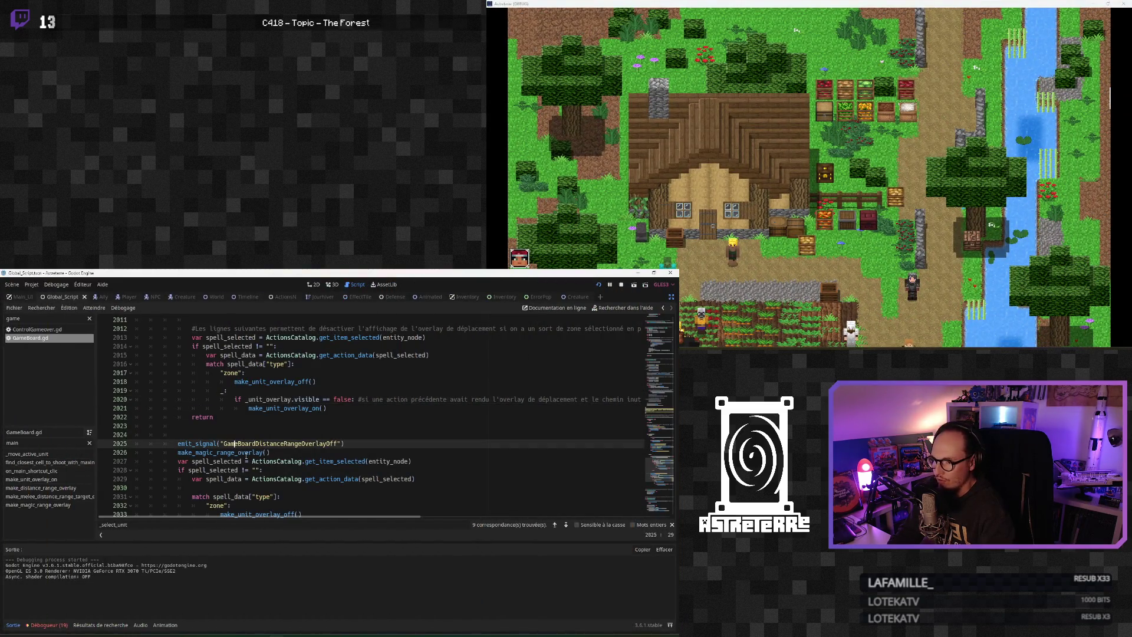
scroll(257, 457, "up", 5)
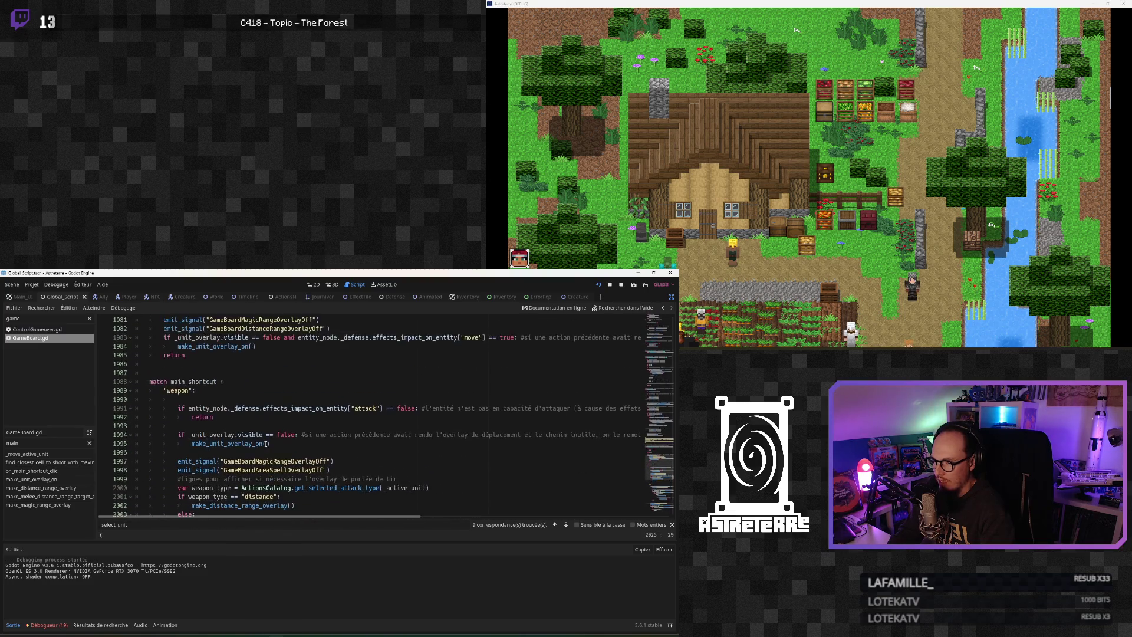
scroll(264, 445, "up", 4)
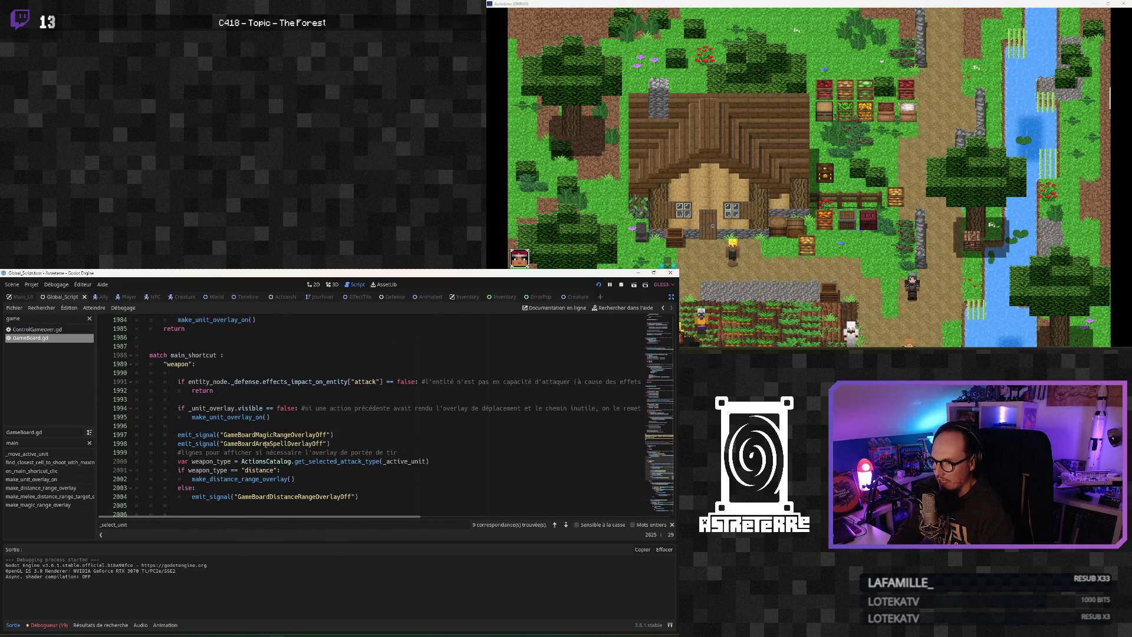
scroll(265, 443, "down", 8)
scroll(264, 443, "up", 3)
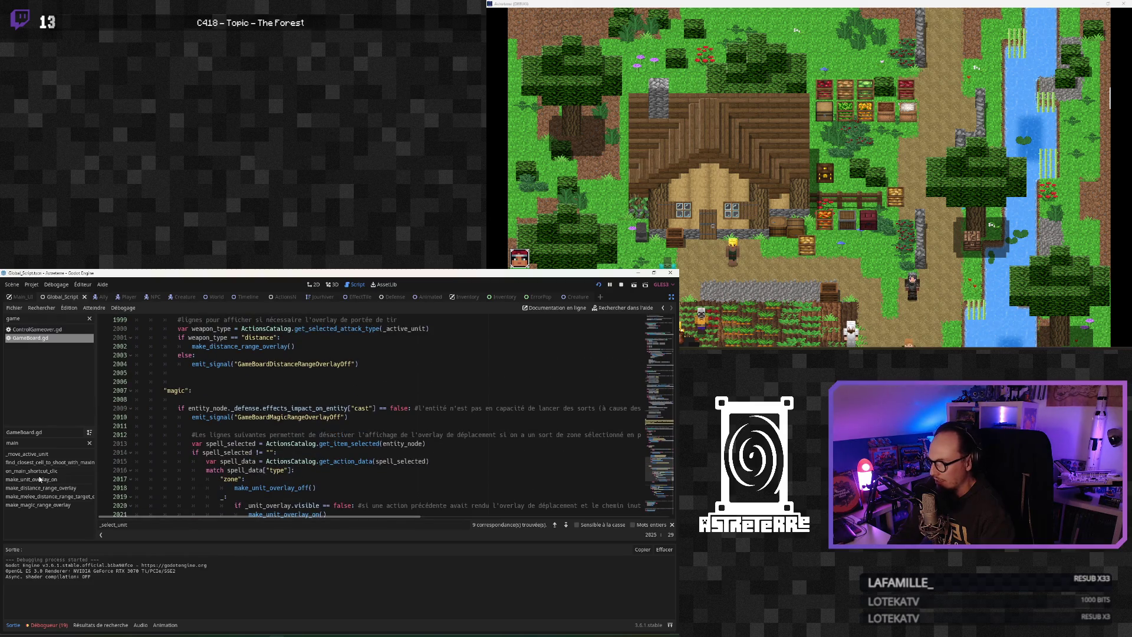
left_click(89, 444)
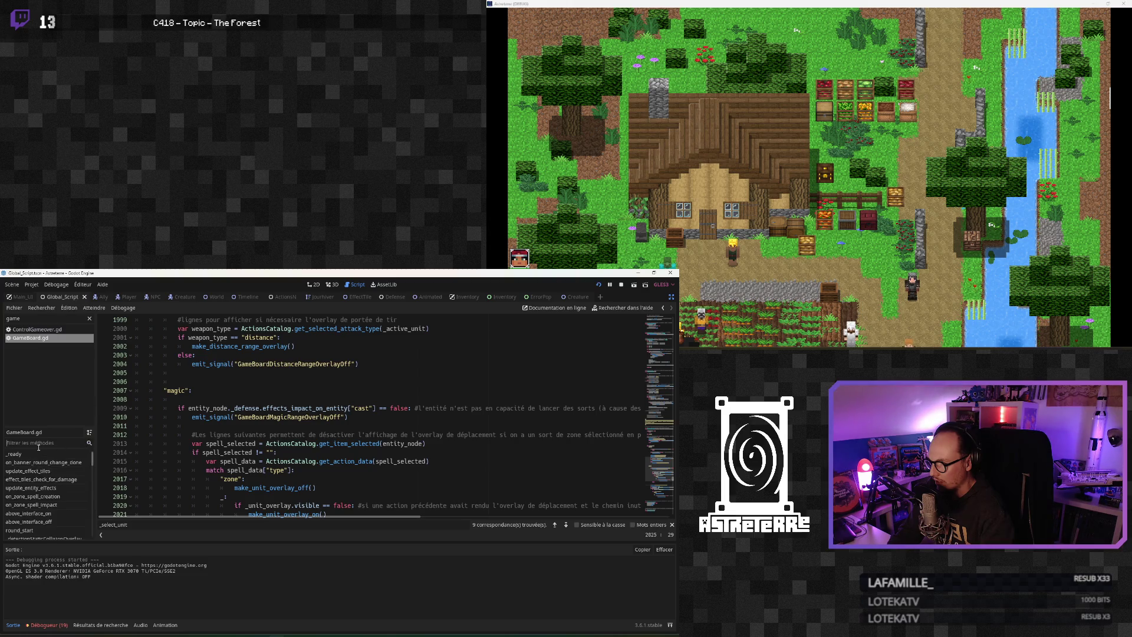
type("clic")
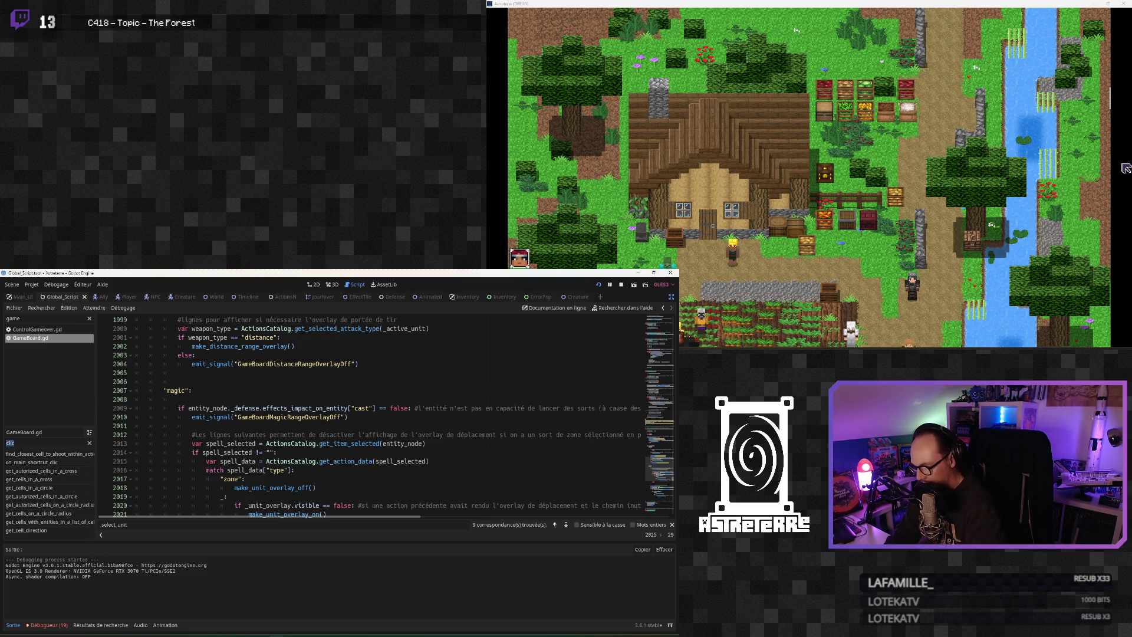
key("BackSpace")
key("BackSpace")
key("BackSpace")
type("press")
left_click(39, 454)
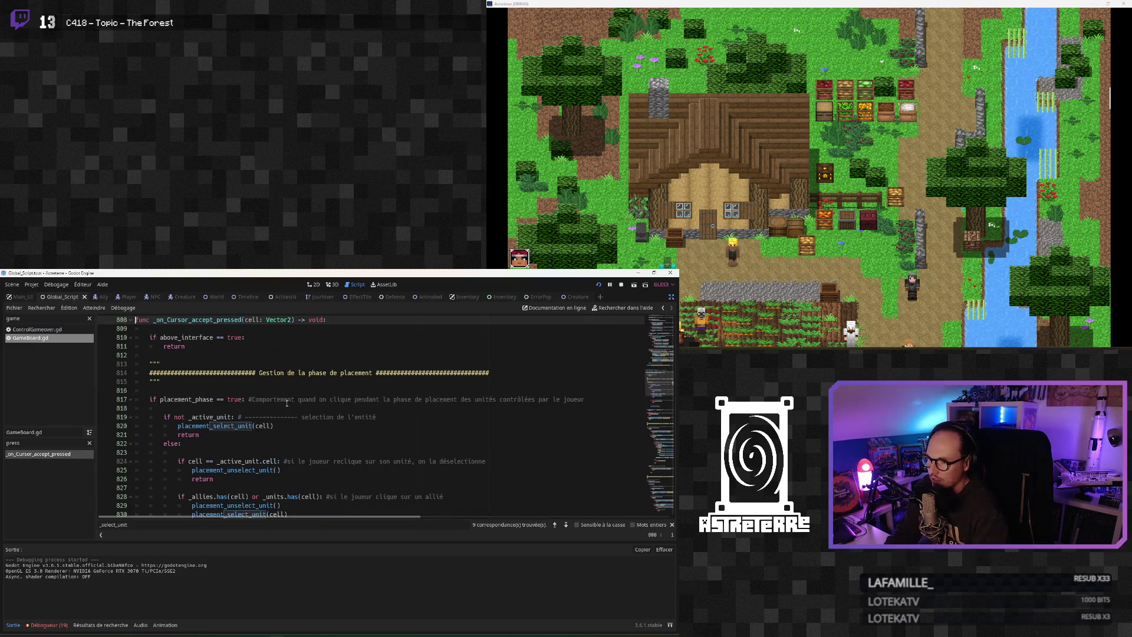
left_click(248, 425)
key("alt+f")
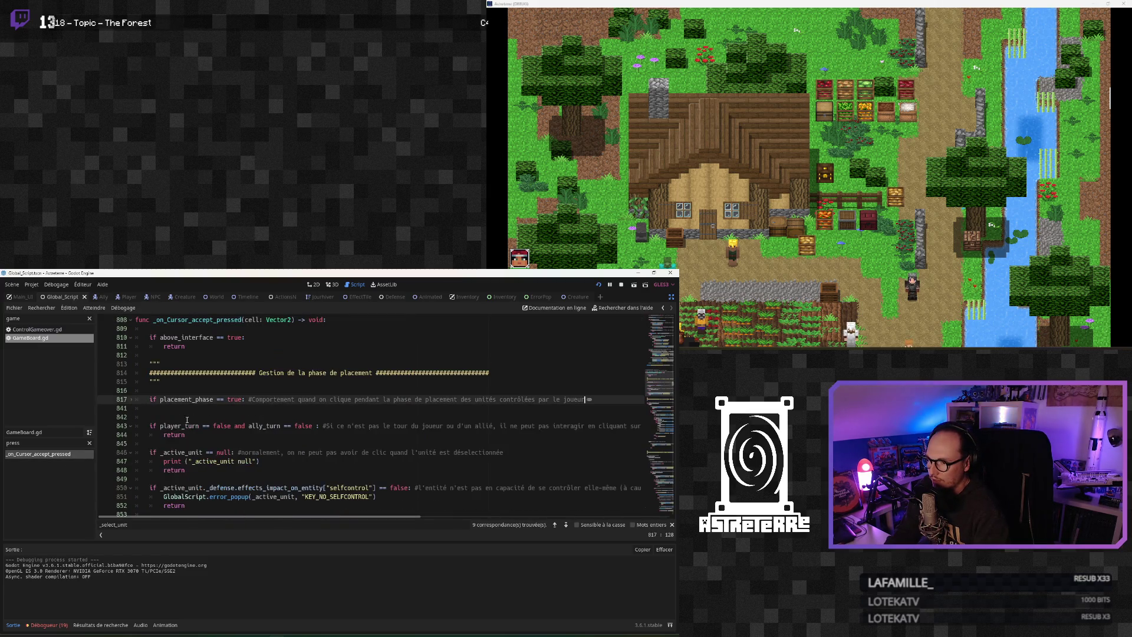
left_click(200, 427)
scroll(200, 431, "down", 1)
left_click(184, 425)
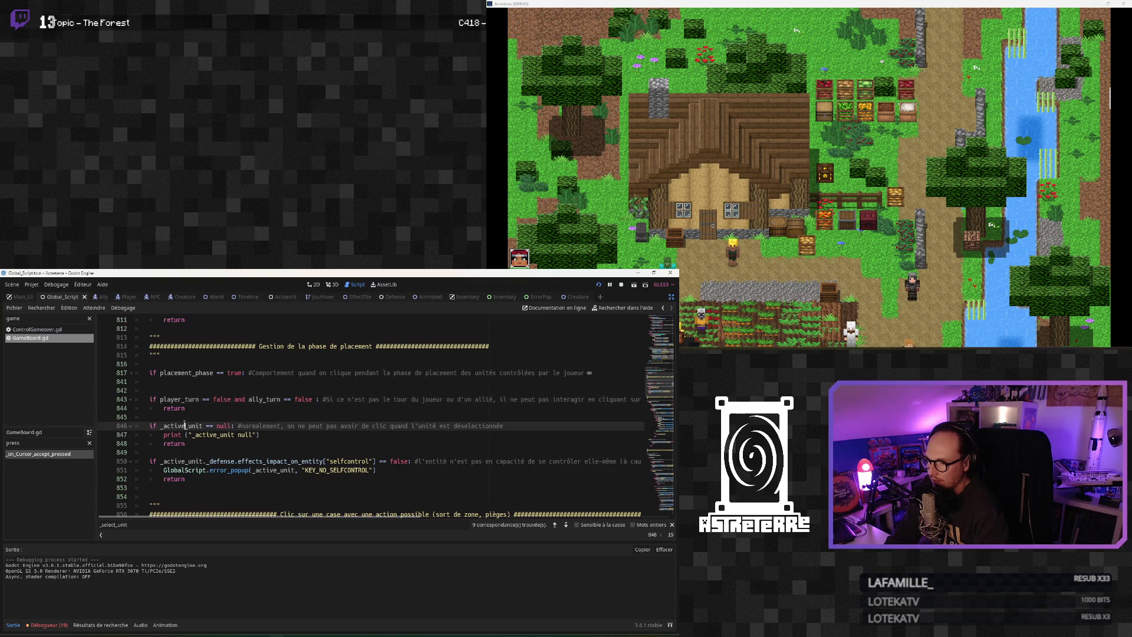
scroll(185, 425, "down", 1)
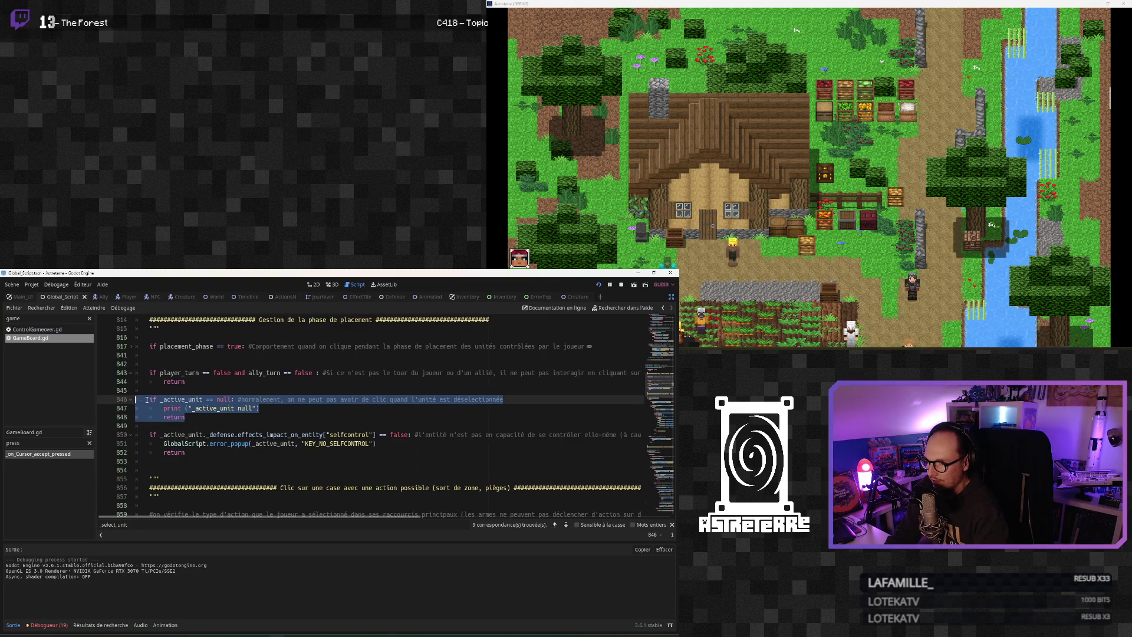
left_click(201, 417)
scroll(201, 417, "down", 2)
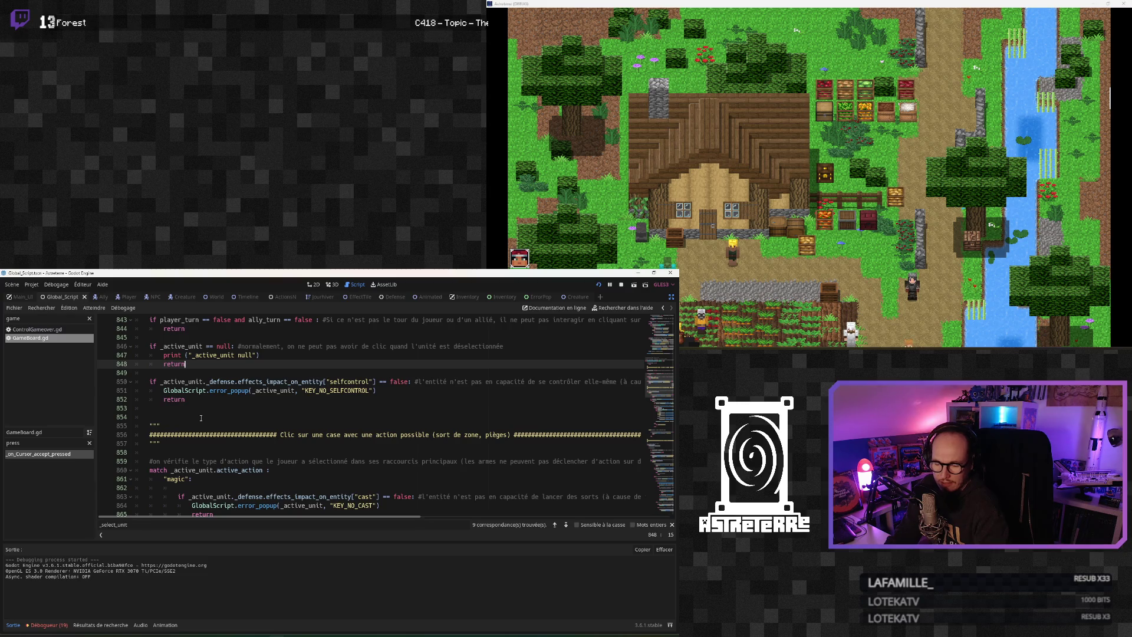
scroll(201, 417, "down", 1)
scroll(196, 408, "down", 2)
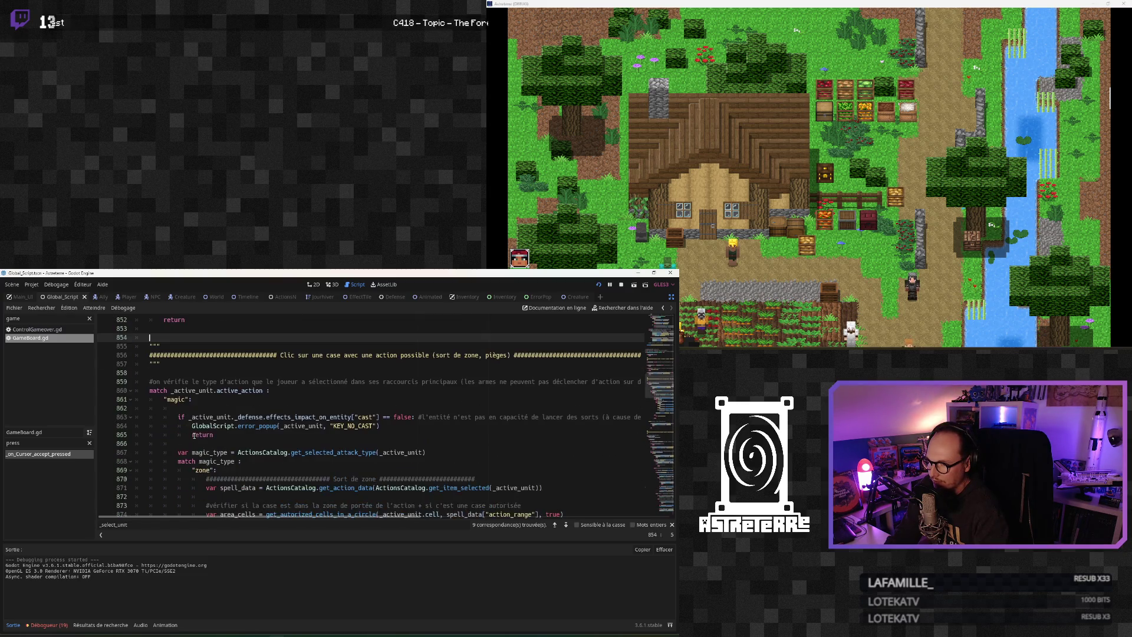
left_click(198, 417)
scroll(196, 418, "down", 11)
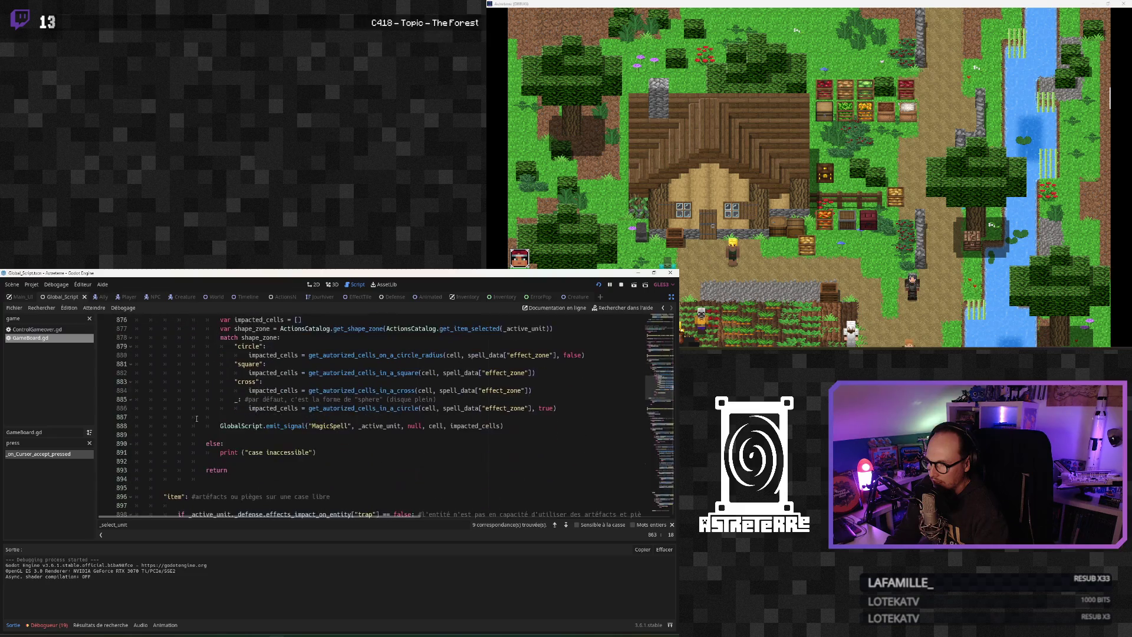
scroll(197, 417, "down", 6)
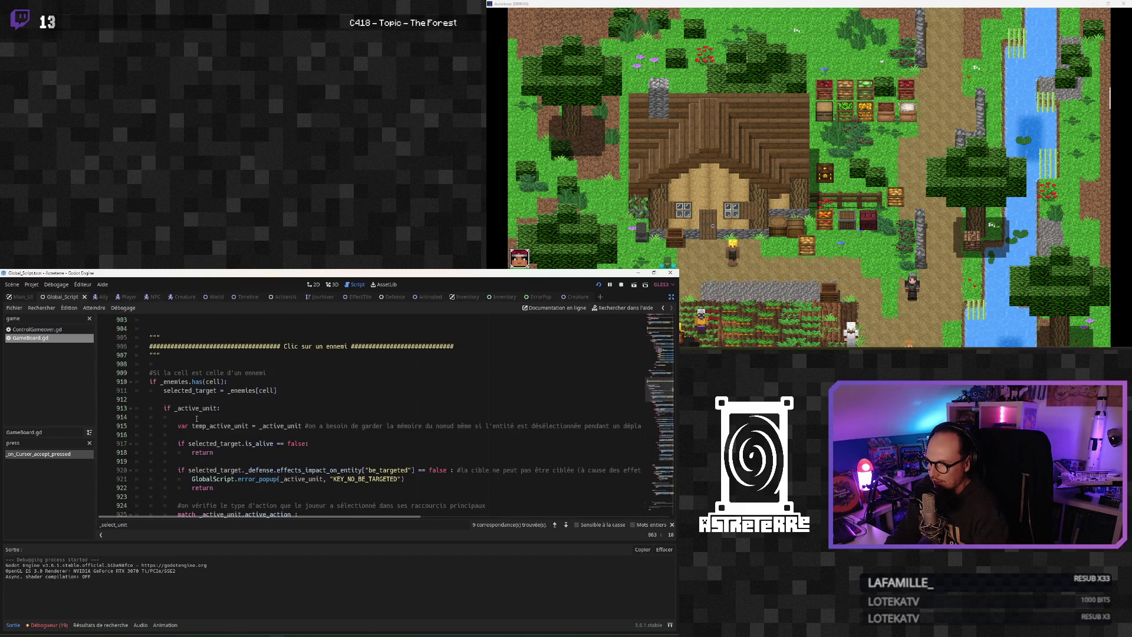
scroll(196, 418, "down", 20)
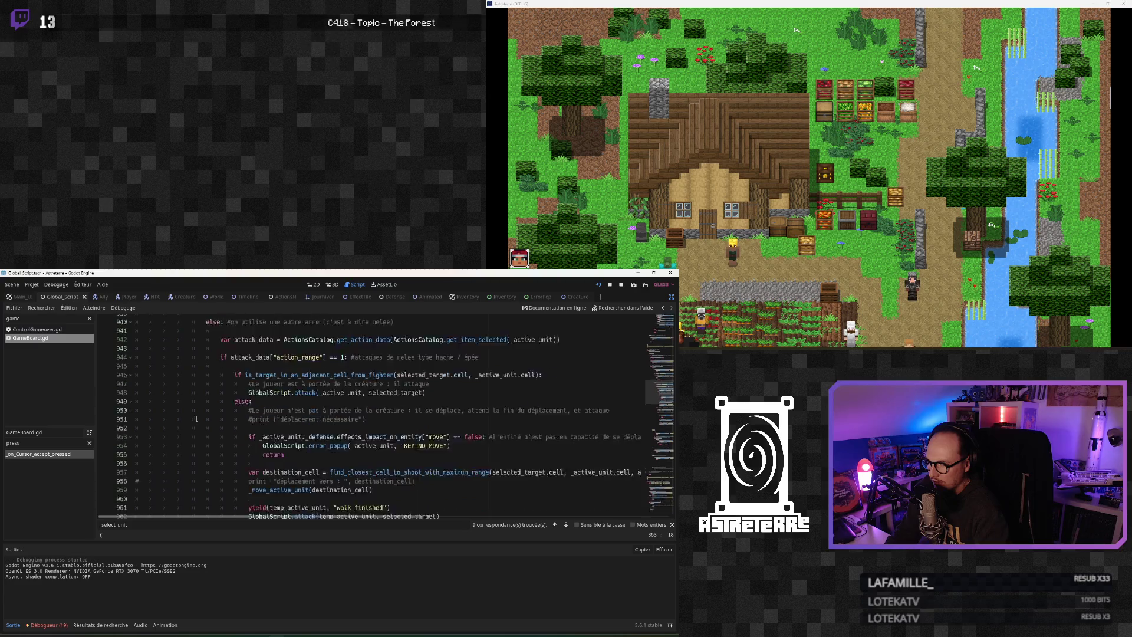
scroll(196, 417, "down", 20)
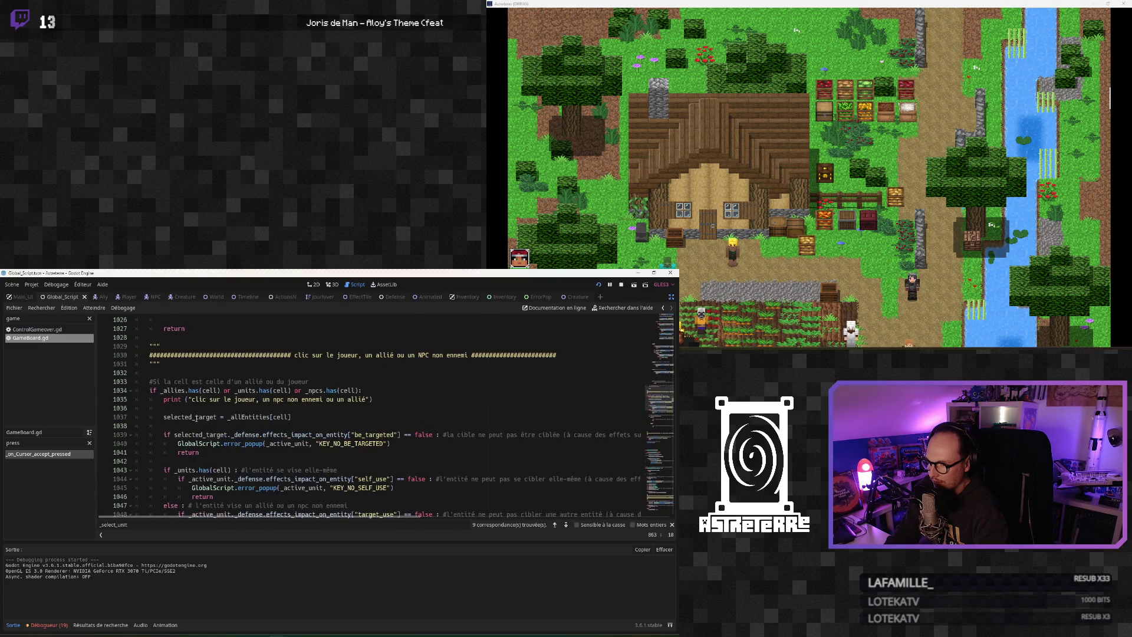
scroll(197, 418, "down", 12)
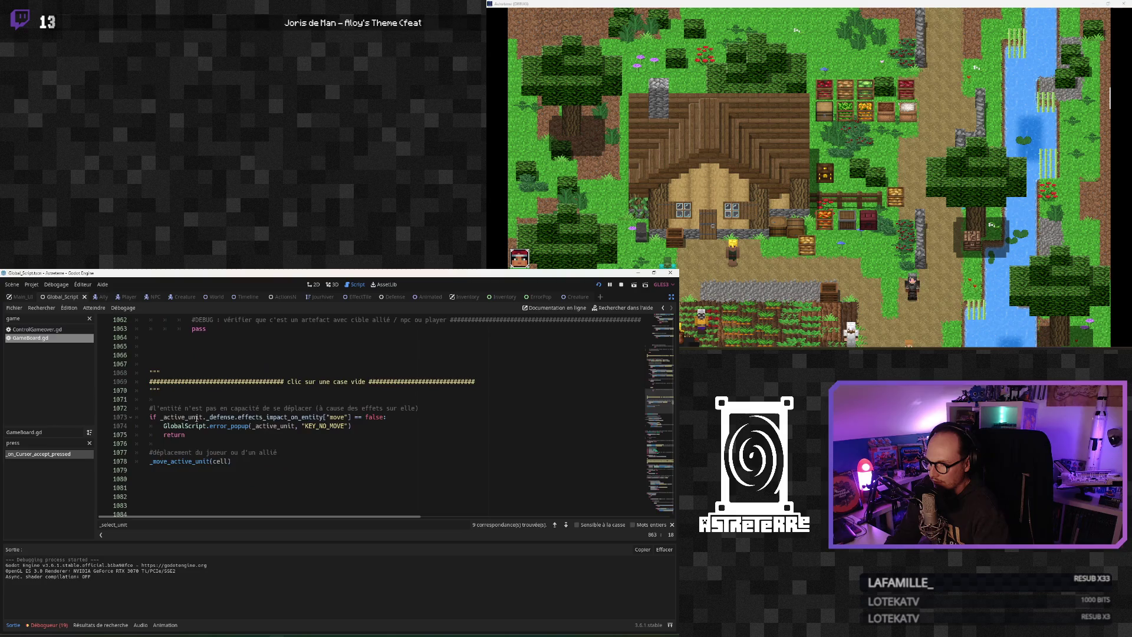
left_click(206, 416)
left_click(193, 429)
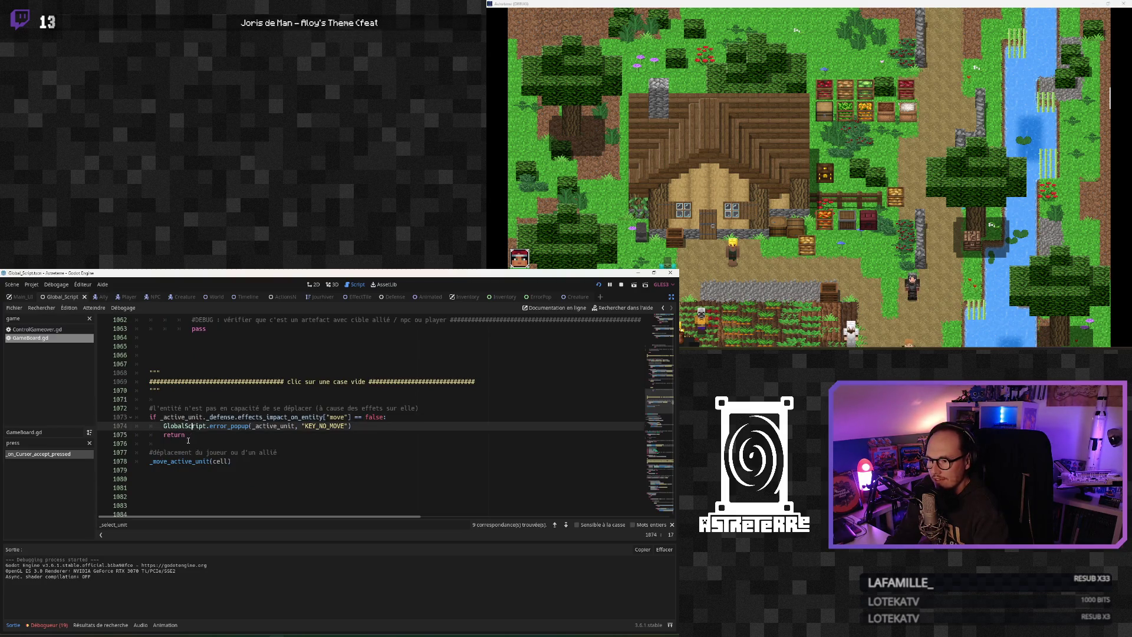
left_click(188, 443)
left_click(184, 452)
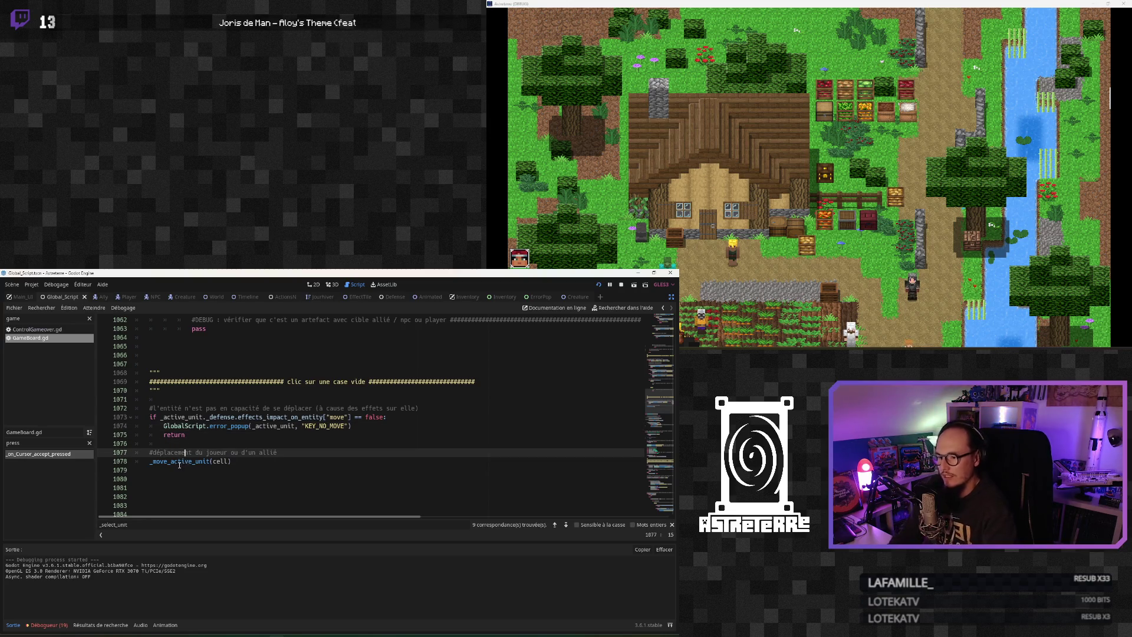
left_click(187, 461)
left_click(187, 461, "ctrl")
left_click(188, 434)
scroll(190, 433, "down", 1)
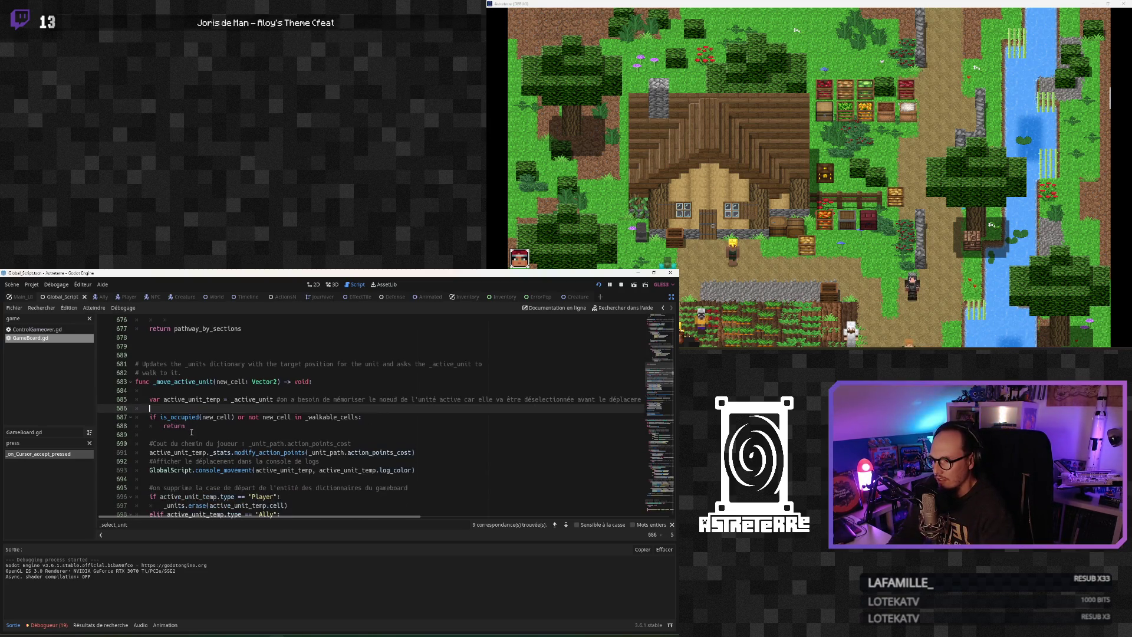
scroll(199, 425, "down", 1)
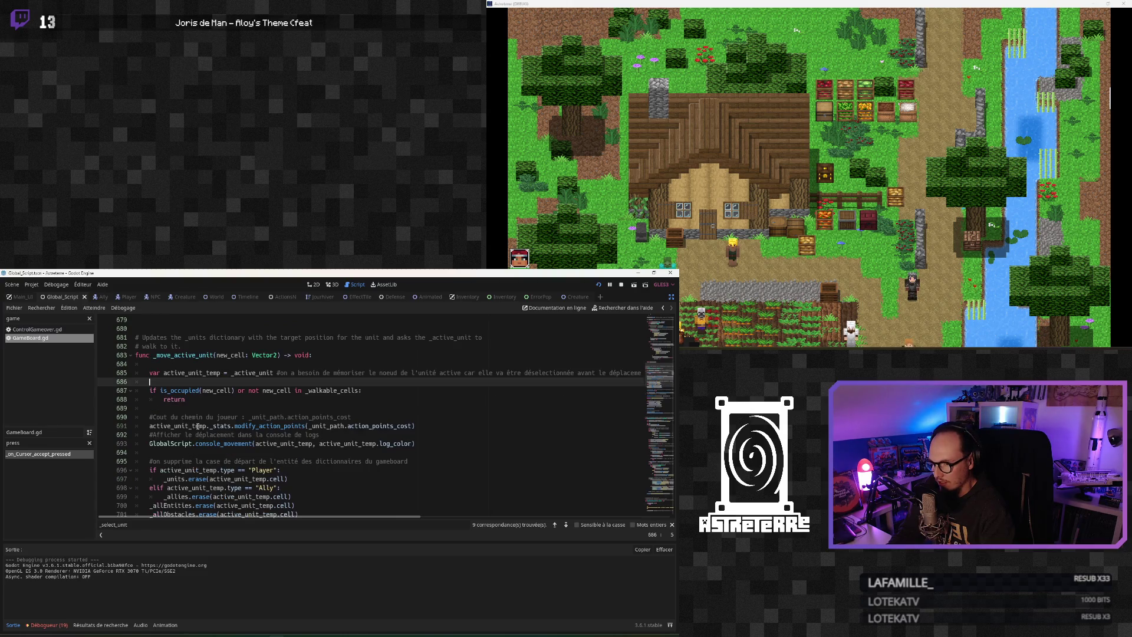
scroll(198, 426, "down", 1)
scroll(198, 426, "down", 1)
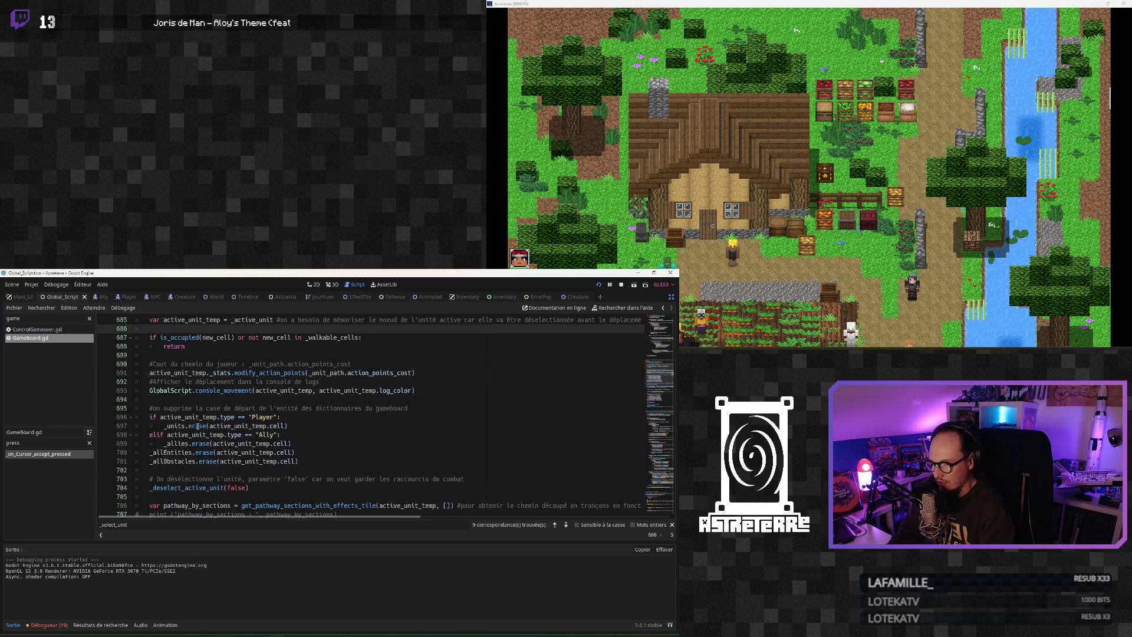
scroll(212, 417, "down", 2)
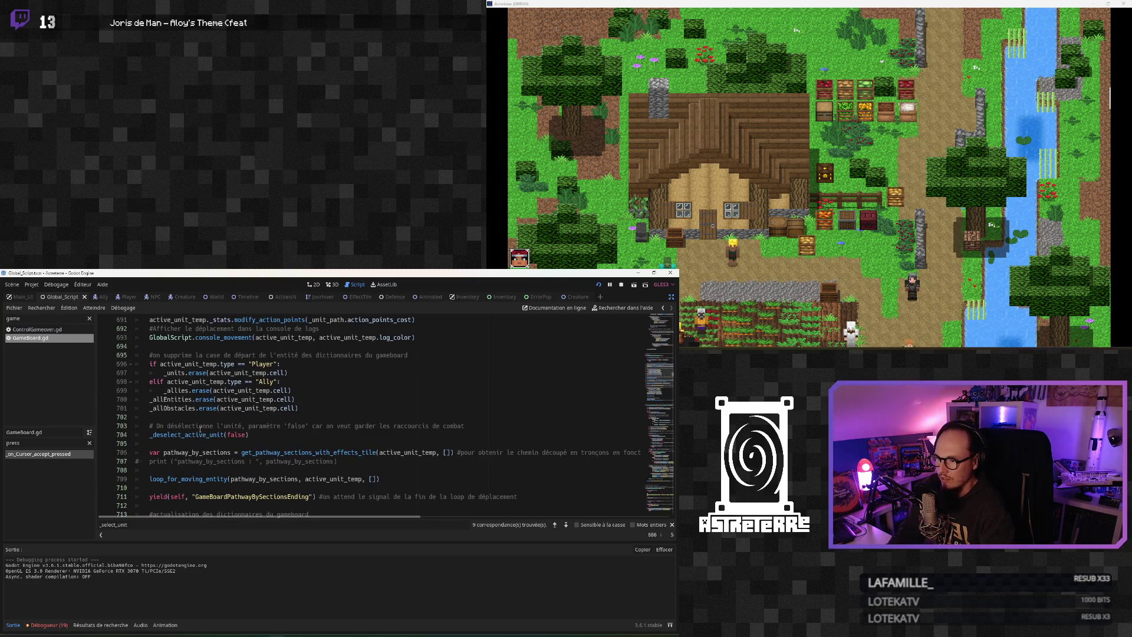
scroll(195, 427, "down", 1)
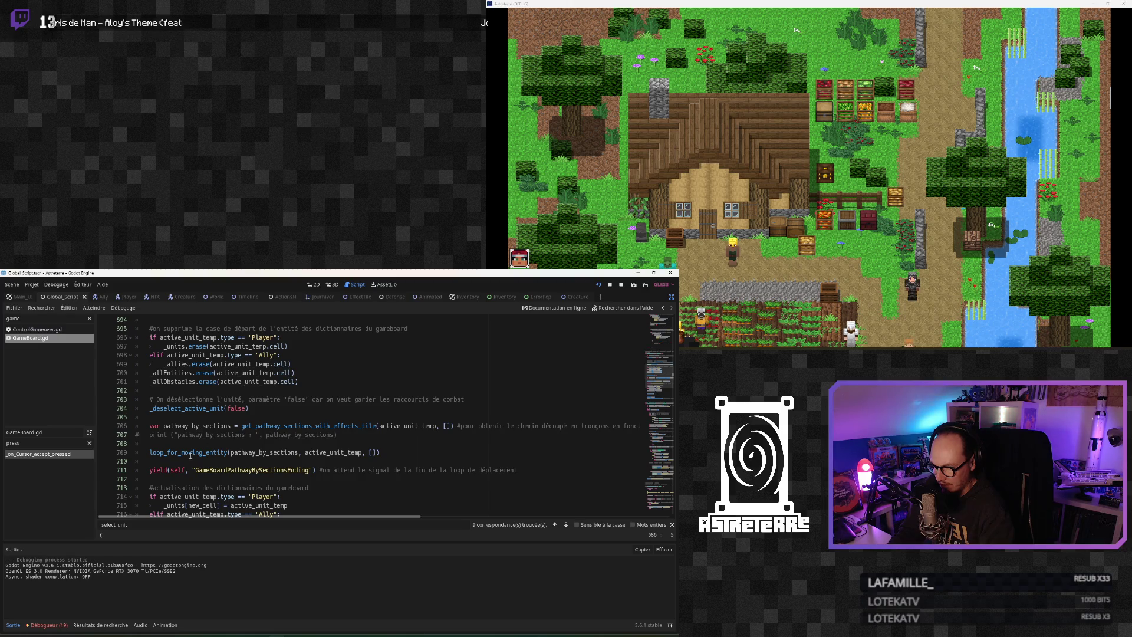
scroll(215, 473, "down", 1)
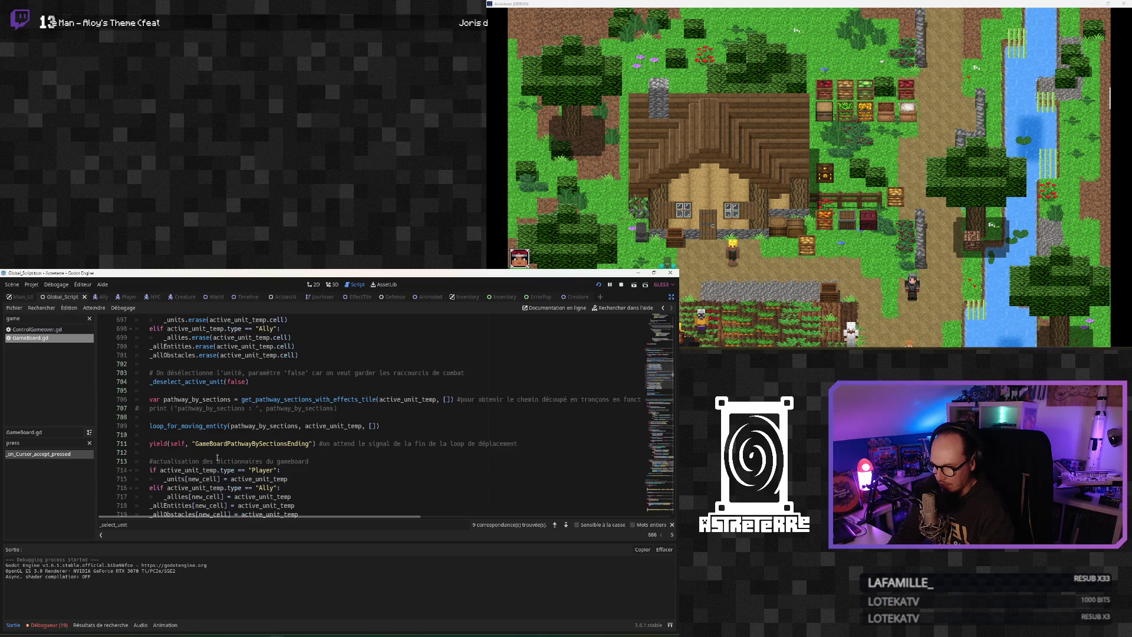
scroll(218, 457, "down", 2)
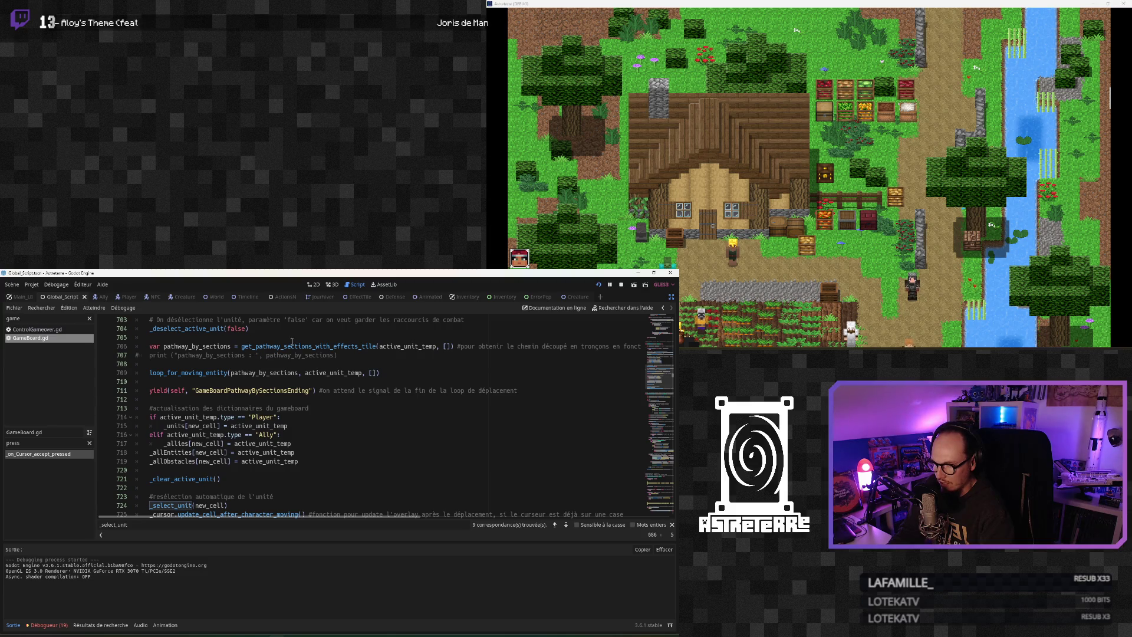
scroll(251, 357, "up", 1)
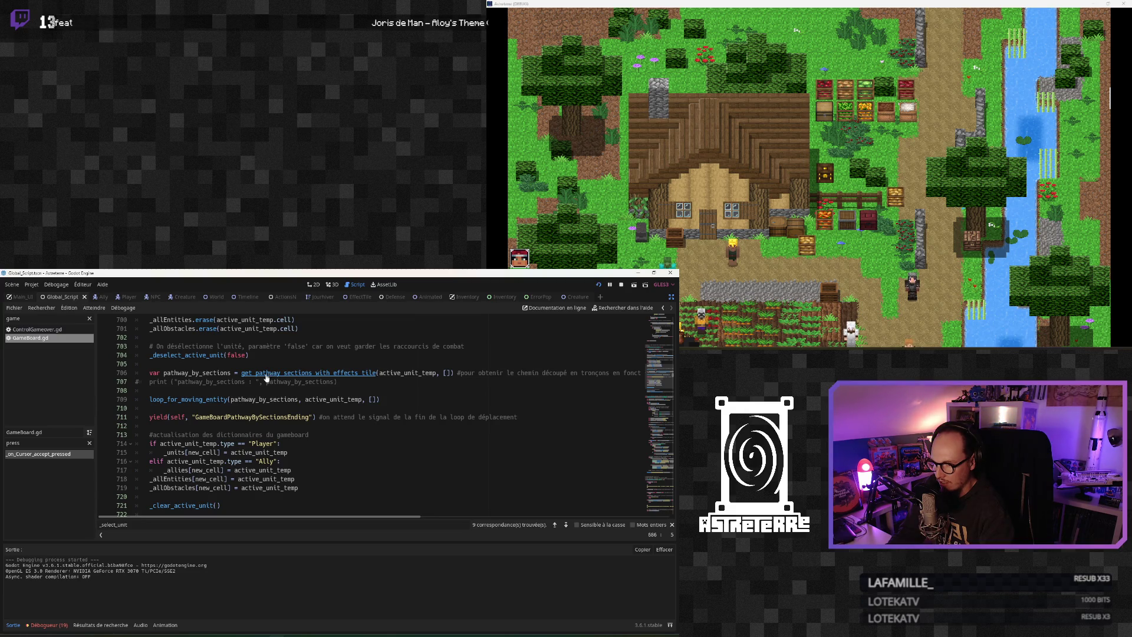
scroll(173, 507, "down", 2)
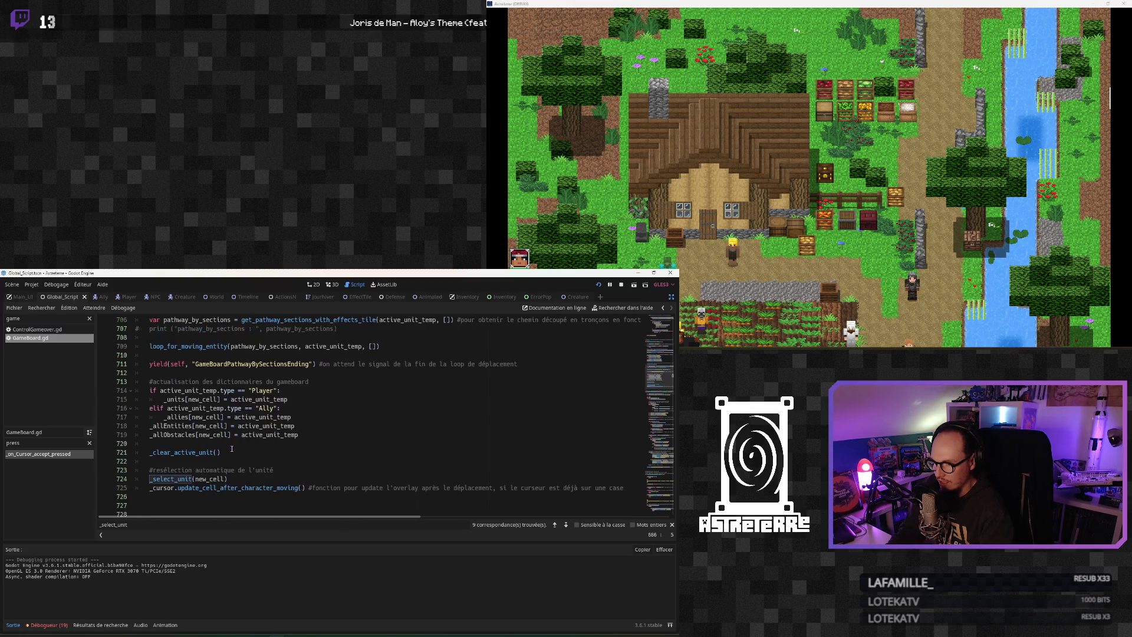
scroll(259, 383, "up", 2)
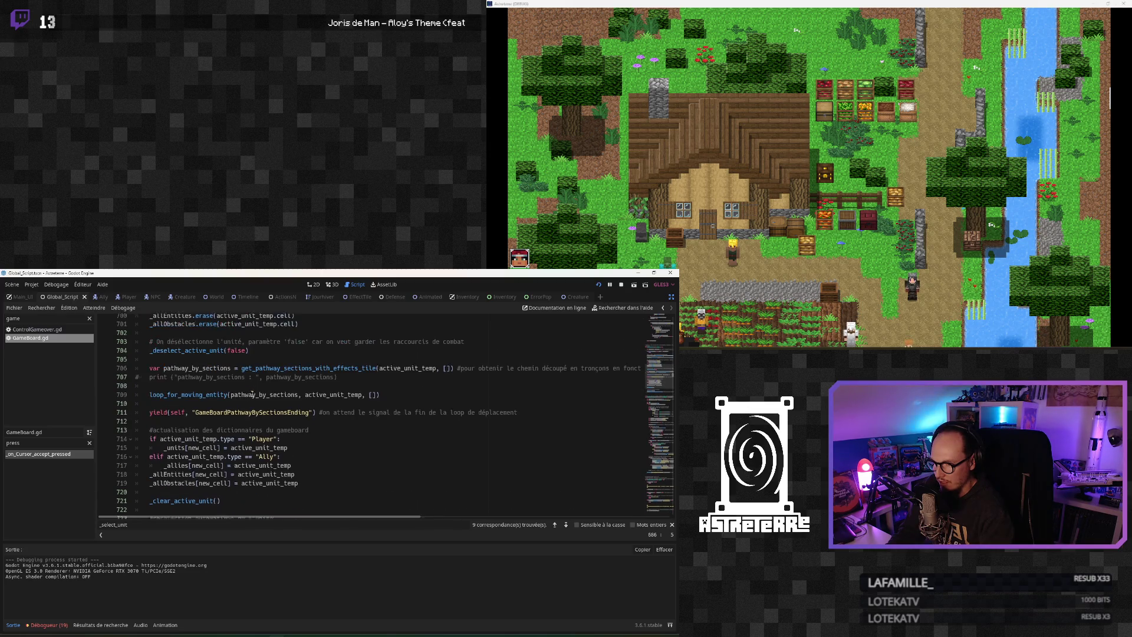
left_click(254, 372, "ctrl")
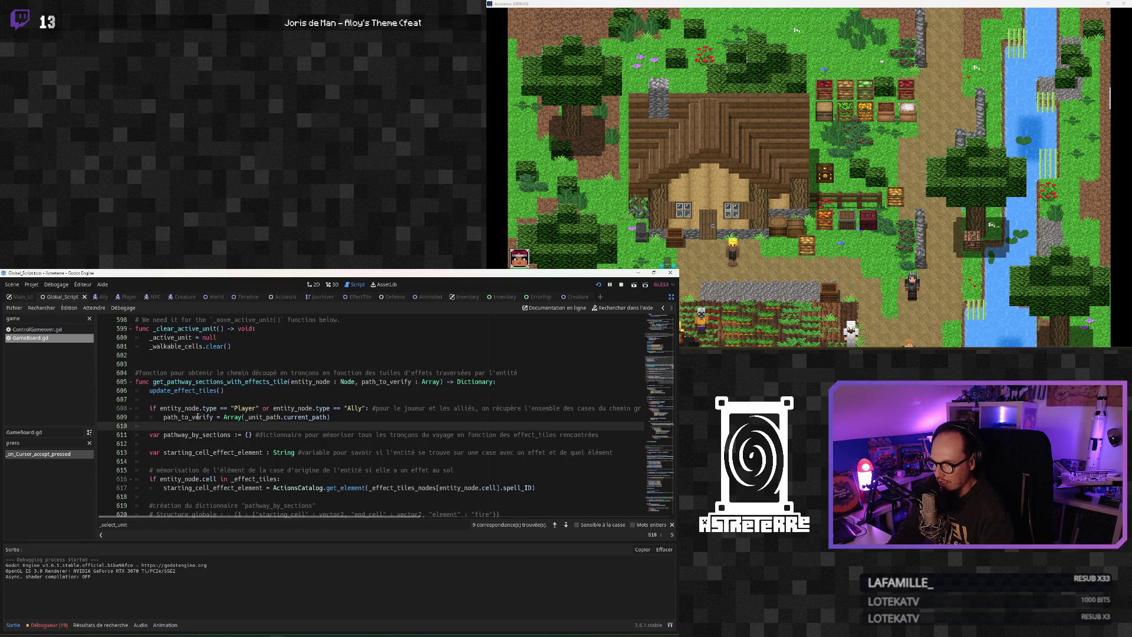
Read through get_pathway_sections_with_effects_tile, from seeding section 1 to reversing path_to_verify
scroll(198, 417, "down", 1)
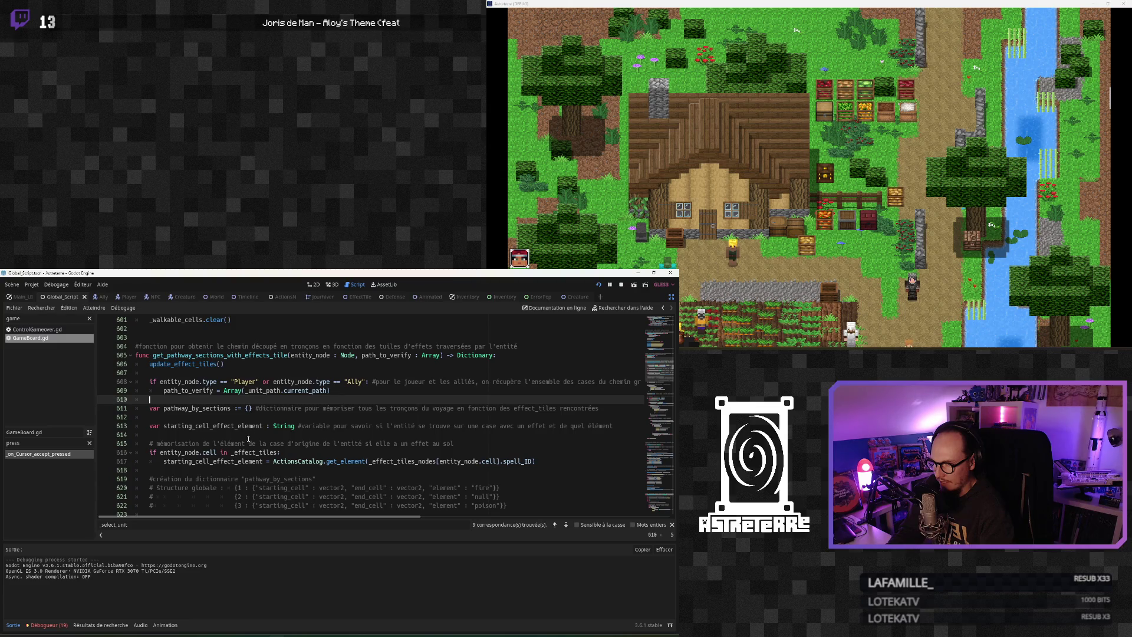
scroll(248, 439, "down", 1)
scroll(345, 437, "down", 8)
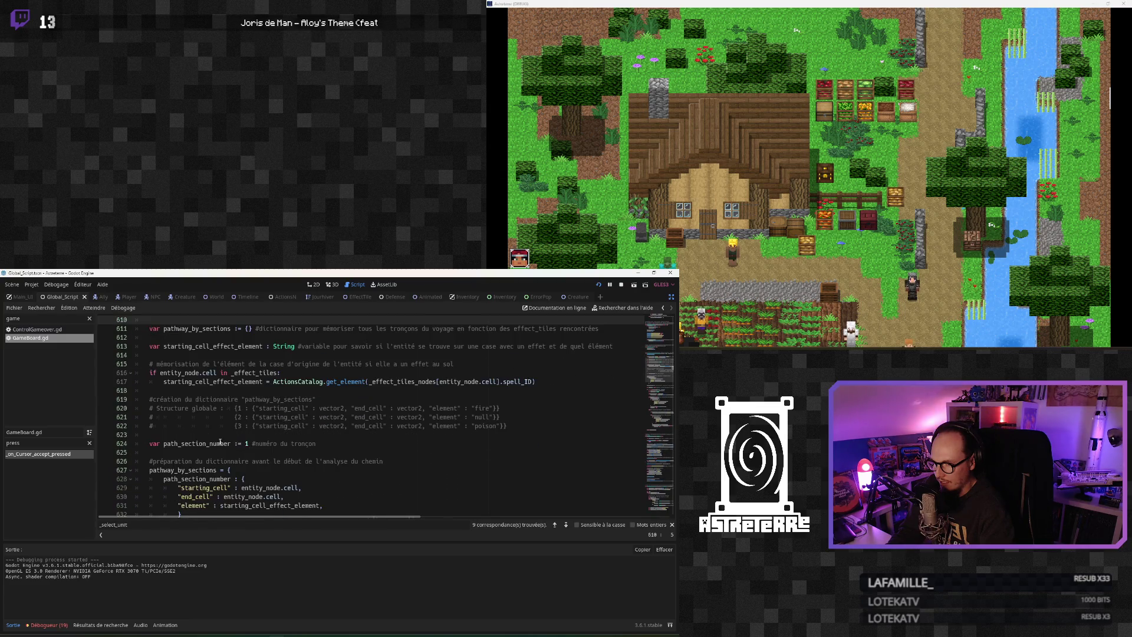
scroll(218, 442, "down", 2)
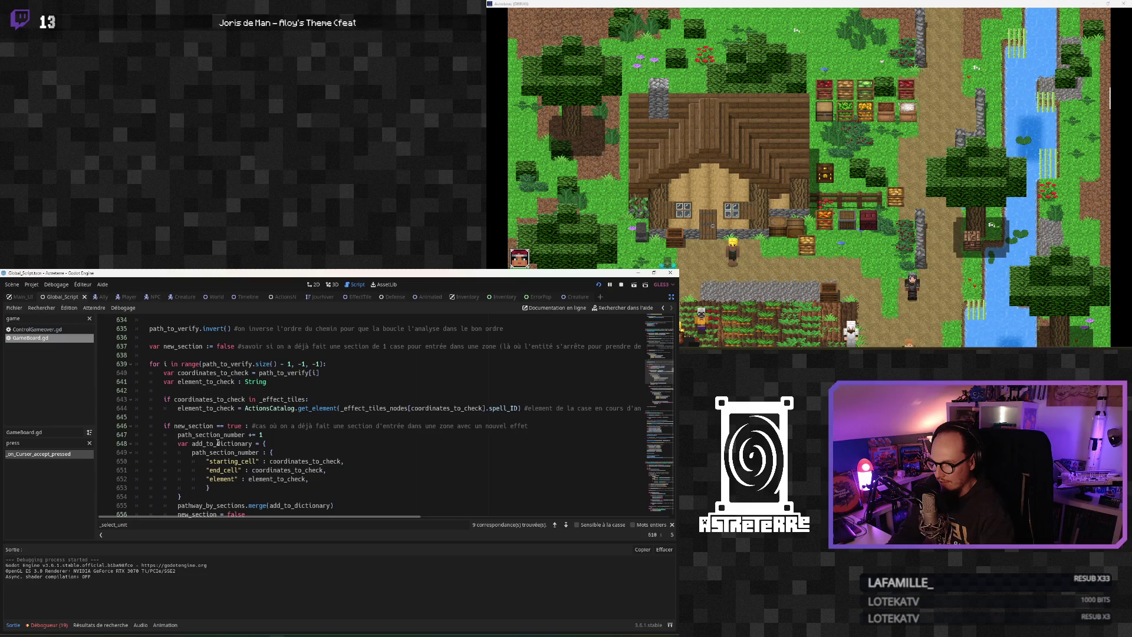
scroll(217, 442, "down", 4)
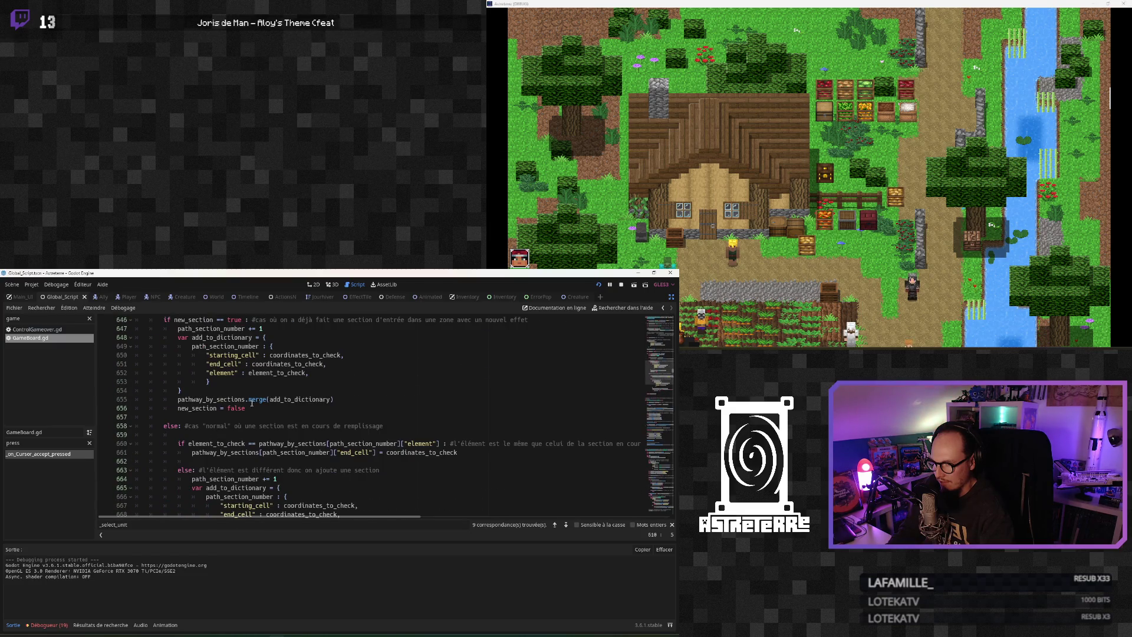
scroll(252, 403, "down", 6)
scroll(236, 419, "up", 20)
scroll(209, 435, "down", 1)
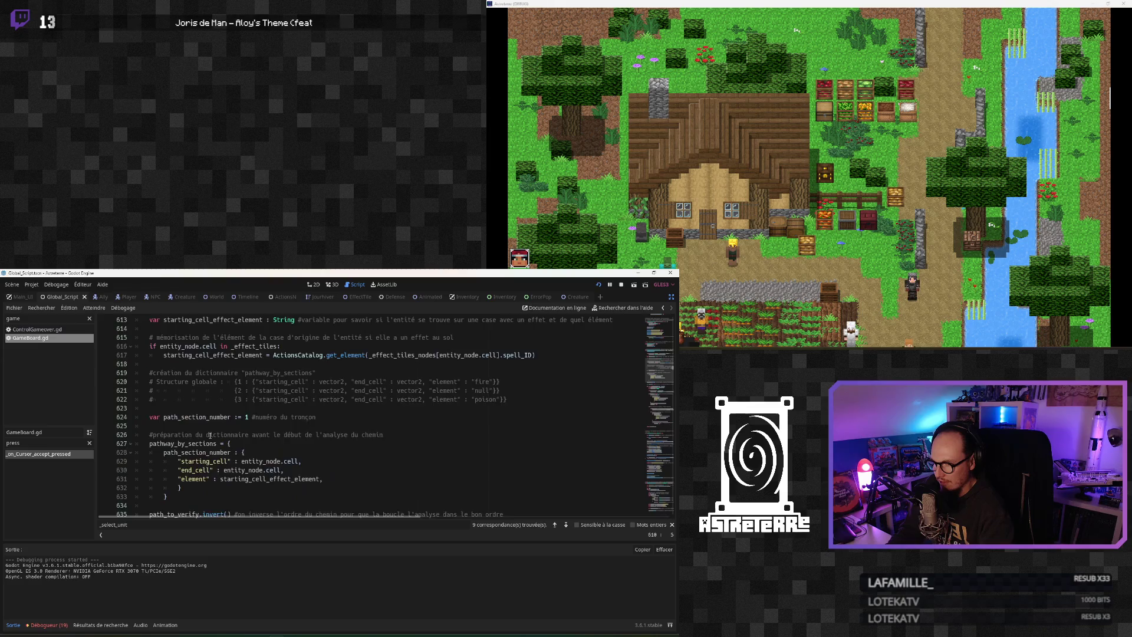
scroll(210, 435, "up", 6)
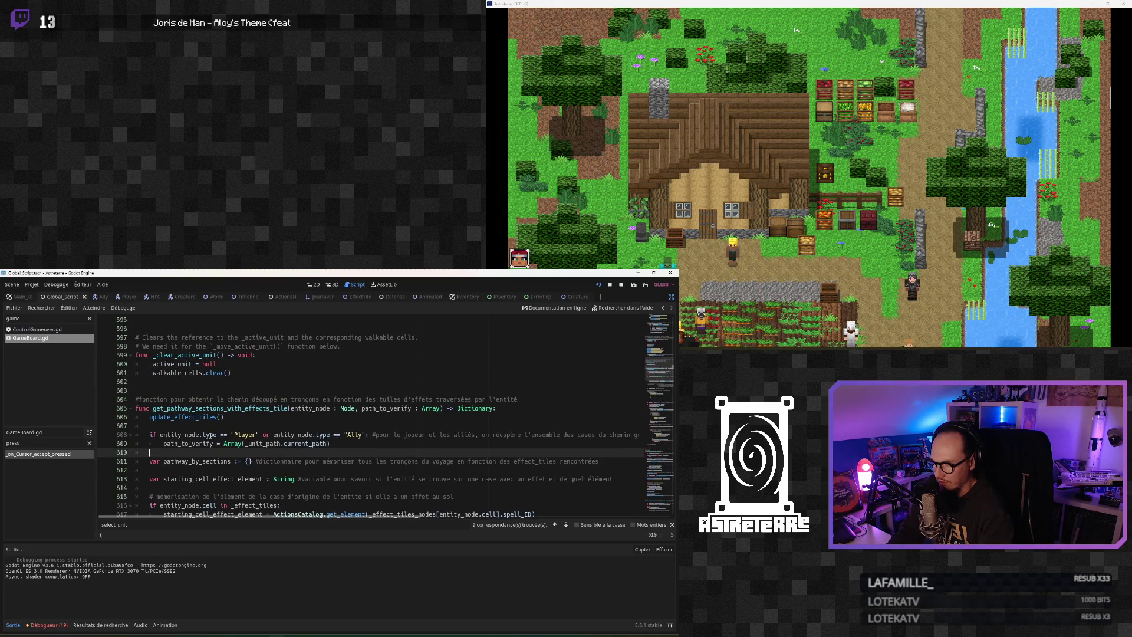
scroll(210, 435, "down", 1)
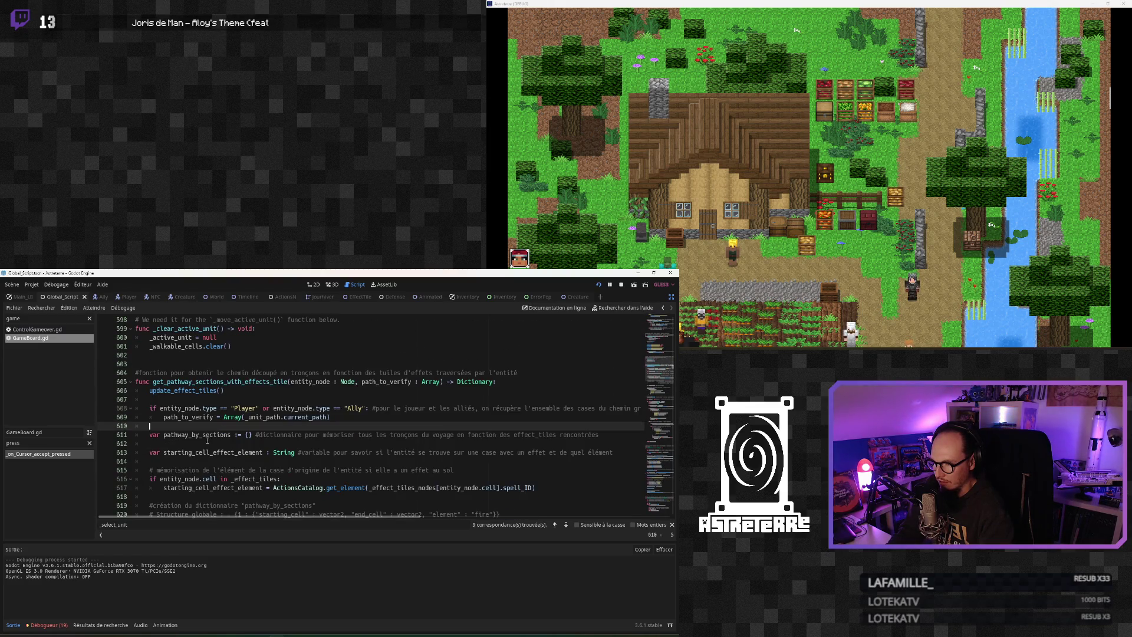
scroll(206, 440, "down", 2)
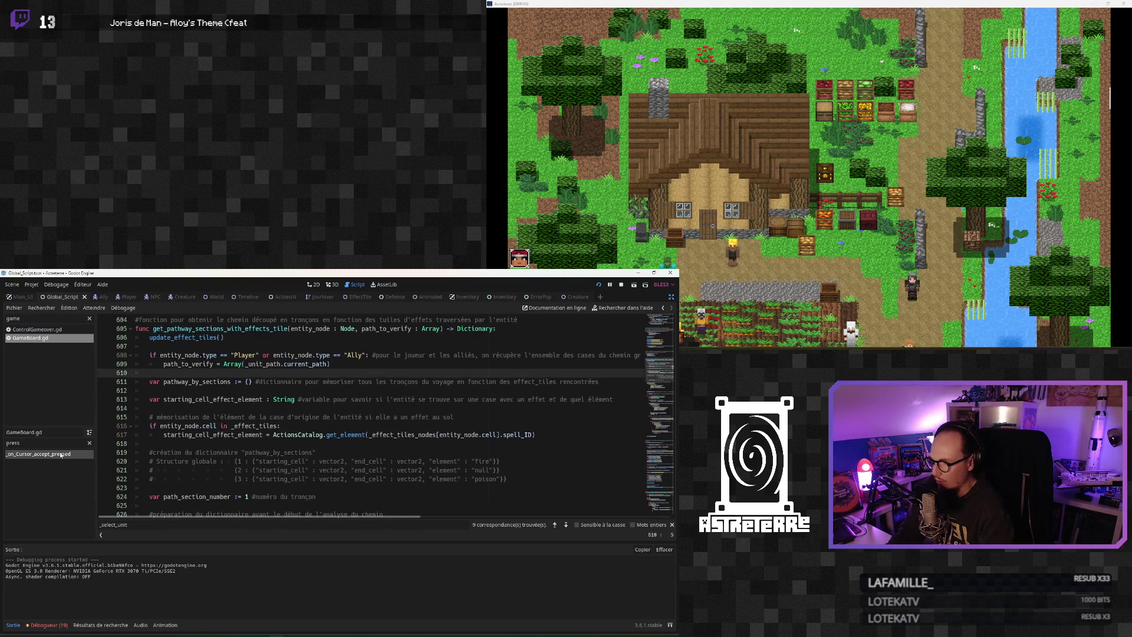
left_click(995, 149)
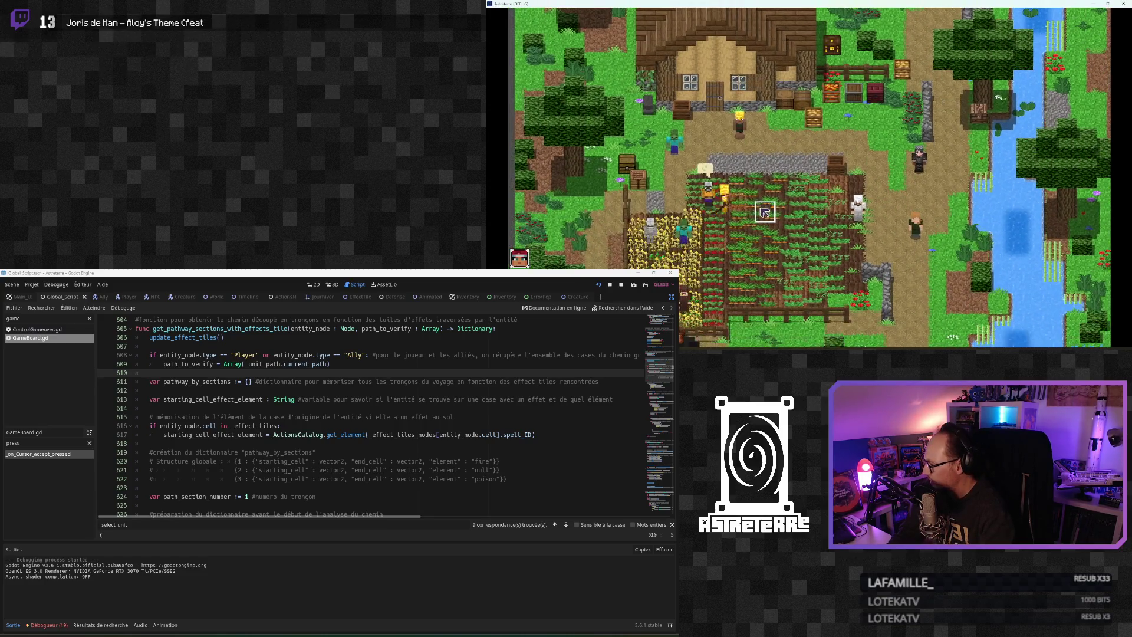
Toggle the inventory, end placement, arm the wooden axe and end the ally's turn
key("i")
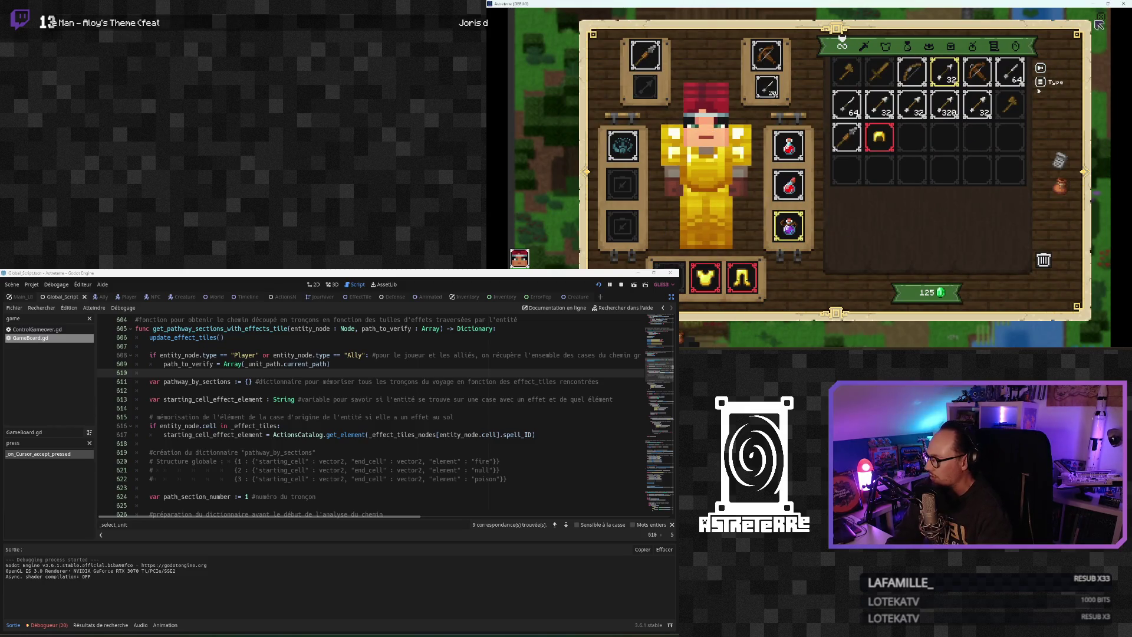
key("i")
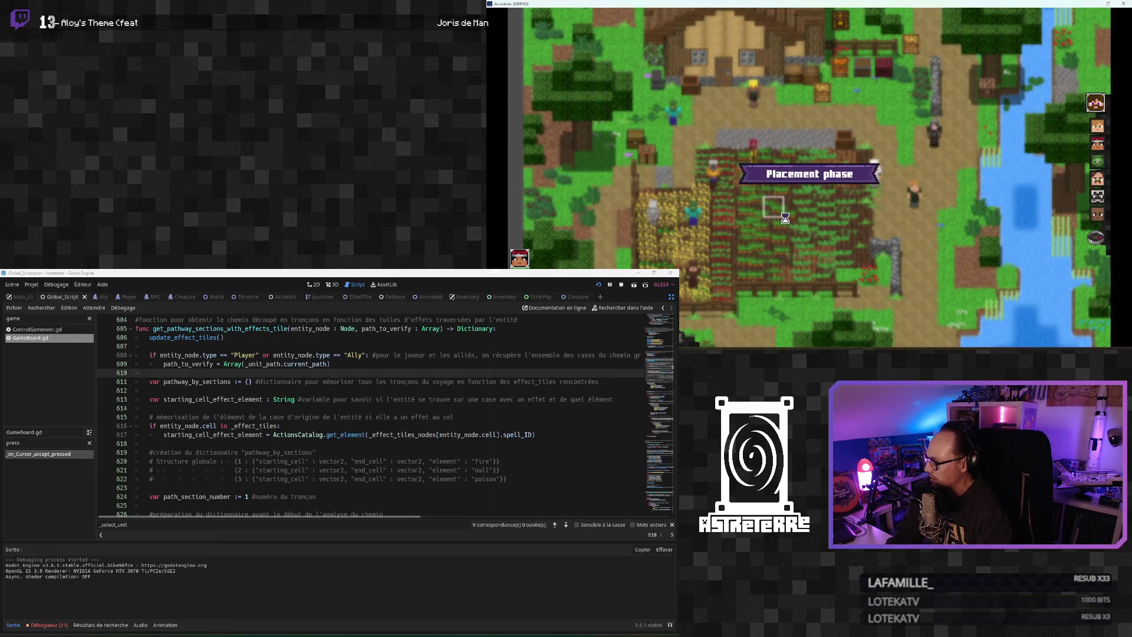
left_click(956, 243)
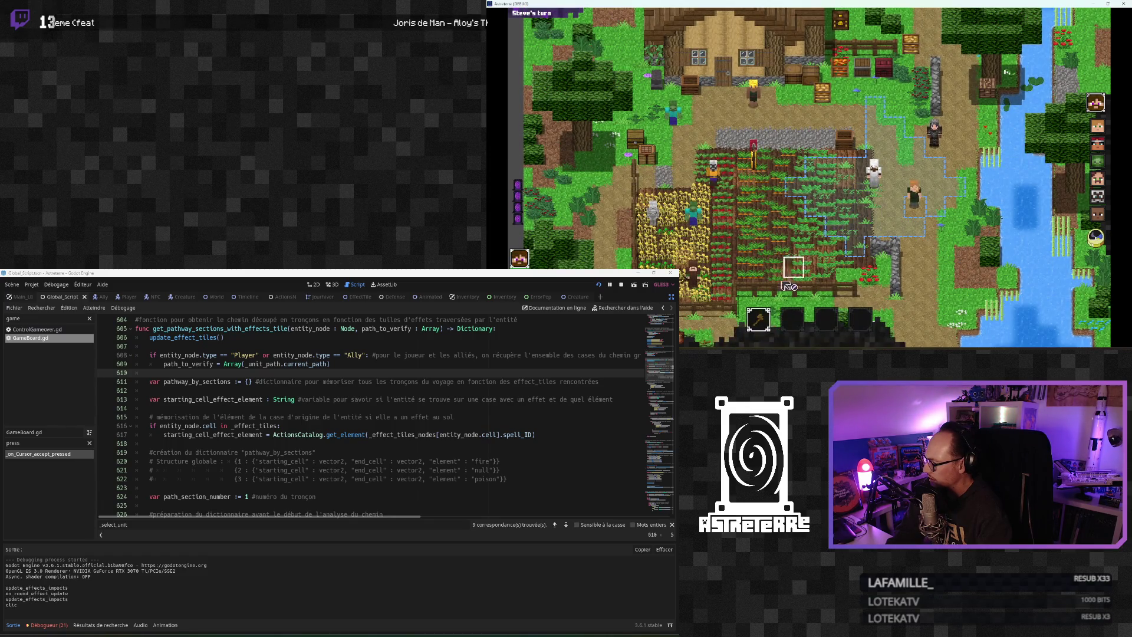
left_click(766, 311)
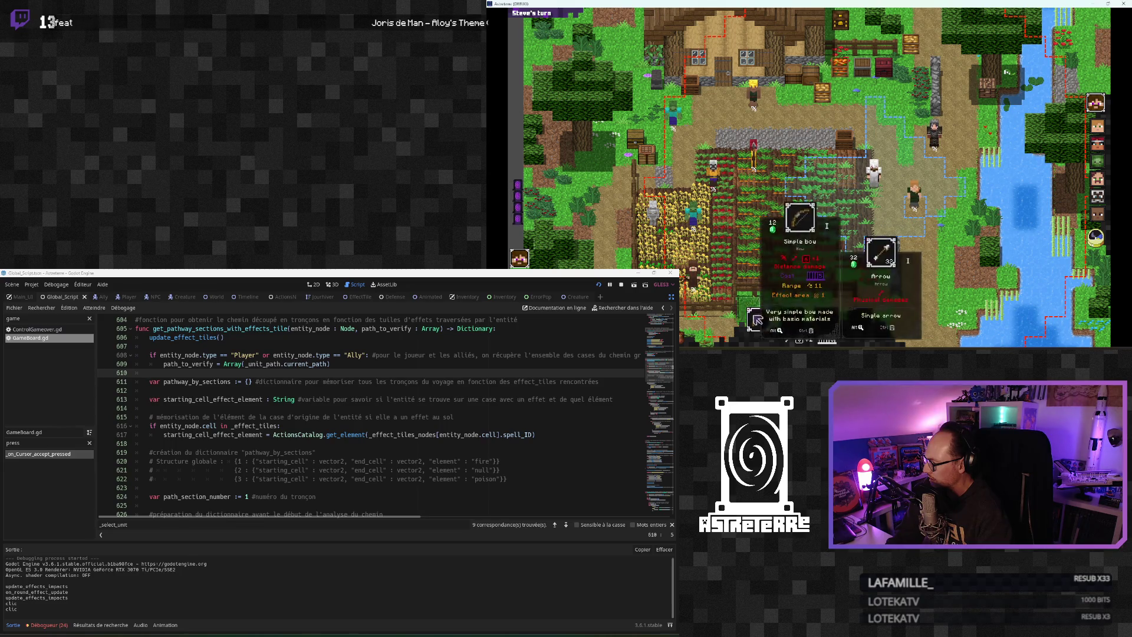
left_click(744, 304)
left_click(744, 303)
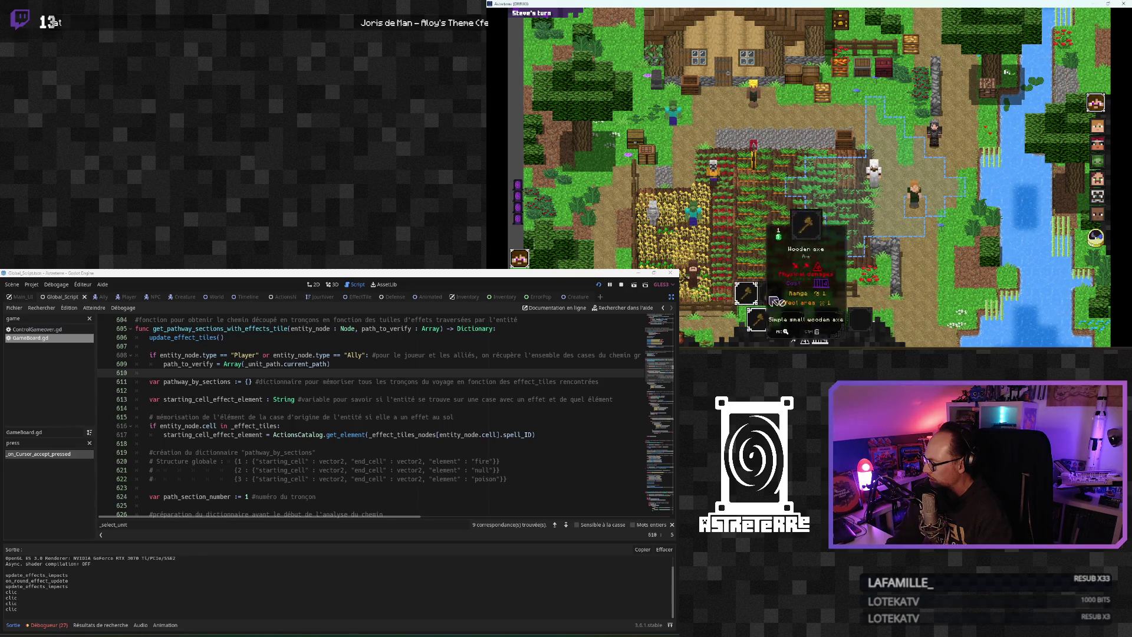
left_click(873, 207)
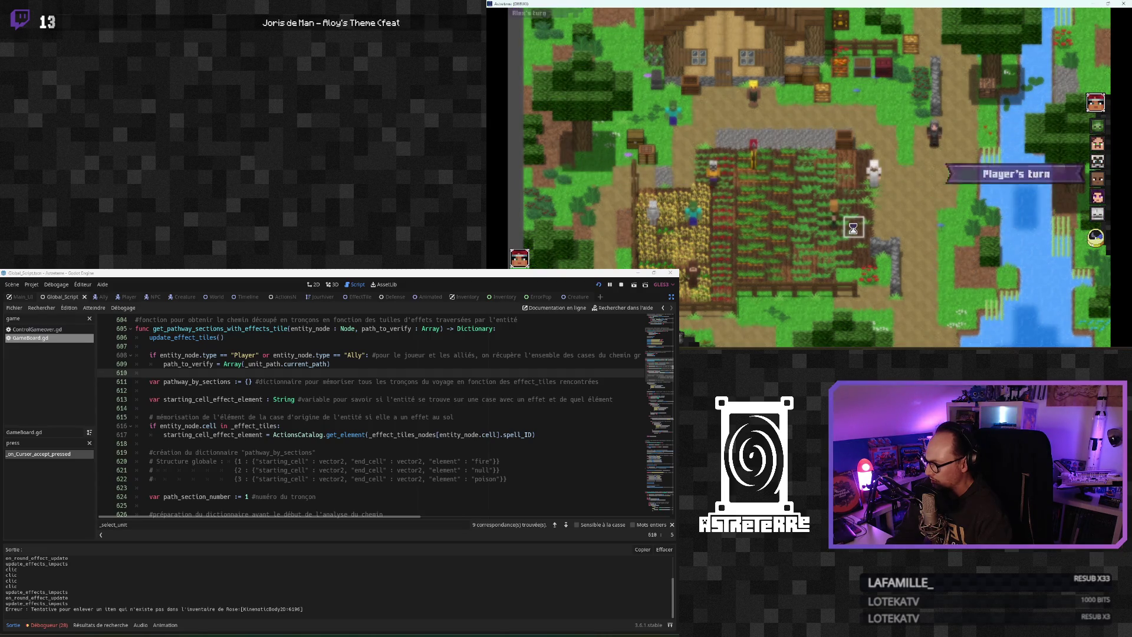
Pick the fireball skill and stun the character with the console command 'addeffect stun'
left_click(792, 319)
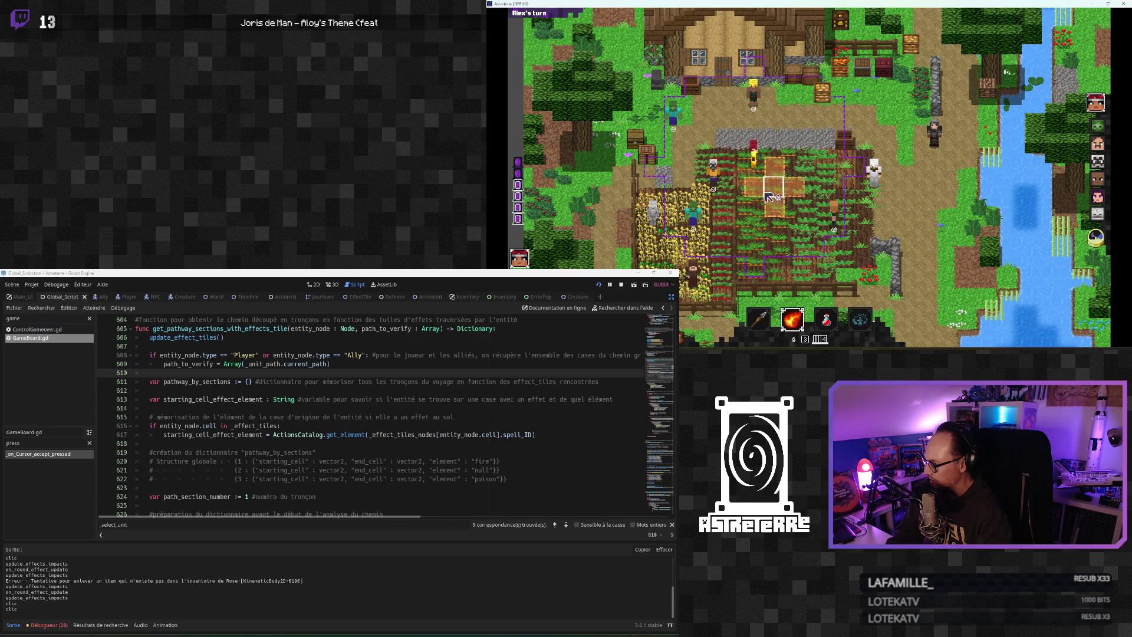
key("quoteleft")
type("a")
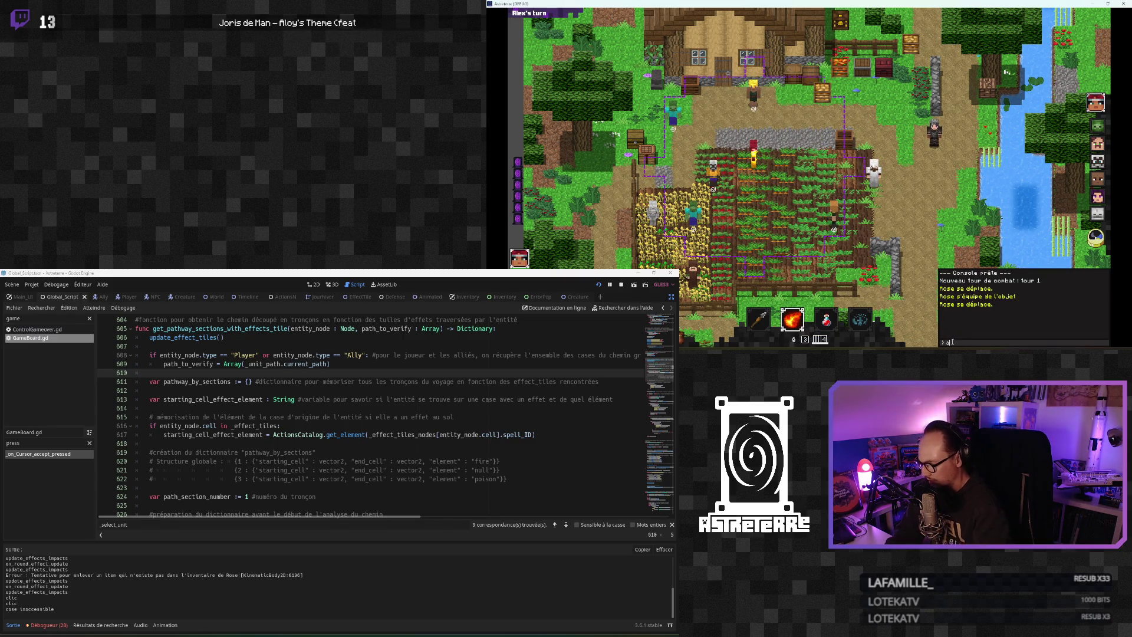
type("ddeffect stun")
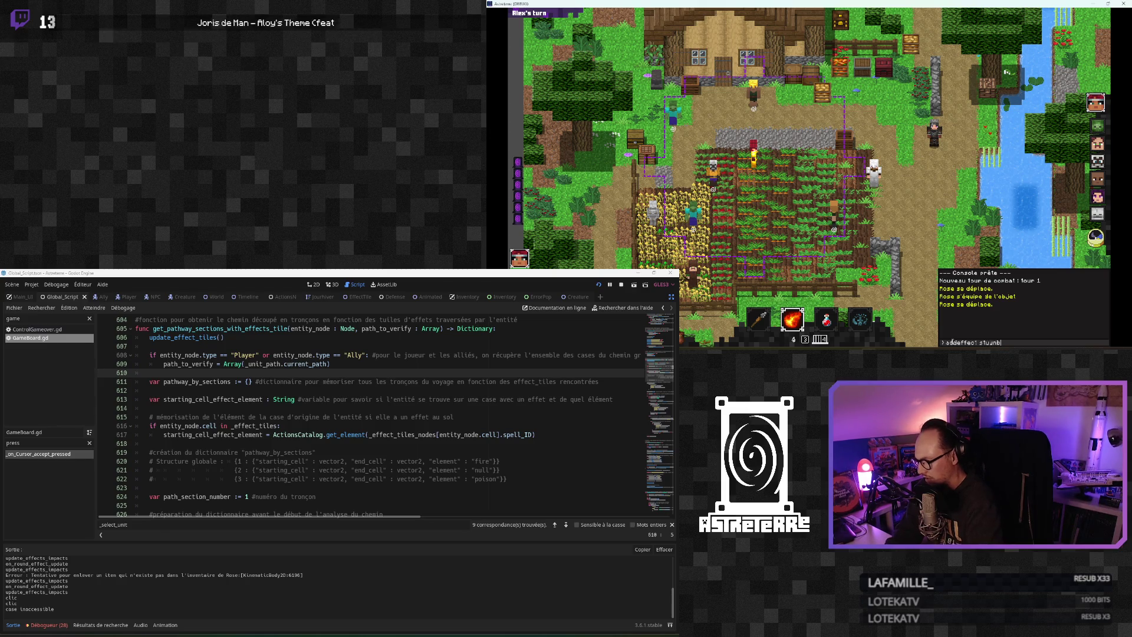
key("Return")
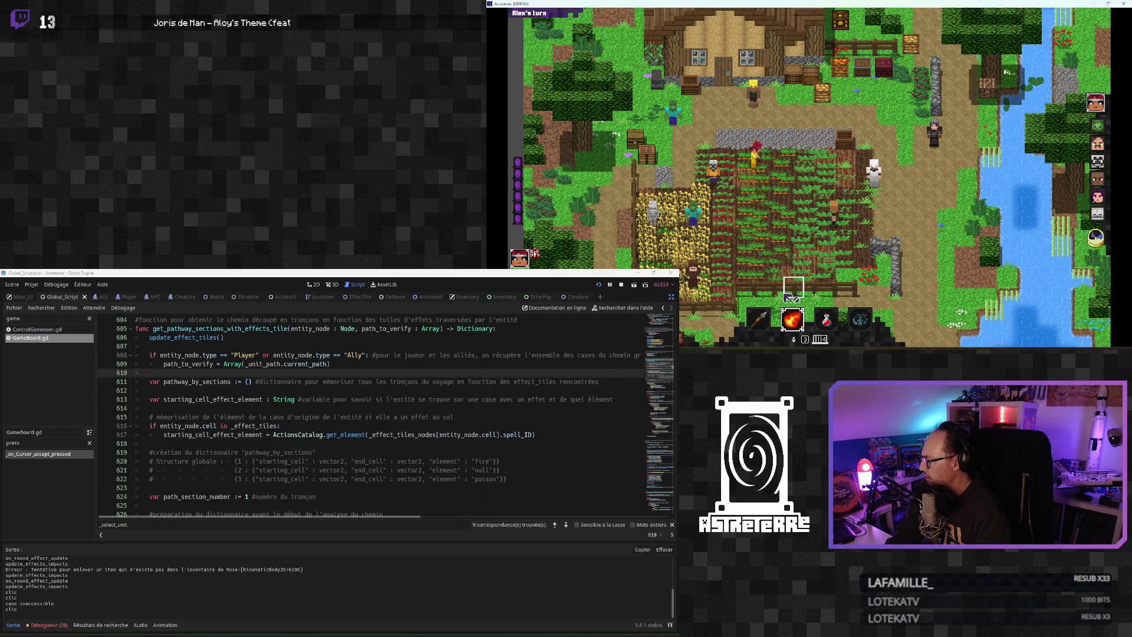
Select the character to see its movement range, switch to the stone spear, and return to the script
mouse_move(800, 332)
left_click(724, 168)
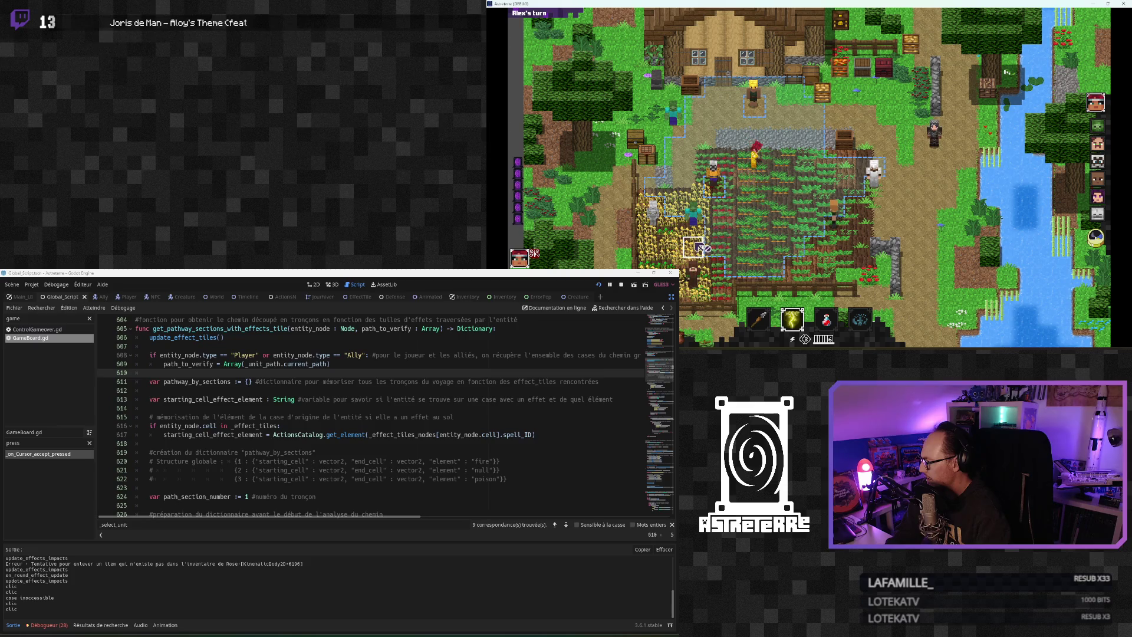
mouse_move(759, 315)
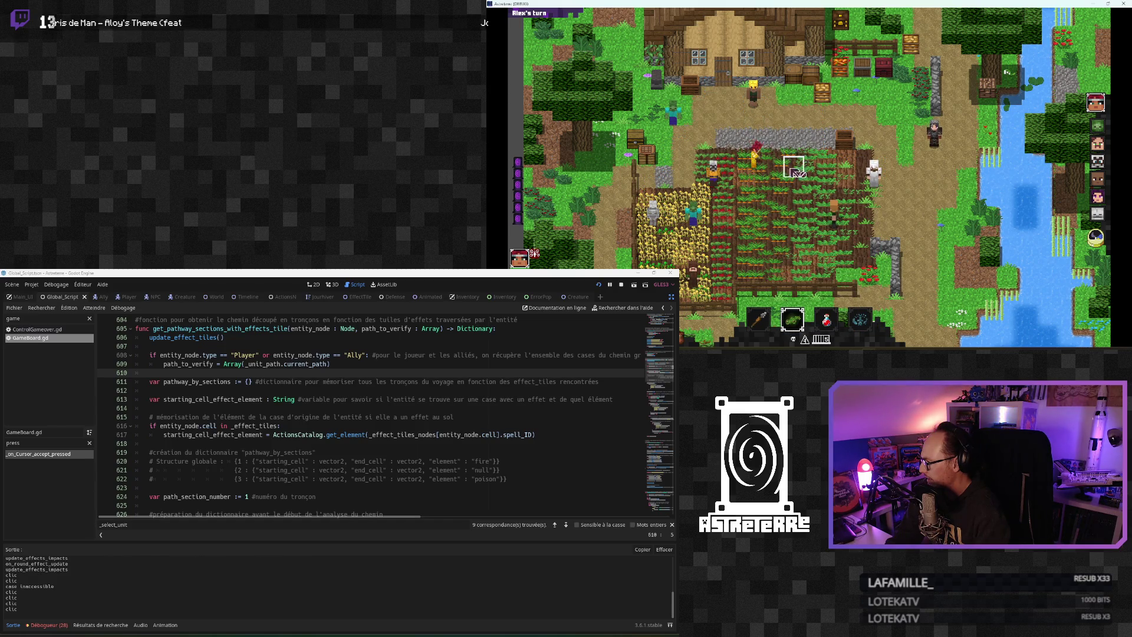
left_click(766, 316)
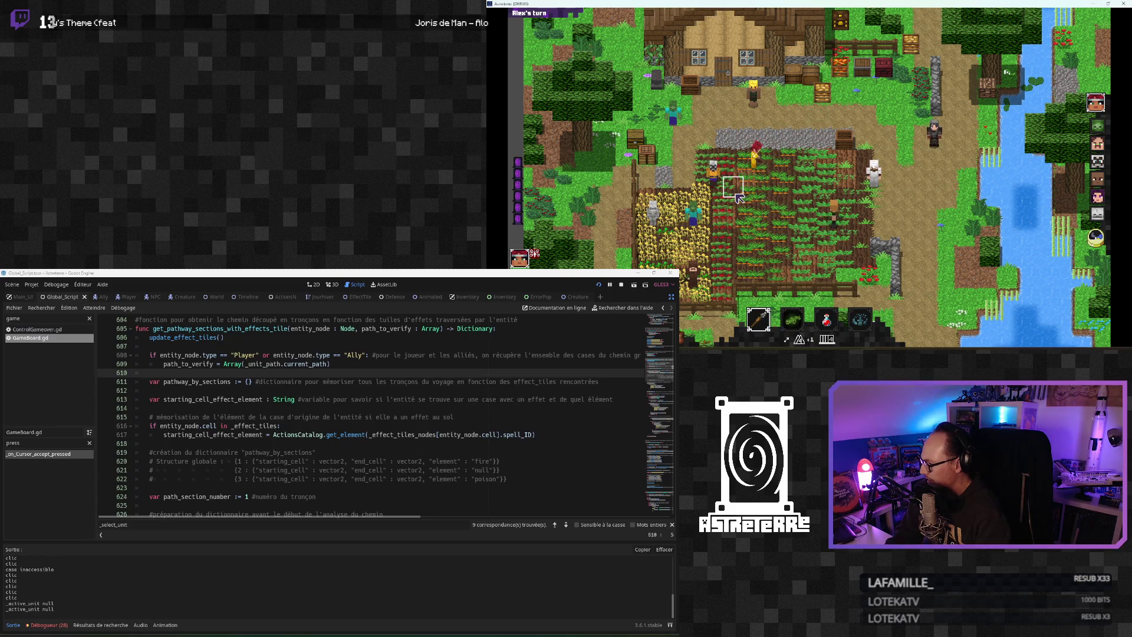
mouse_move(760, 320)
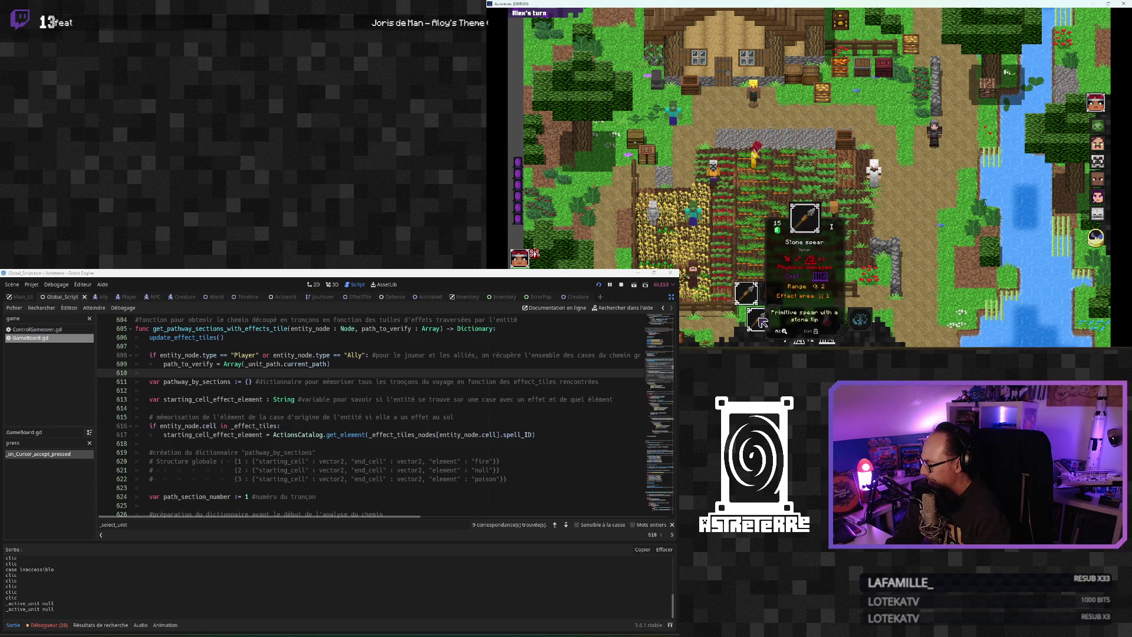
left_click(251, 453)
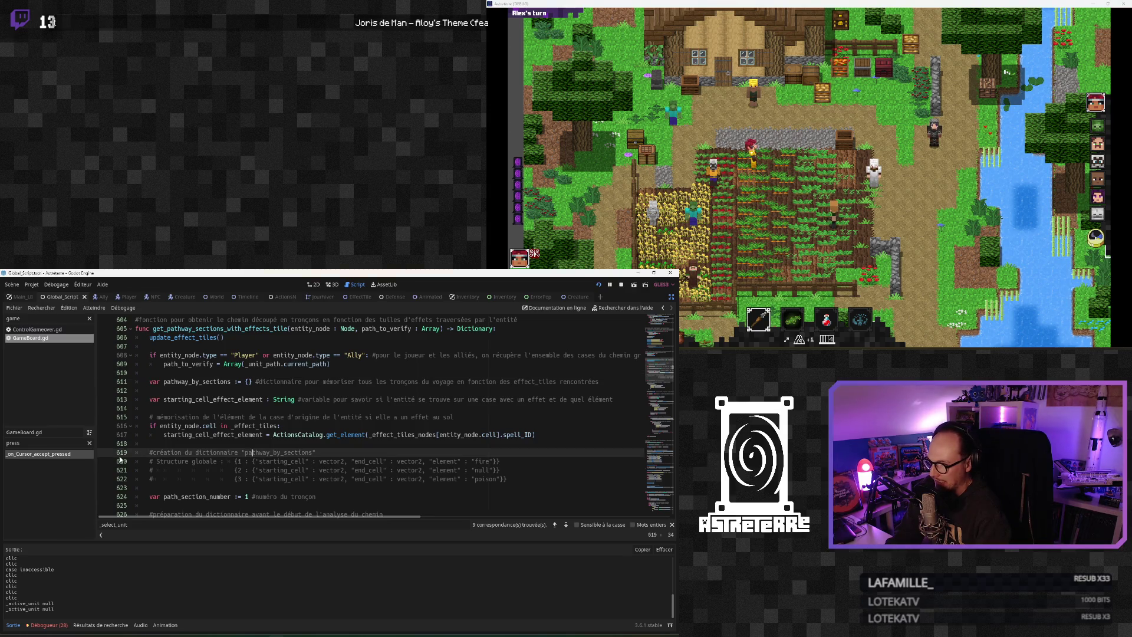
Filter GameBoard.gd's methods by 'main' and jump to on_main_shortcut_clic
left_click(89, 443)
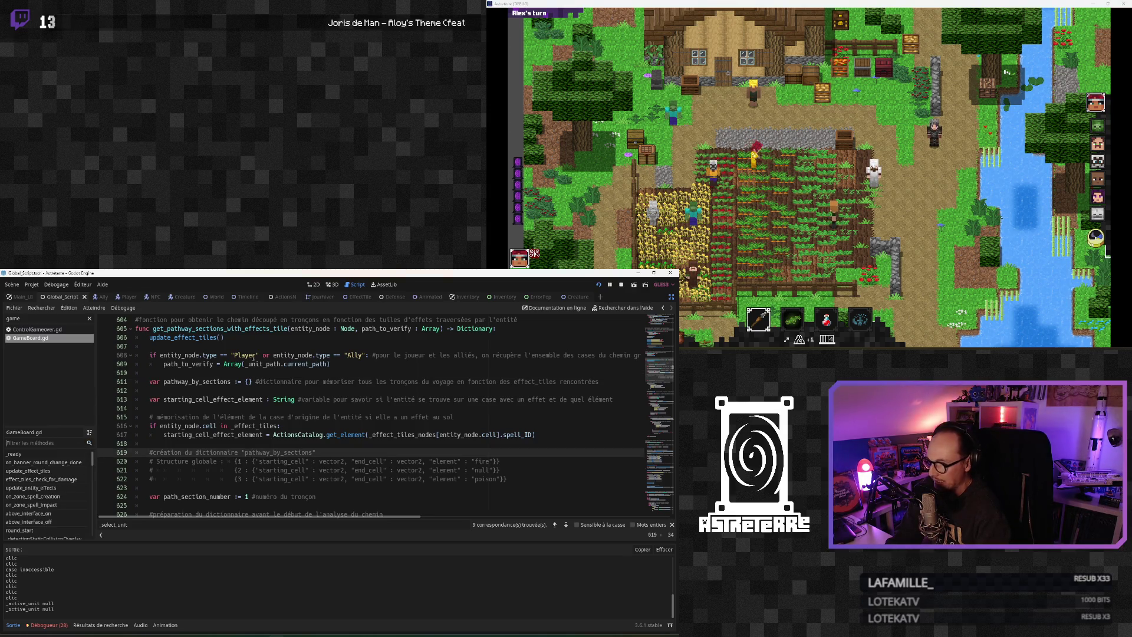
left_click(37, 329)
left_click(42, 339)
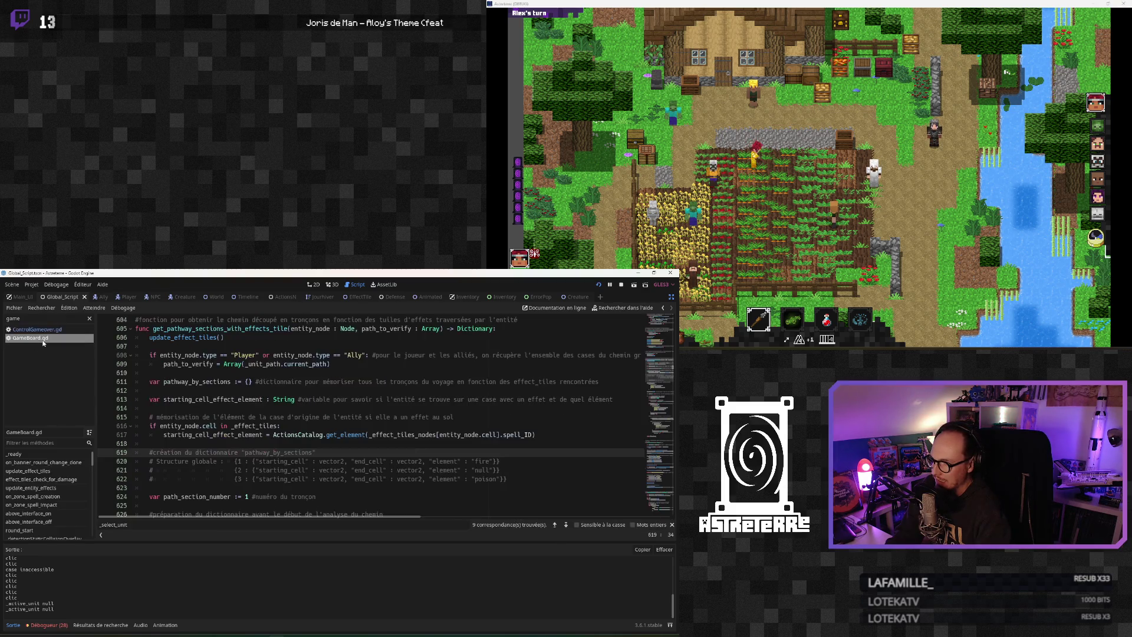
scroll(41, 483, "down", 3)
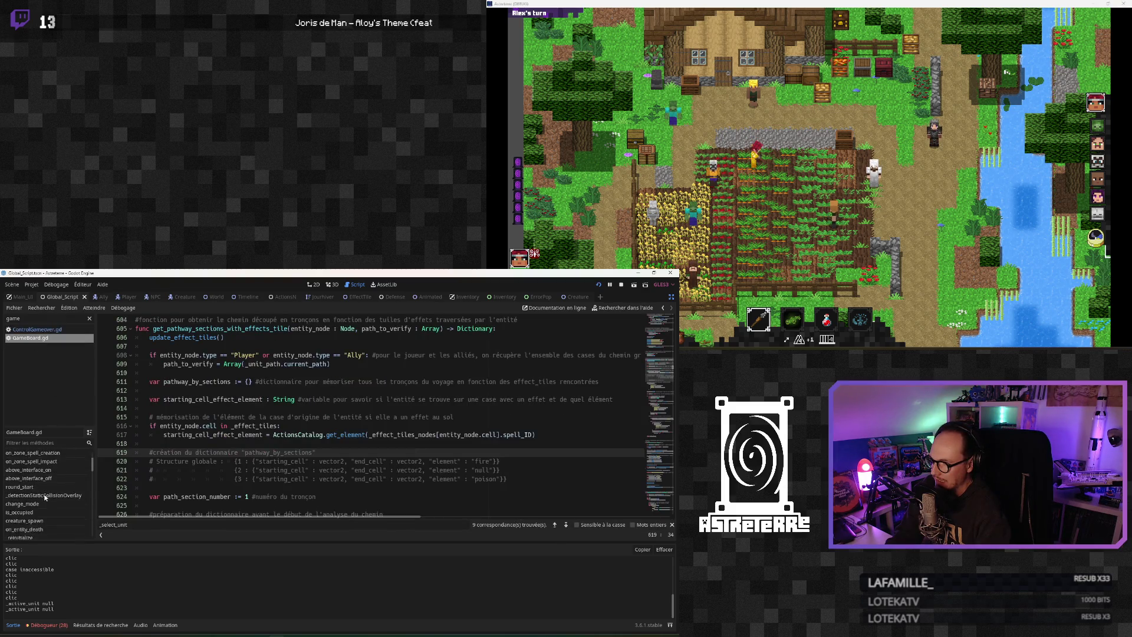
left_click(43, 443)
type("on")
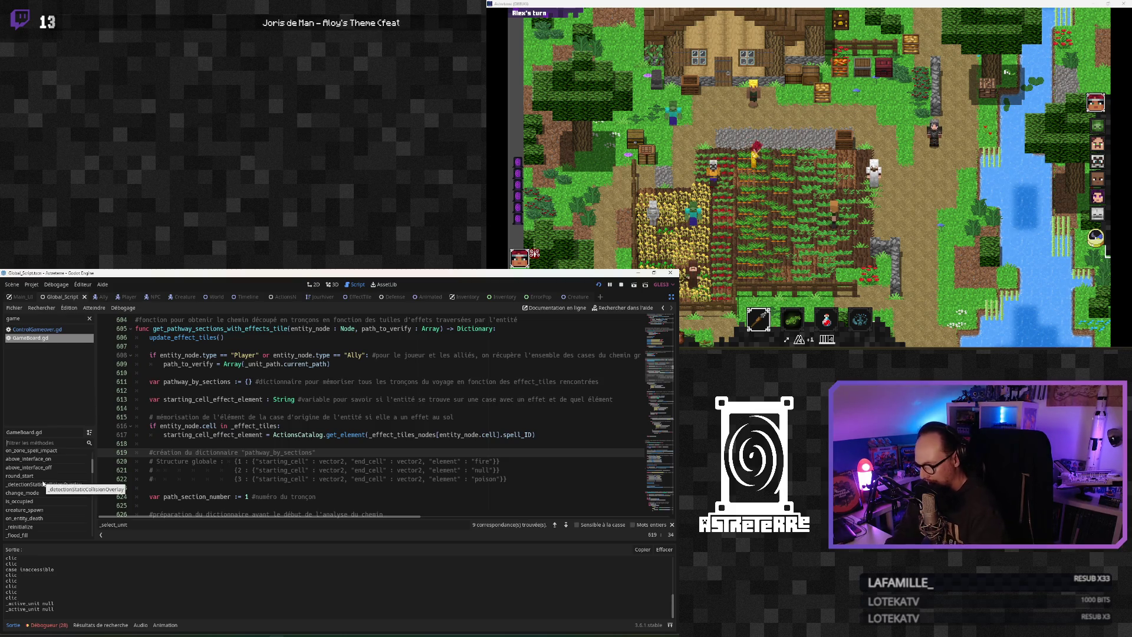
key("BackSpace")
key("BackSpace")
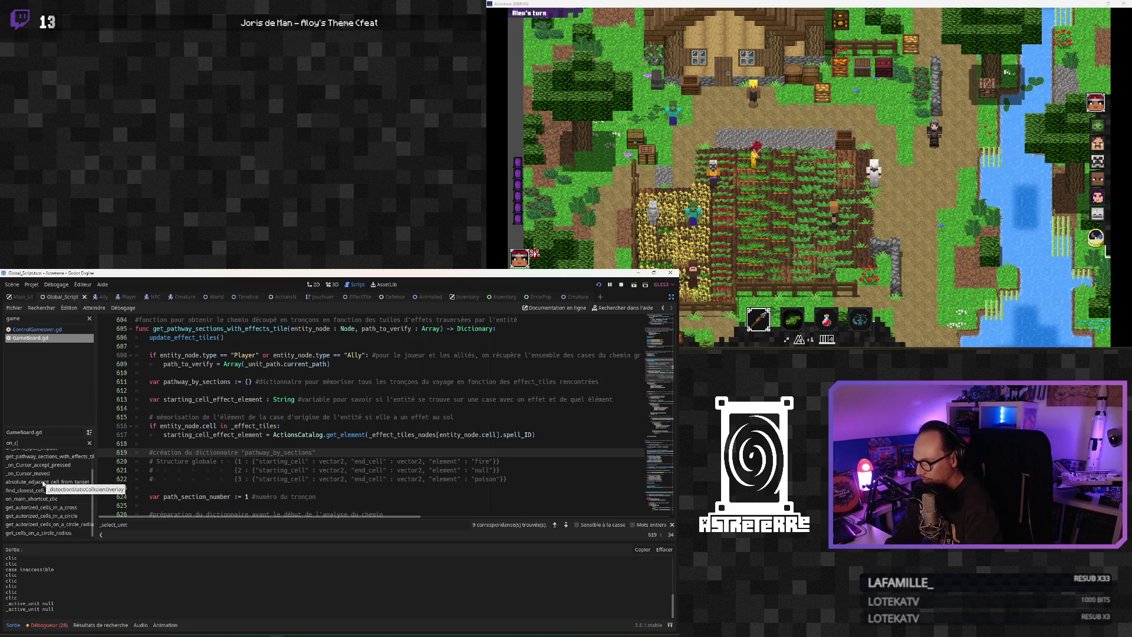
type("main")
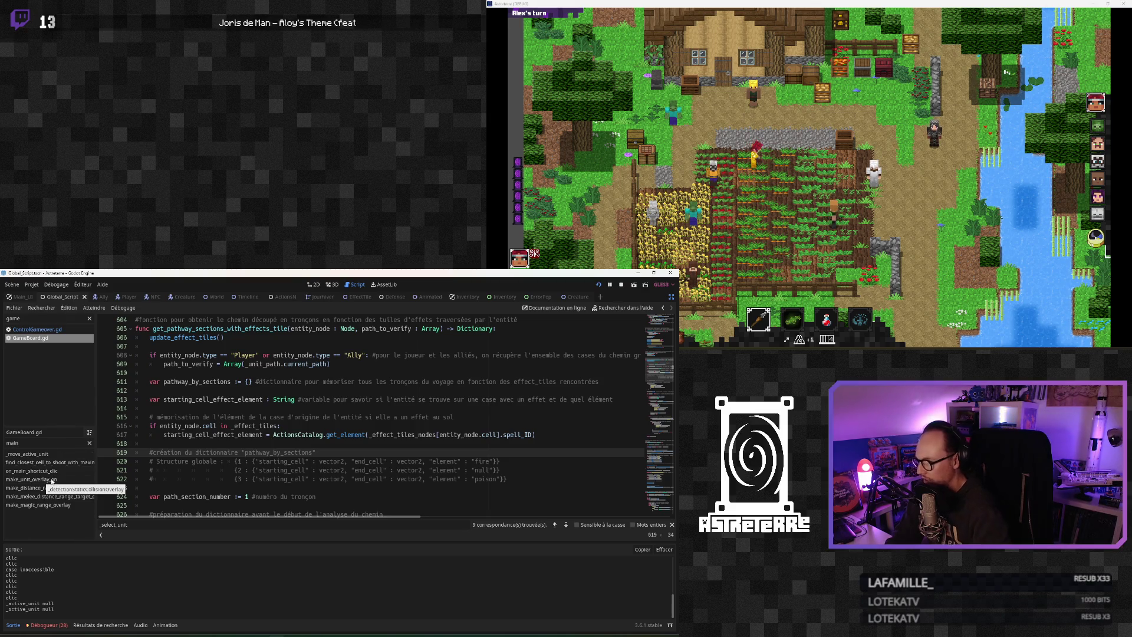
left_click(31, 470)
Insert a blank line before the return in the weapon branch
left_click(209, 434)
scroll(221, 491, "up", 2)
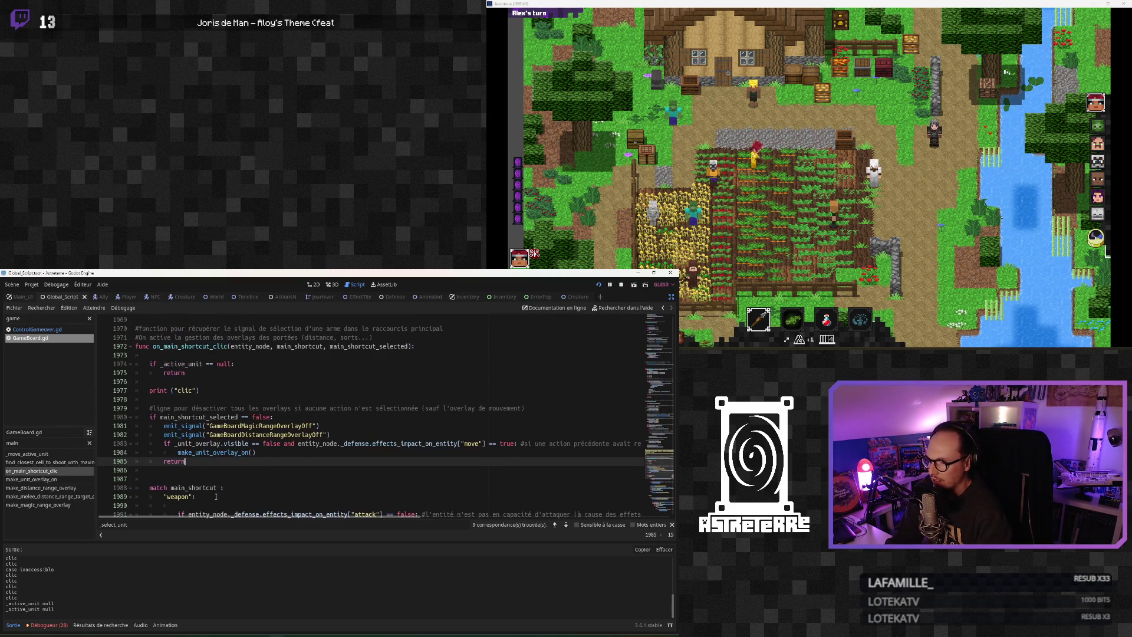
scroll(221, 491, "down", 5)
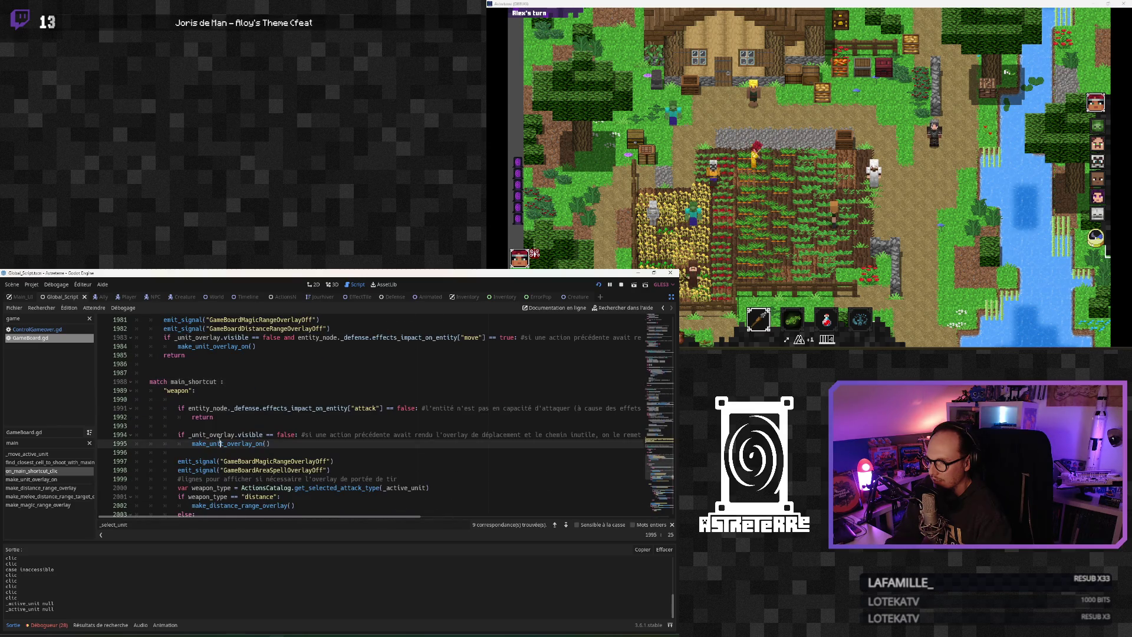
left_click(227, 418)
left_click(278, 399)
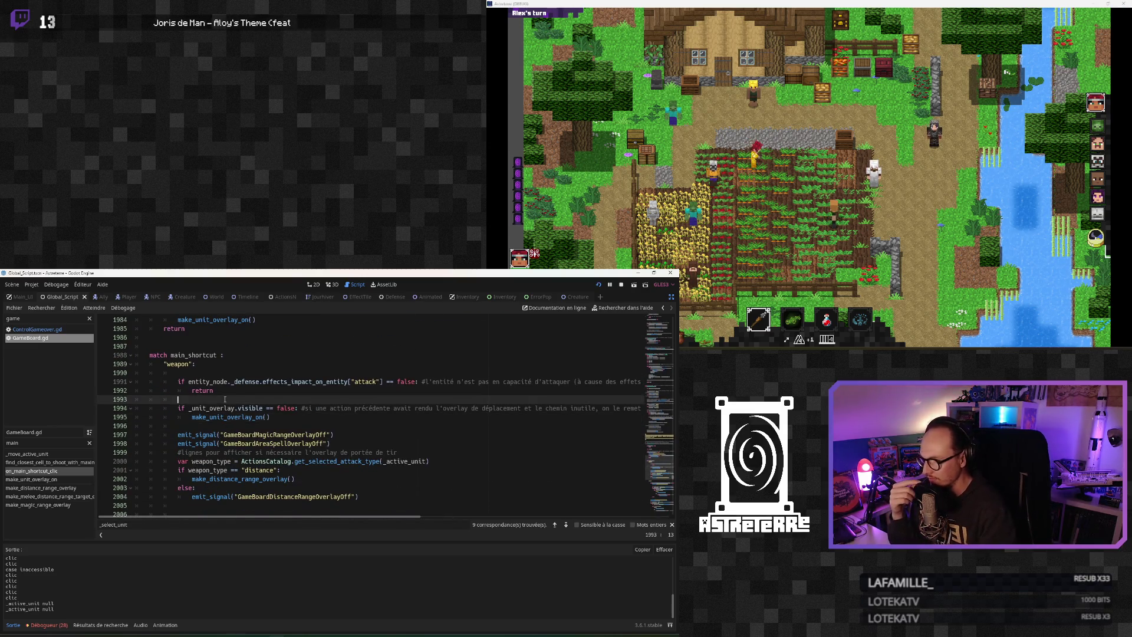
left_click(328, 389)
scroll(326, 387, "up", 1)
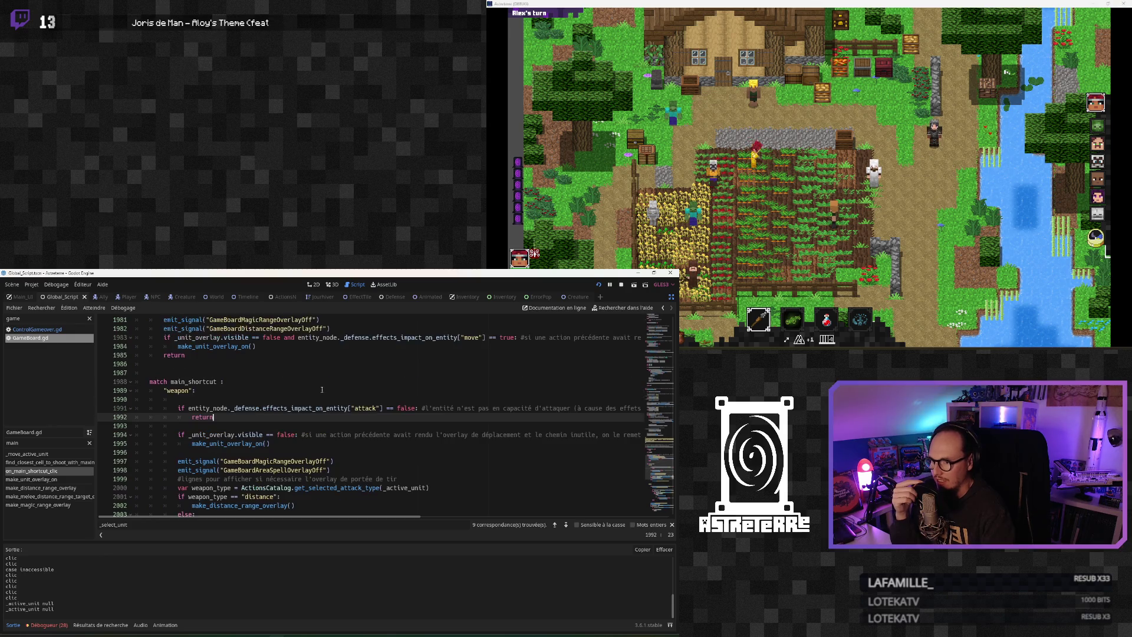
key("Return")
key("Return")
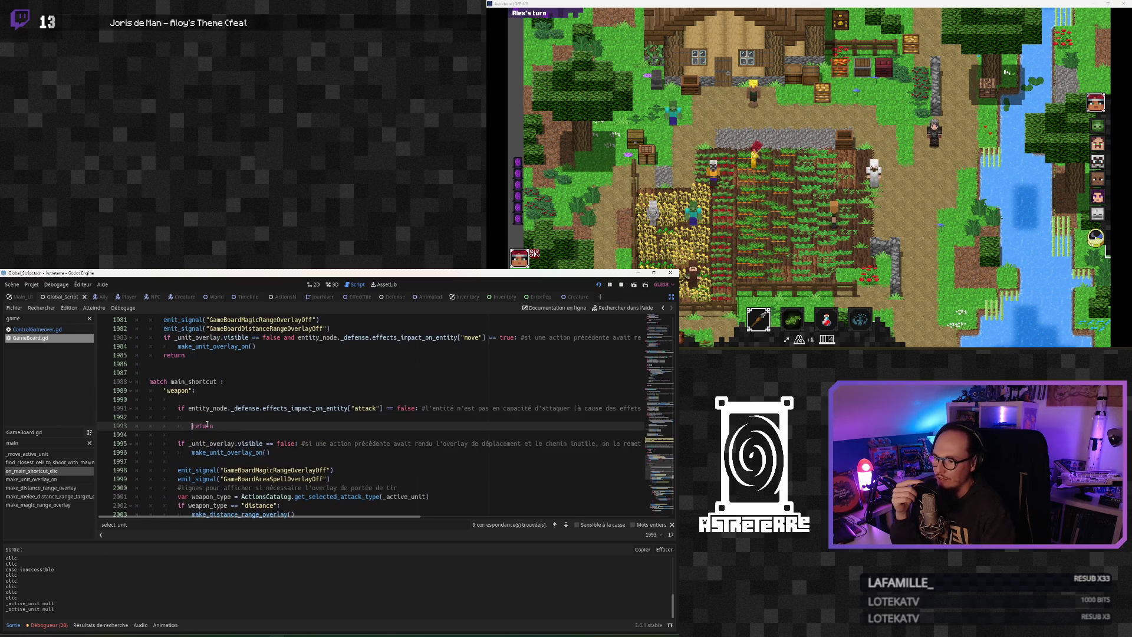
Move down through the comments to the magic branch's default case
scroll(195, 419, "down", 3)
left_click(220, 417)
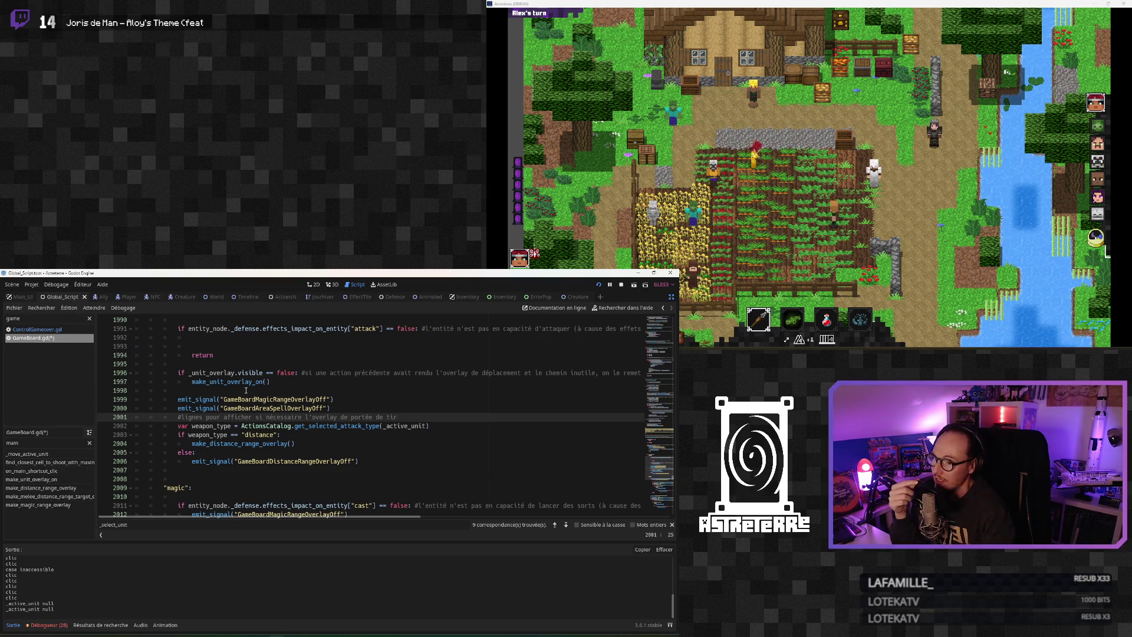
scroll(246, 391, "down", 4)
left_click(233, 418)
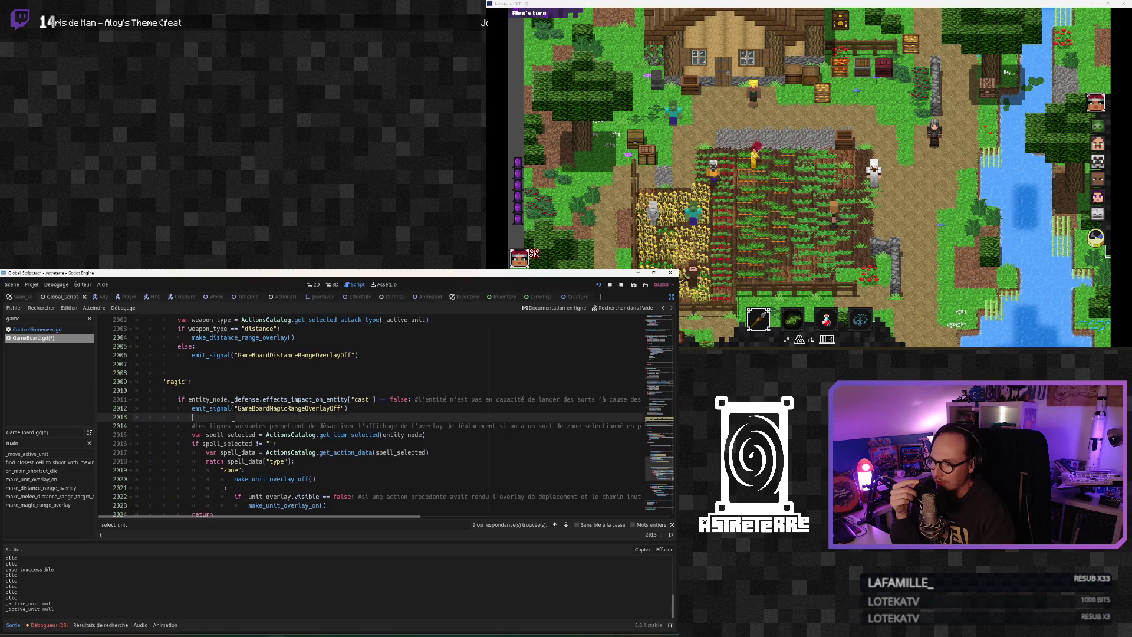
scroll(237, 427, "down", 1)
scroll(237, 433, "down", 1)
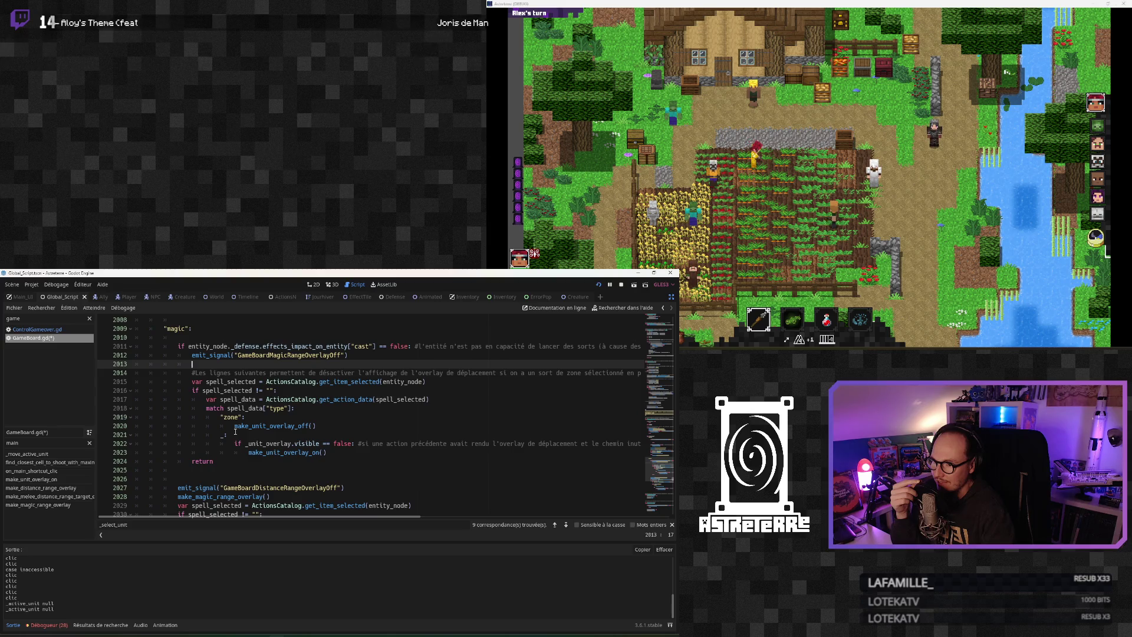
scroll(235, 432, "down", 1)
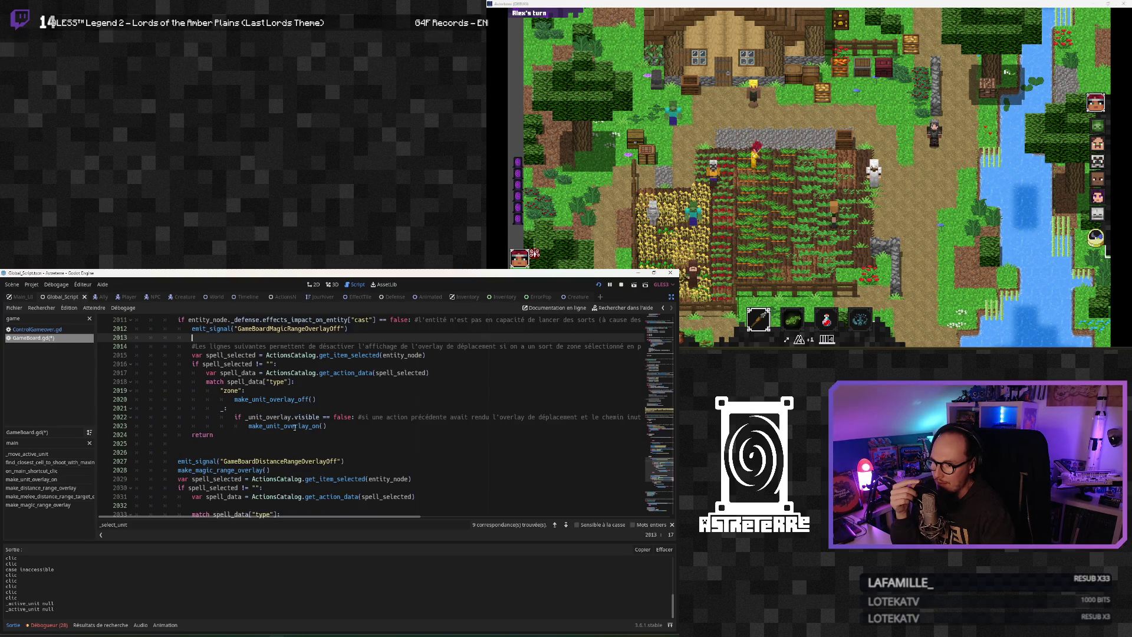
scroll(295, 427, "up", 1)
Insert a blank line above the overlay visibility check on line 2022
left_click_drag(336, 451, 237, 443)
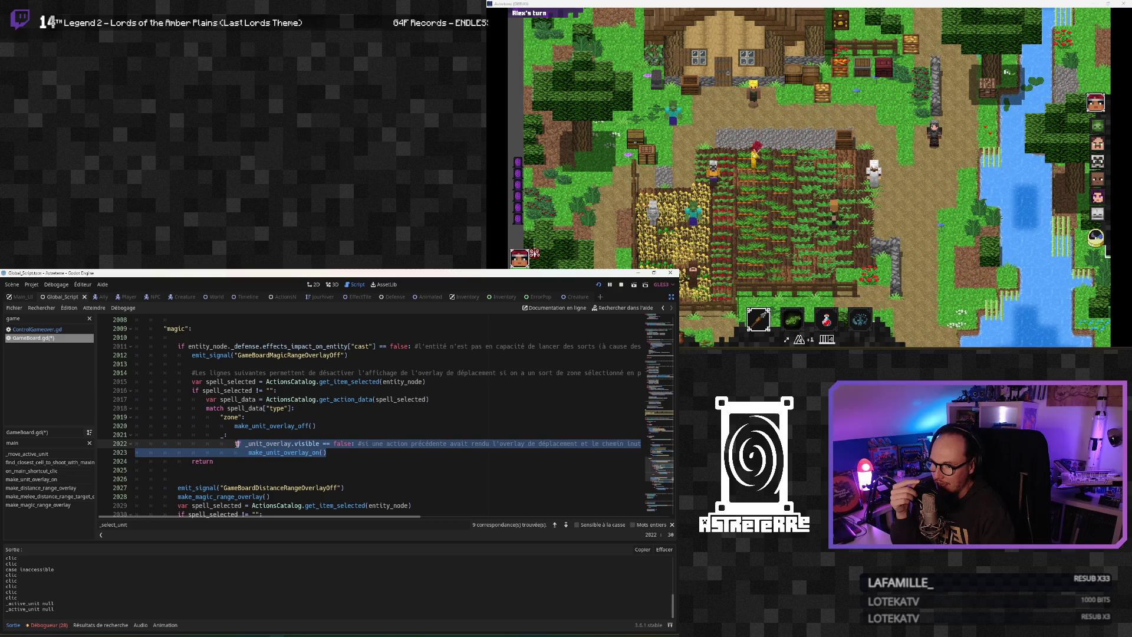
left_click(341, 453)
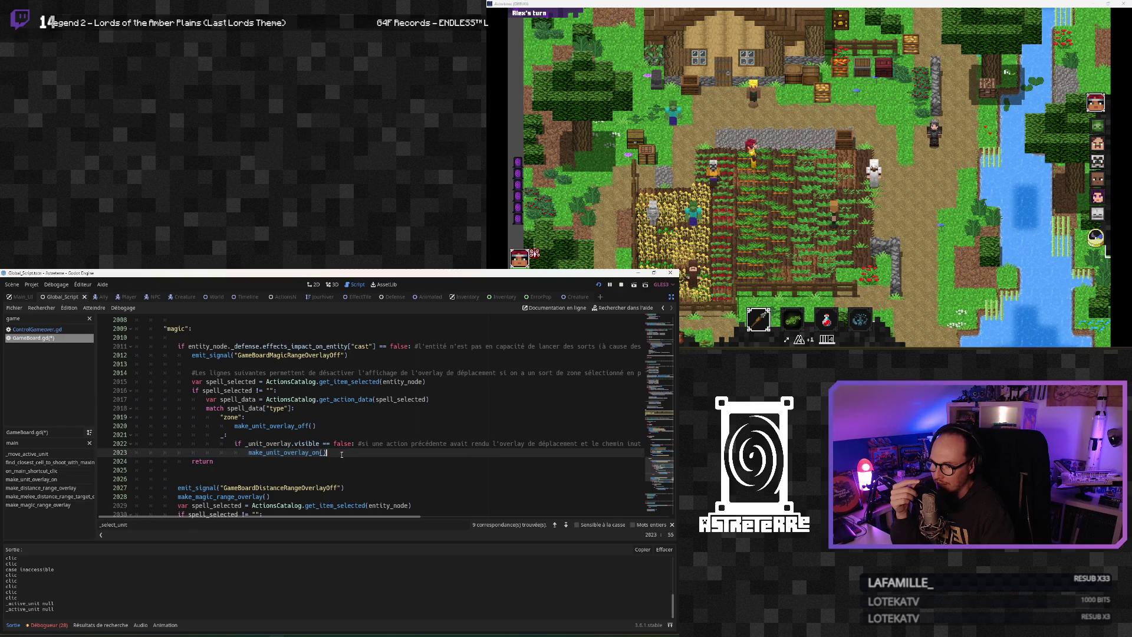
left_click(285, 435)
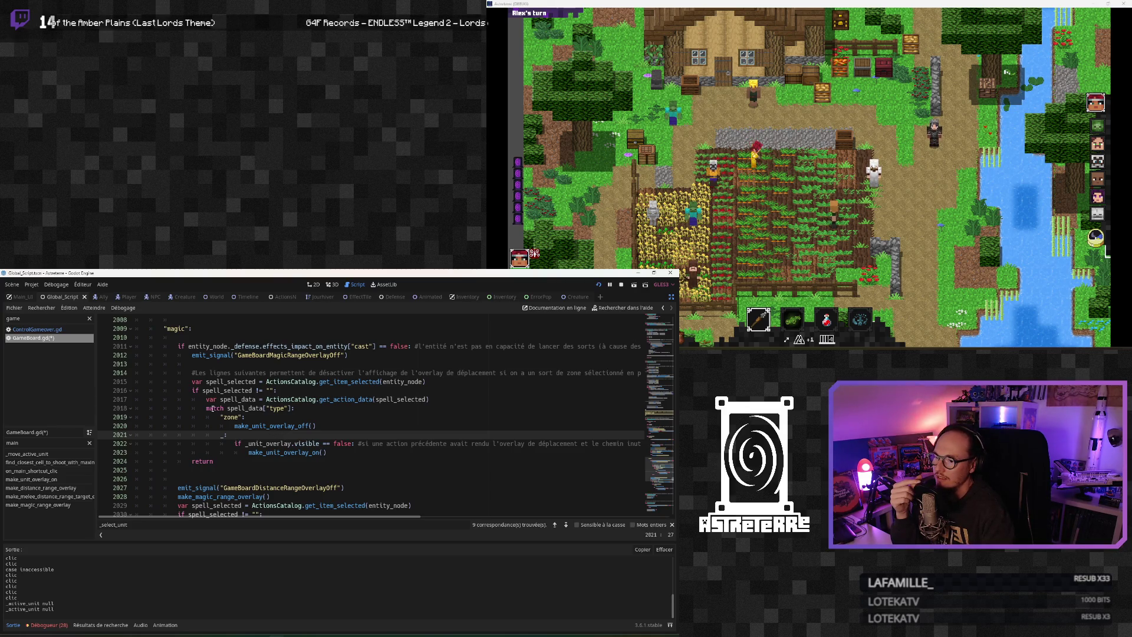
left_click(372, 373)
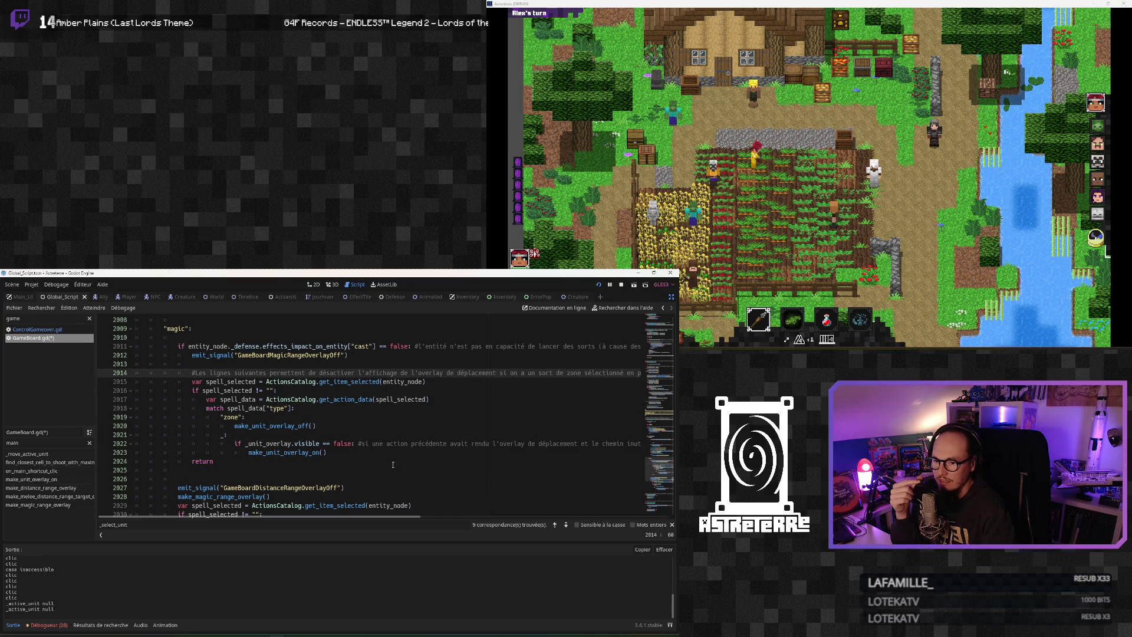
mouse_move(280, 517)
left_mouse_down()
mouse_move(330, 518)
mouse_move(280, 518)
left_mouse_up()
left_click(258, 452)
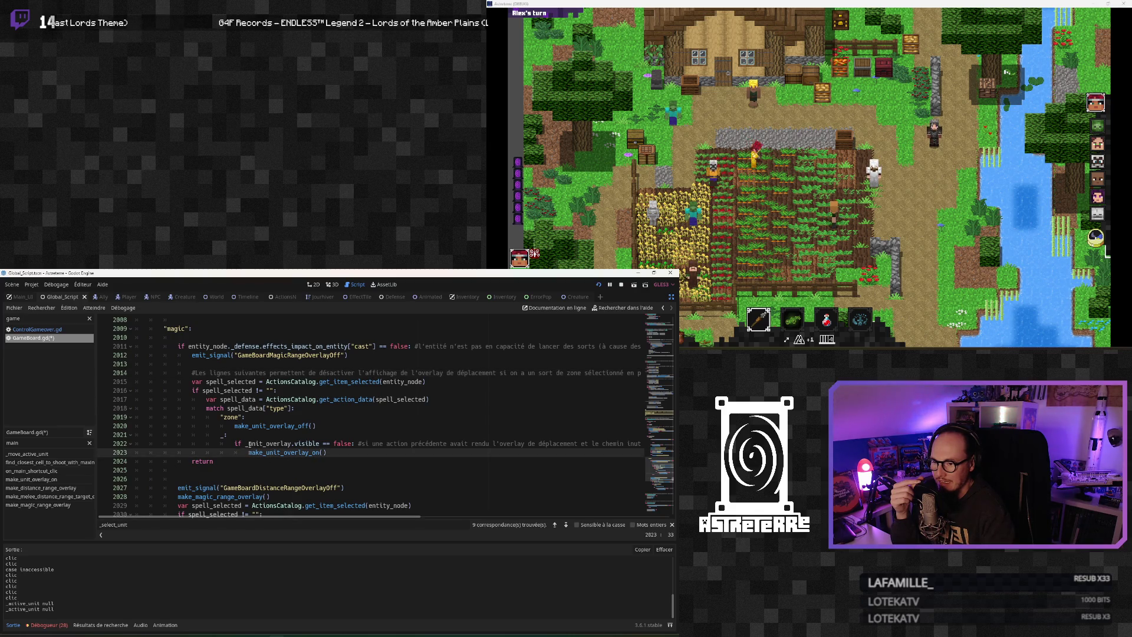
left_click(234, 443)
key("Return")
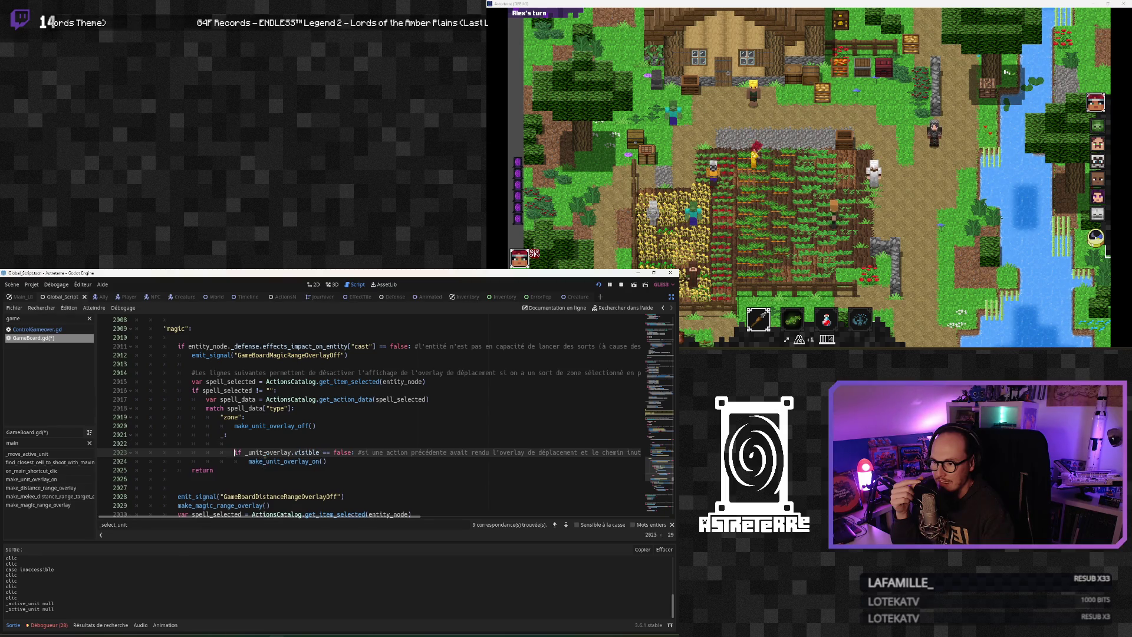
Add a second blank line and inspect the weapon branch's move-overlay check on line 1983
key("Return")
left_click(251, 446)
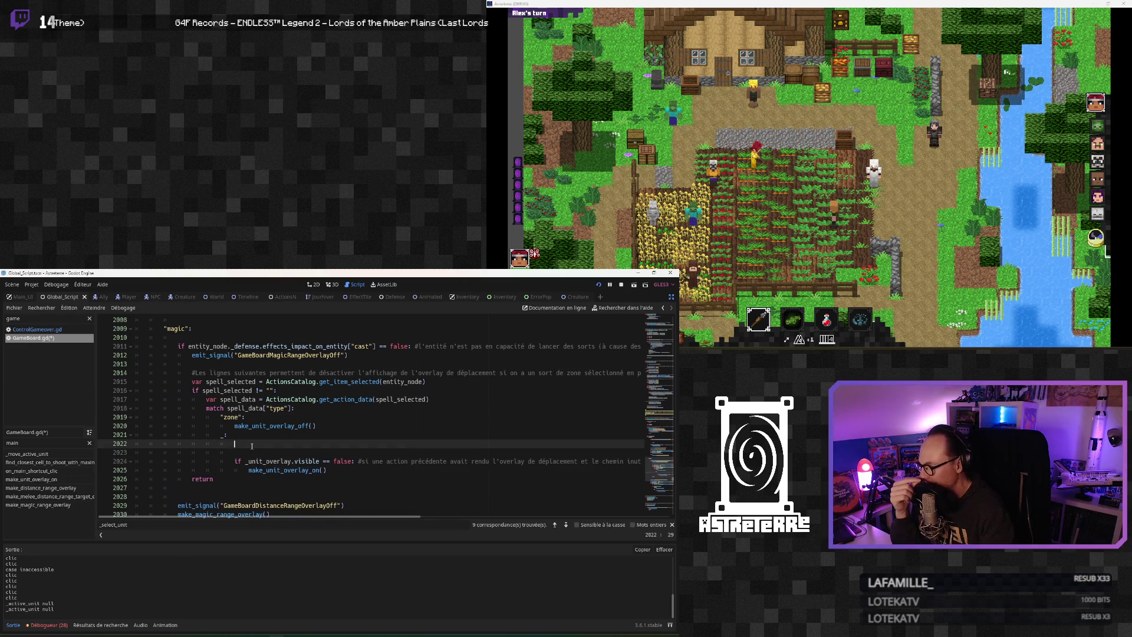
scroll(257, 449, "up", 3)
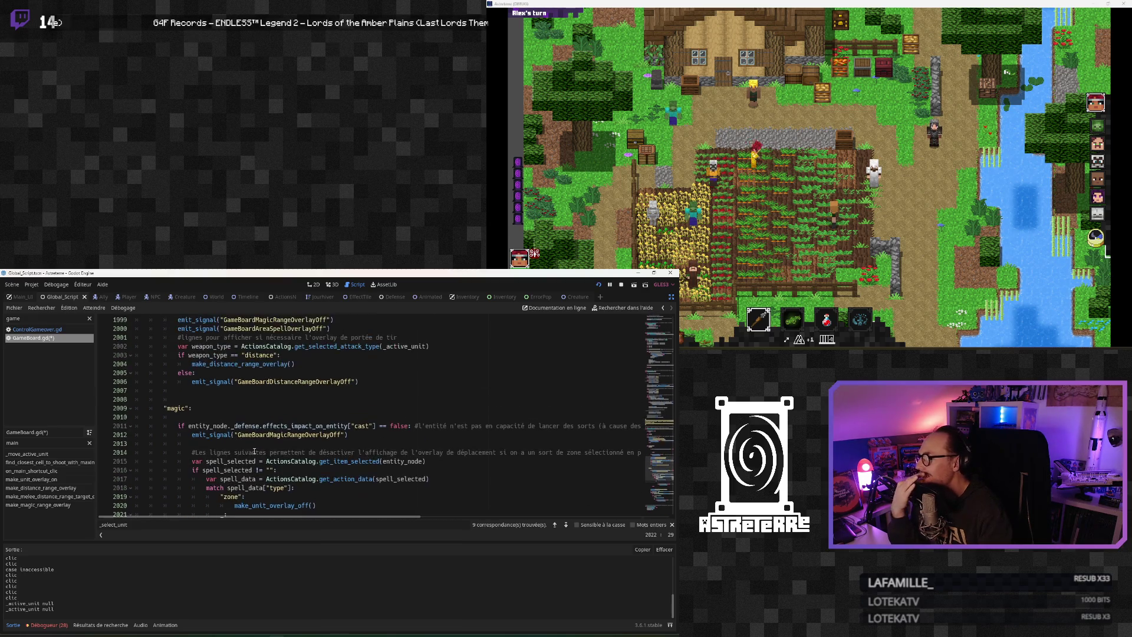
scroll(255, 452, "up", 9)
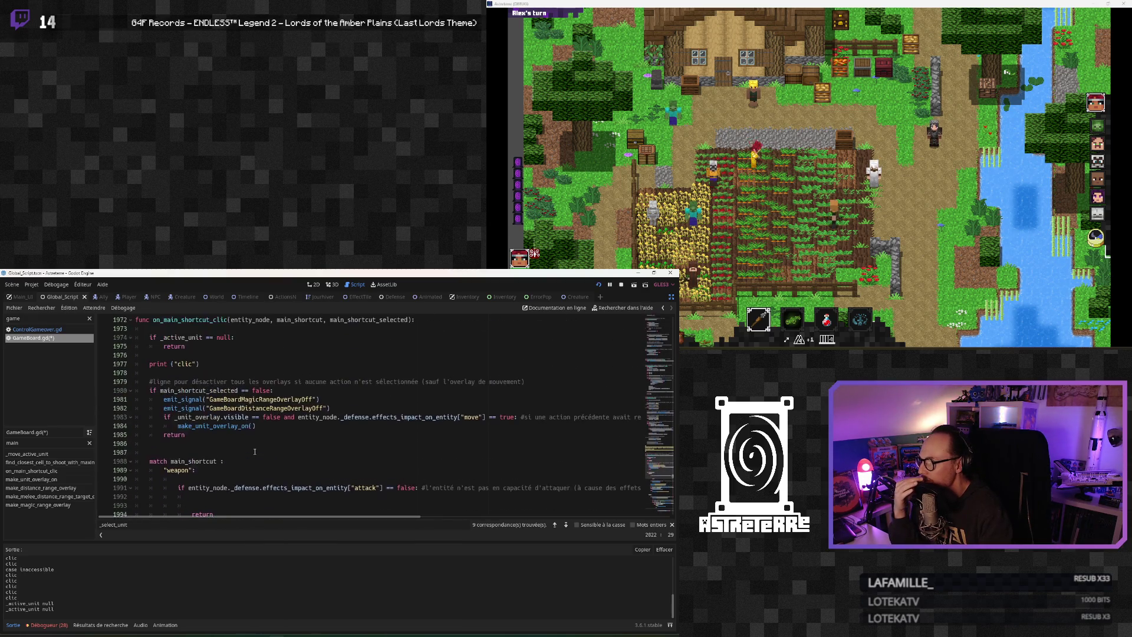
scroll(254, 452, "up", 1)
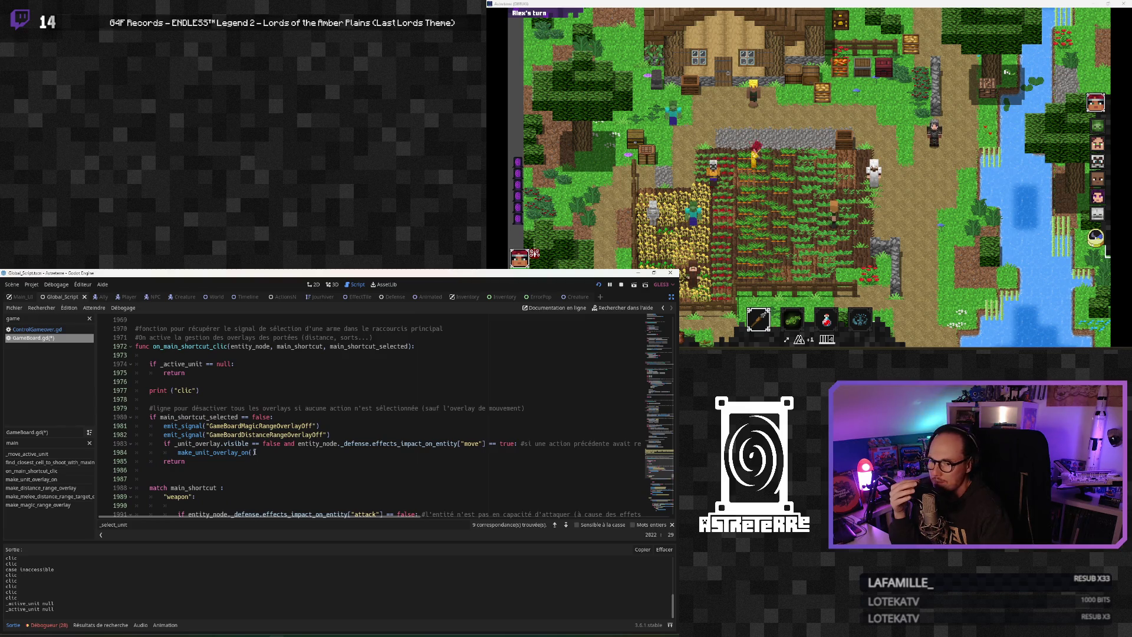
left_click_drag(260, 452, 163, 443)
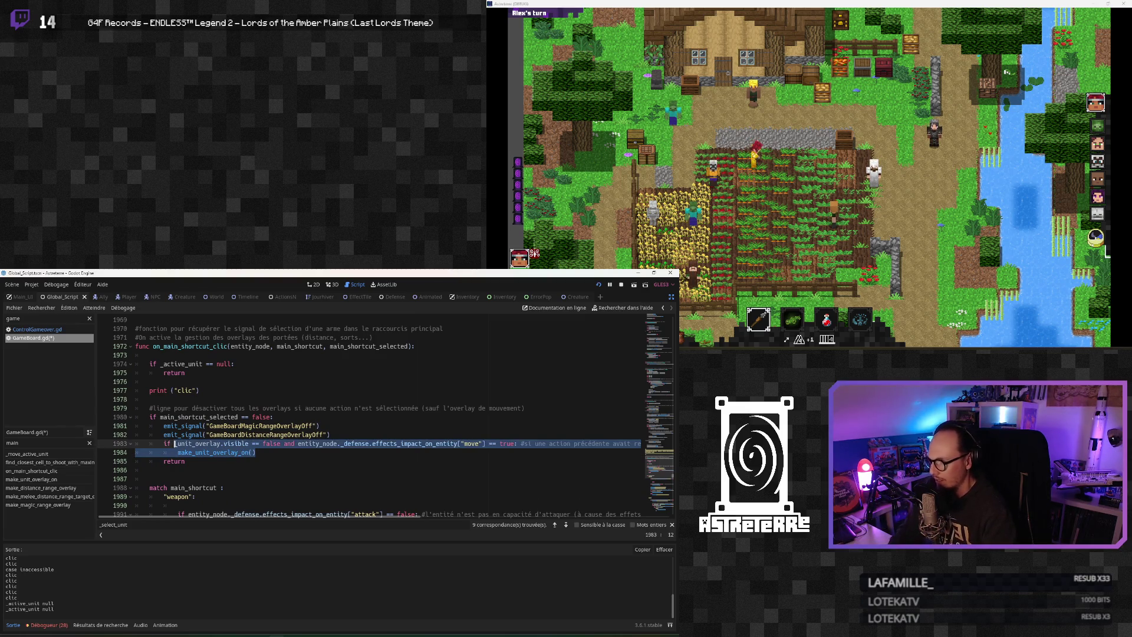
left_click(164, 443)
key("shift+End")
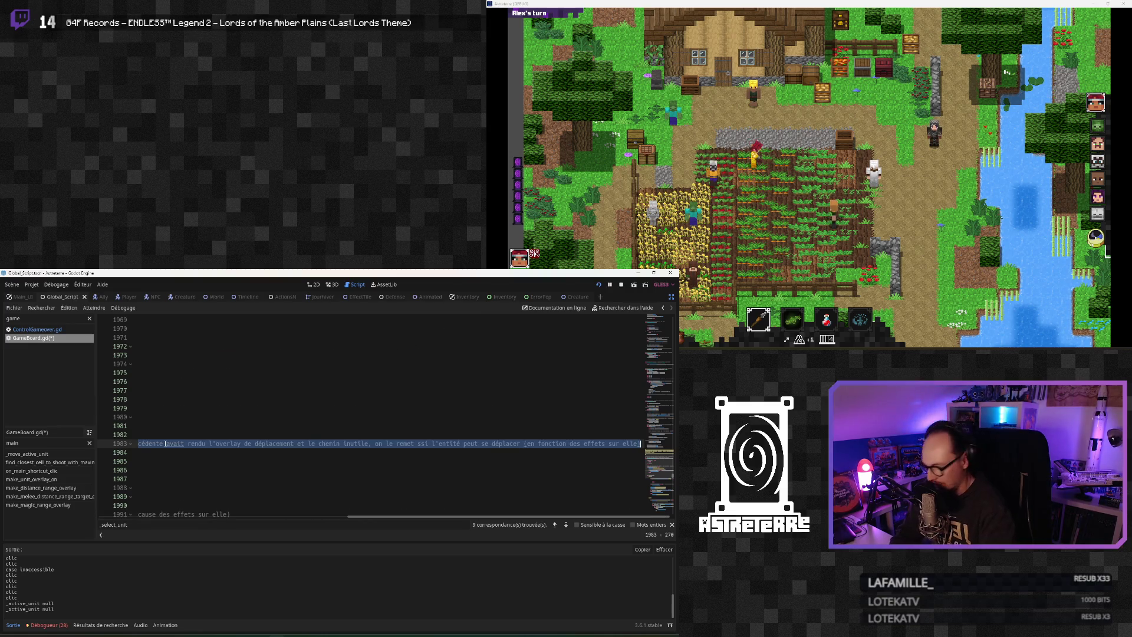
key("Left")
Paste the move-effect condition into the magic fallback and indent the overlay check beneath it
left_click(210, 478)
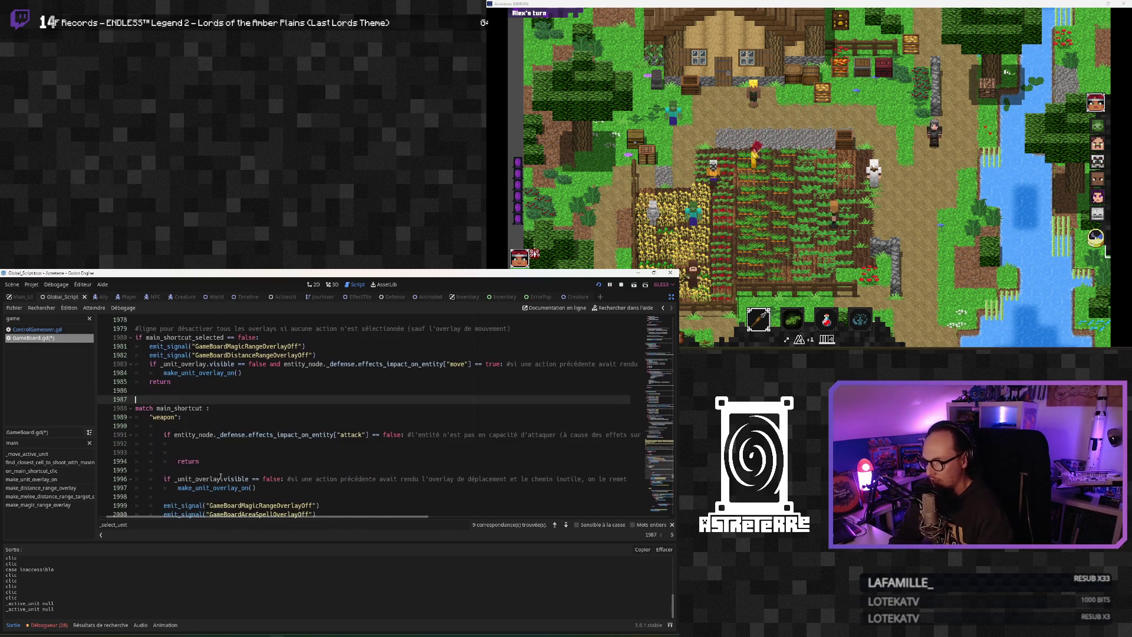
scroll(244, 482, "down", 10)
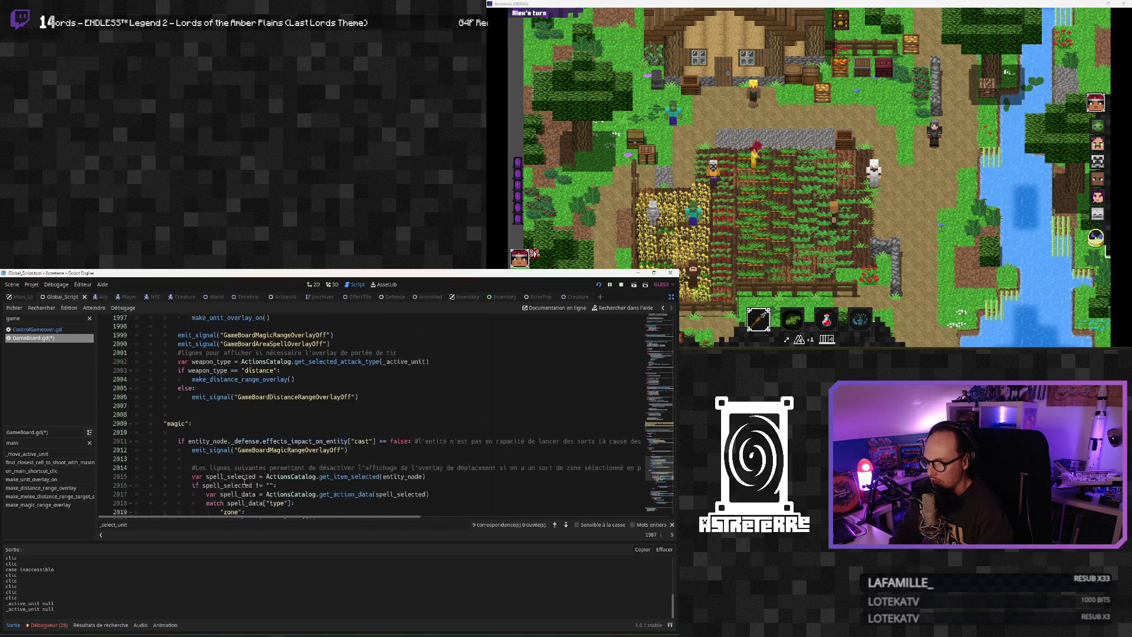
left_click(243, 451)
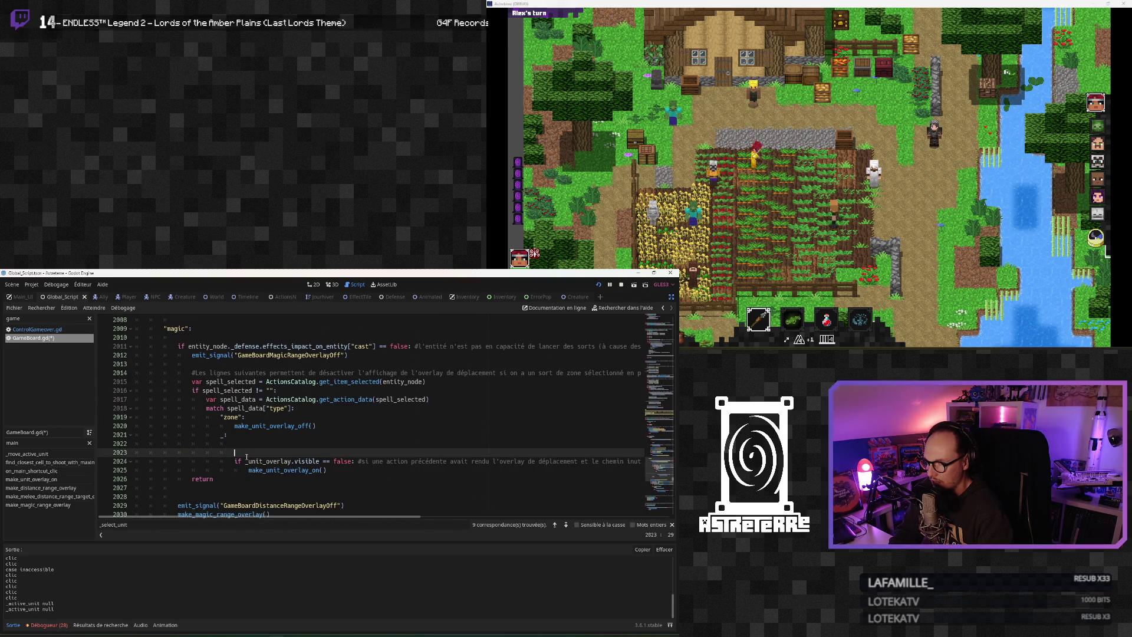
key("ctrl+v")
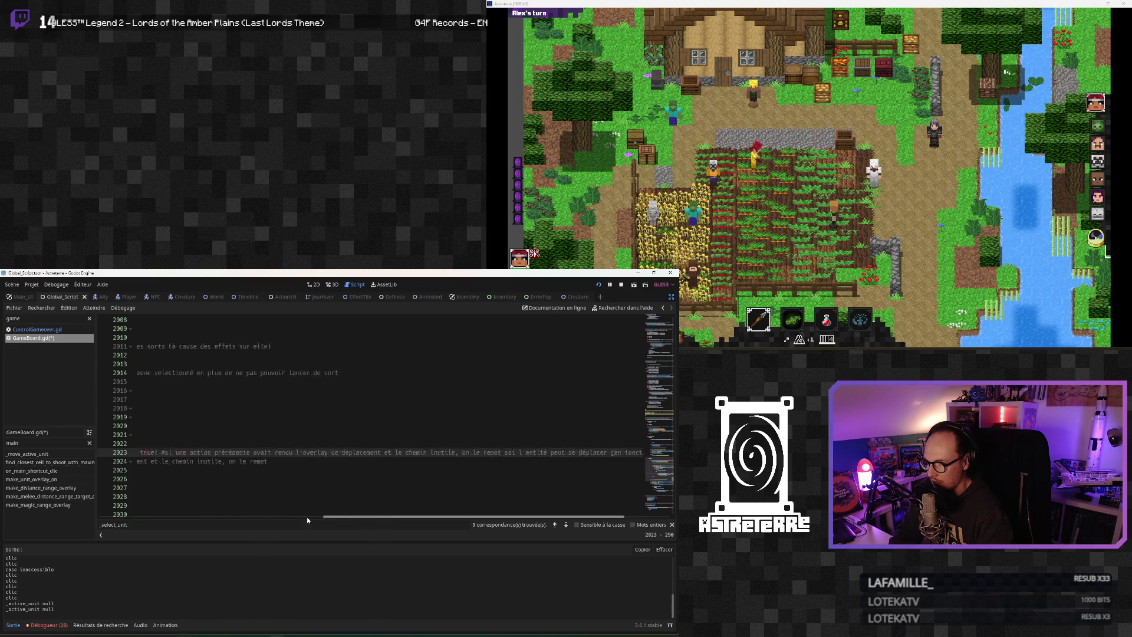
left_click(307, 517)
left_click_drag(326, 470, 112, 444)
right_click(244, 464)
left_click(302, 550)
key("BackSpace")
key("BackSpace")
left_click(312, 453)
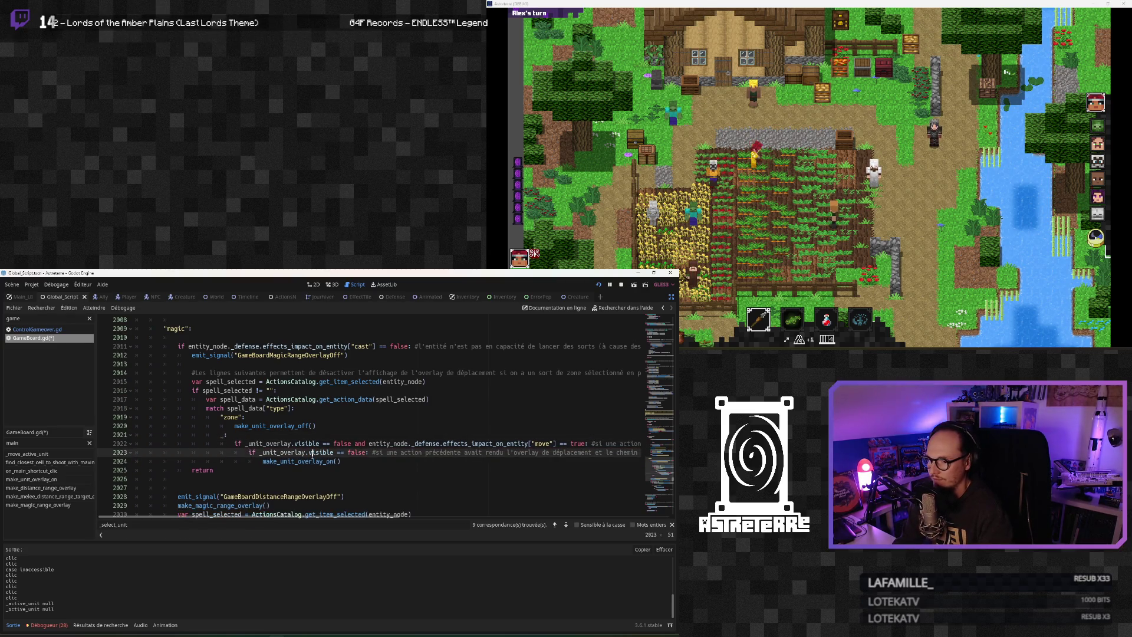
mouse_move(364, 516)
left_mouse_down()
mouse_move(615, 514)
mouse_move(334, 512)
mouse_move(642, 514)
mouse_move(594, 509)
left_mouse_up()
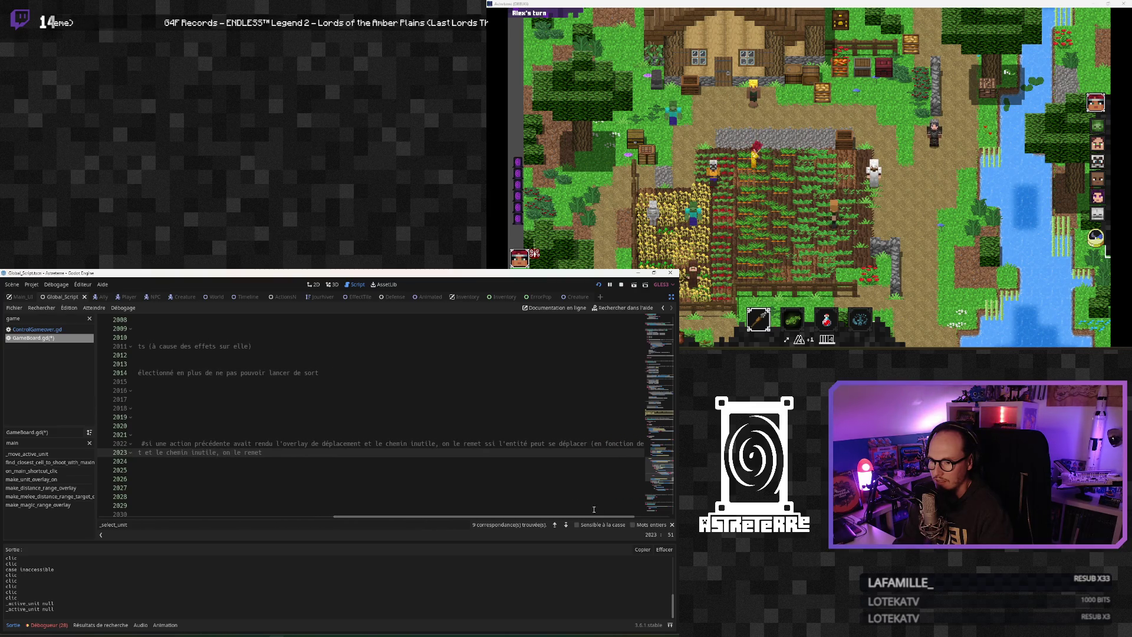
Reword the line 2022 comment to explain whether the entity can move given its effects
left_click(326, 446)
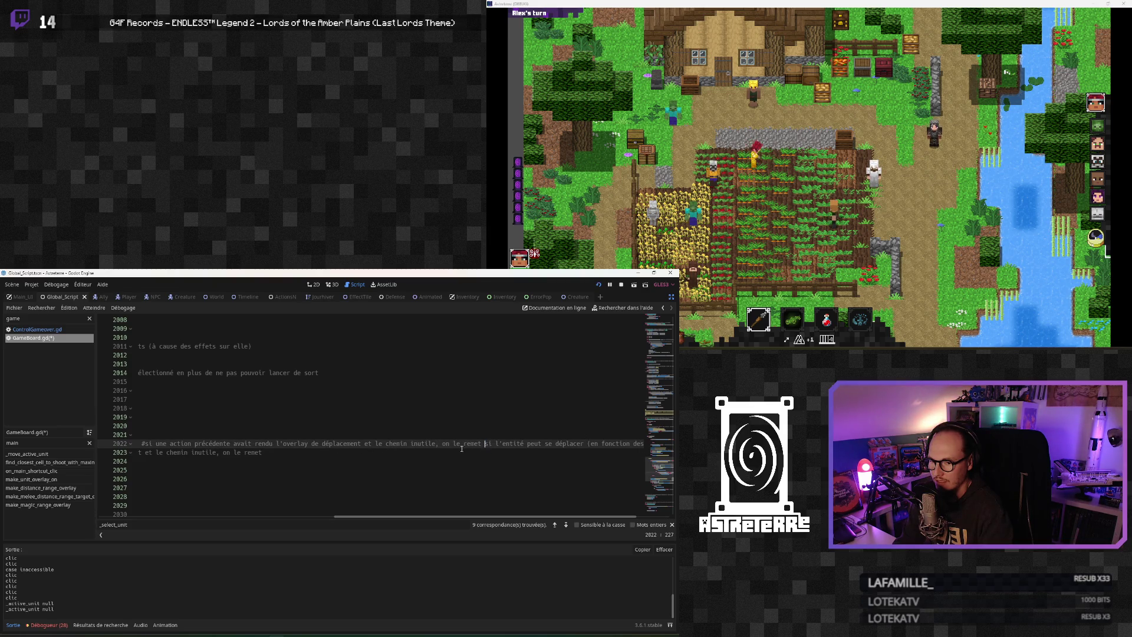
mouse_move(483, 444)
left_mouse_down()
mouse_move(138, 445)
mouse_move(390, 444)
left_mouse_up()
key("ctrl+z")
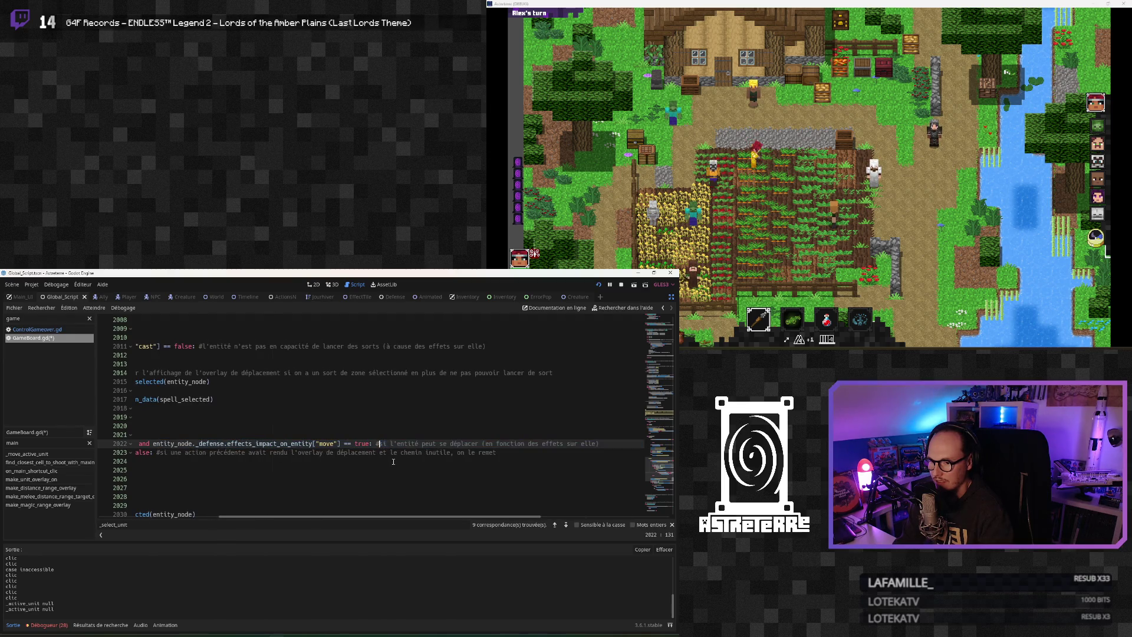
left_click_drag(412, 516, 248, 505)
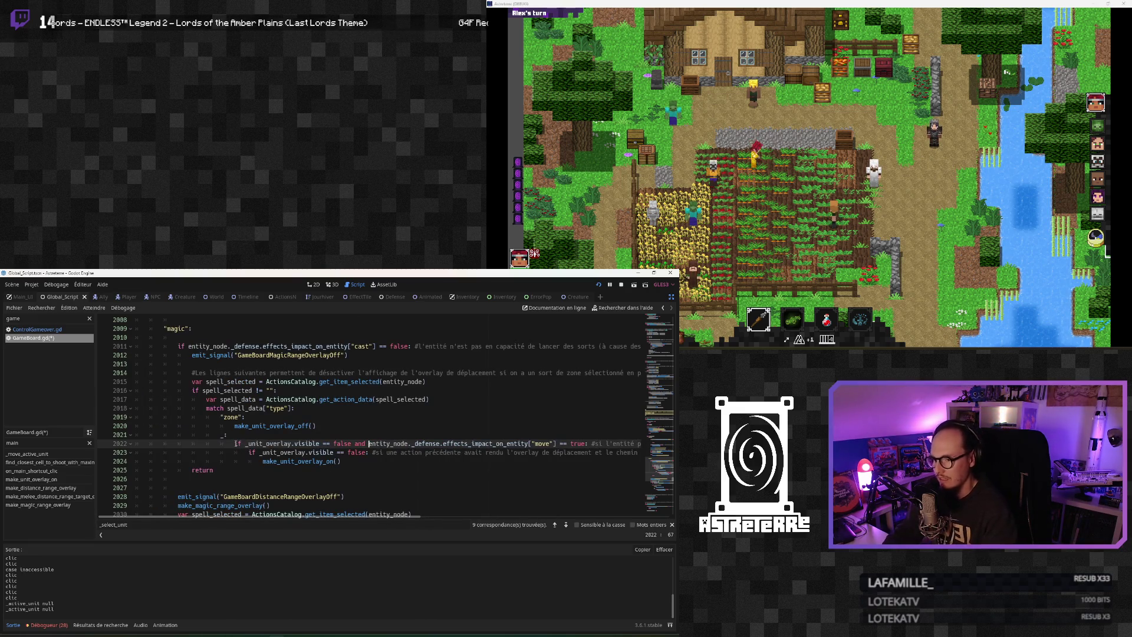
Copy the three-line move-effect overlay block on lines 2022–2024
left_click_drag(234, 443, 349, 443)
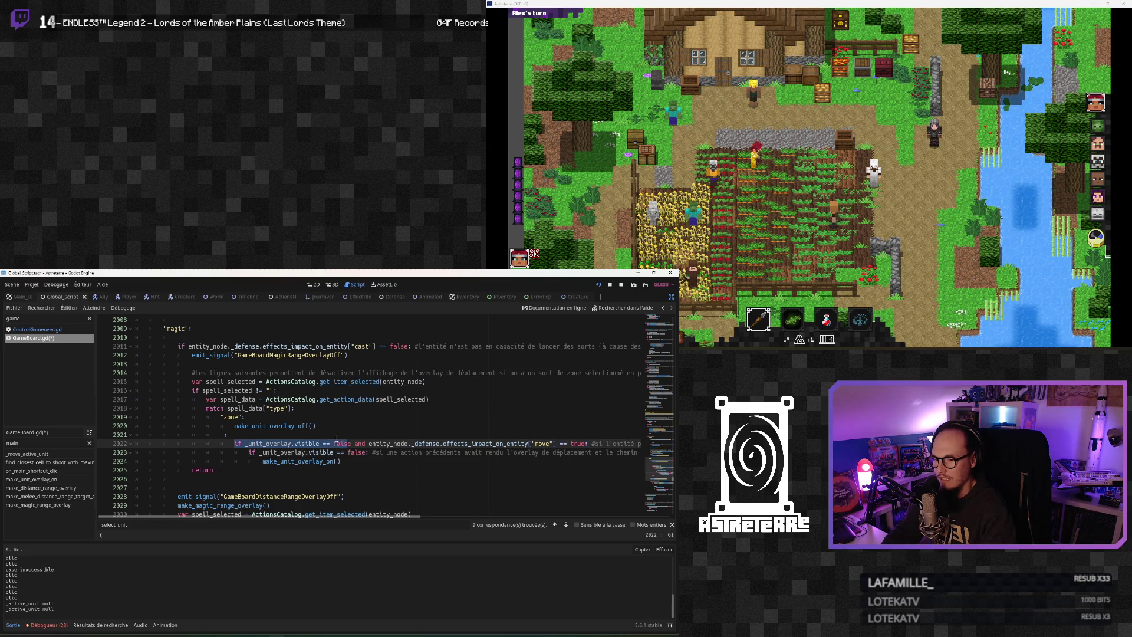
left_click(276, 433)
left_click_drag(236, 443, 352, 461)
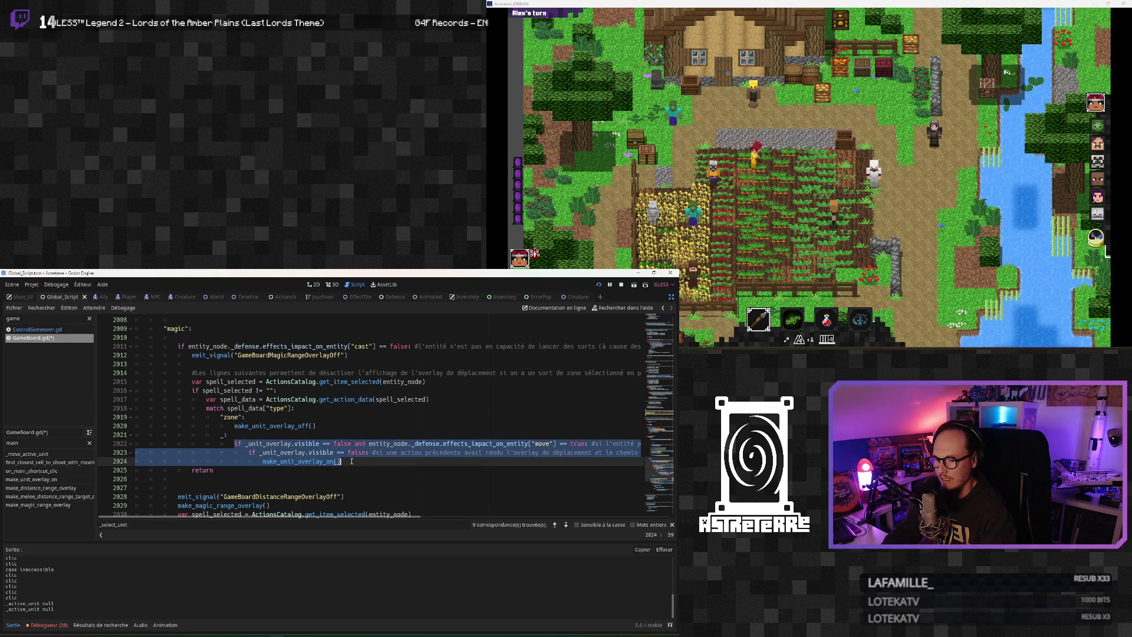
key("ctrl+x")
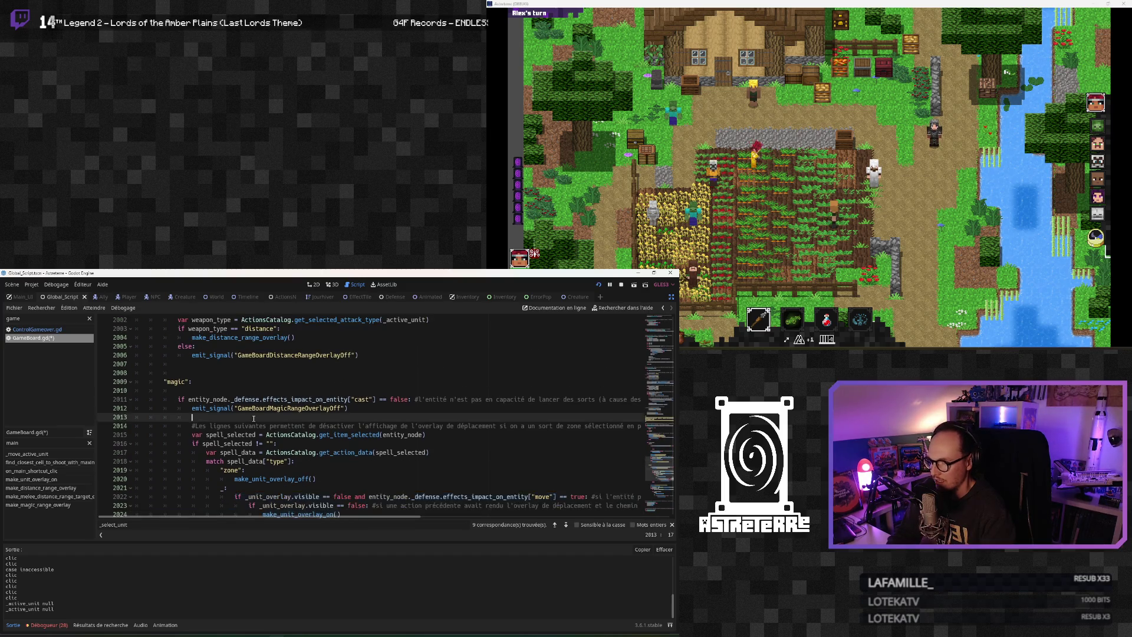
Paste the overlay block into the weapon branch's attack-disabled check and fix its indentation
scroll(224, 421, "up", 2)
left_click(224, 421)
scroll(225, 422, "up", 3)
scroll(225, 421, "up", 3)
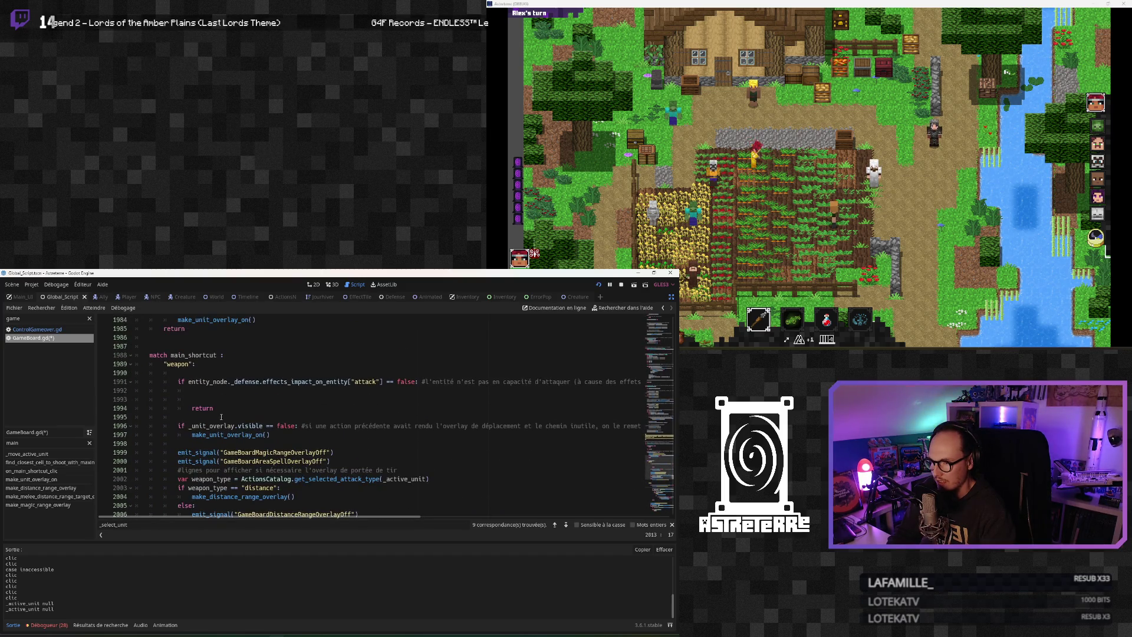
left_click(205, 392)
key("ctrl+v")
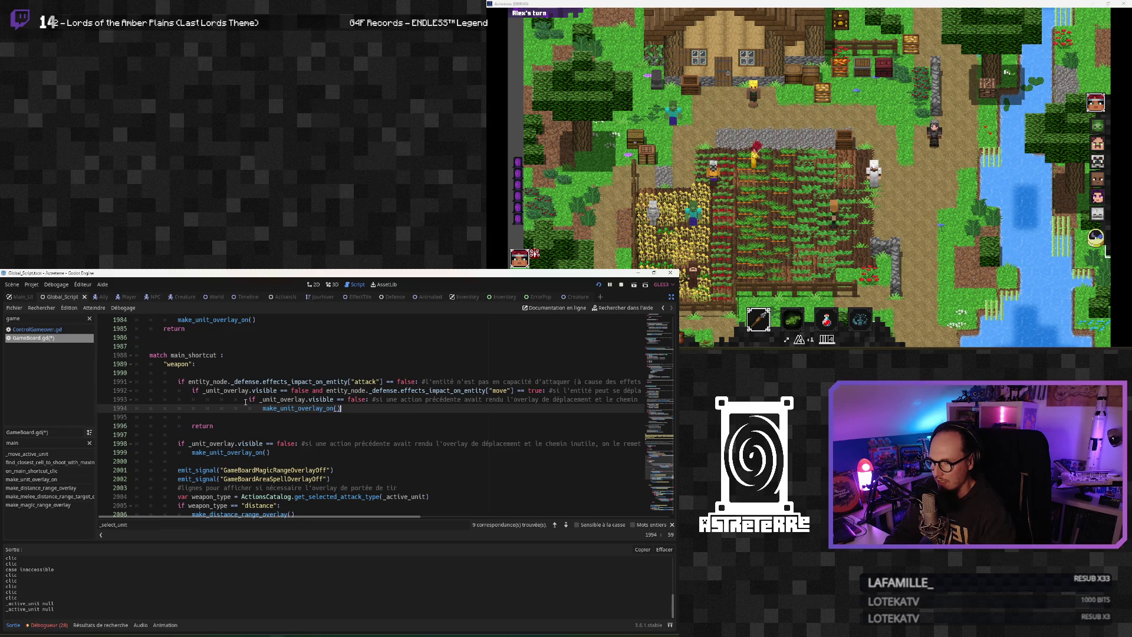
left_click(245, 402)
key("BackSpace")
key("BackSpace")
key("BackSpace")
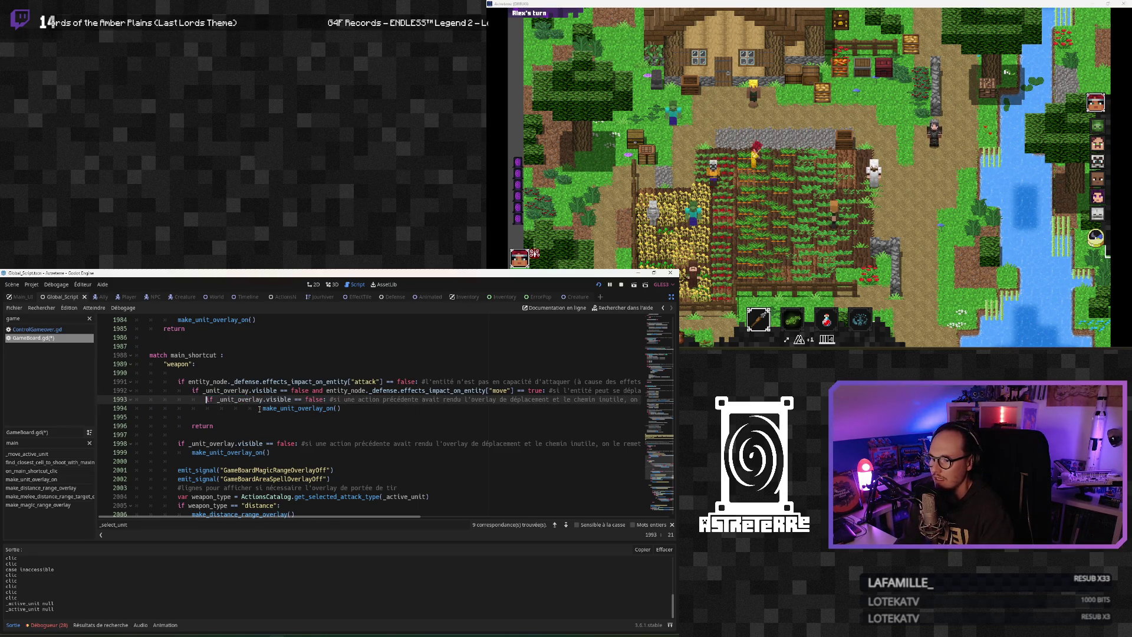
left_click_drag(259, 408, 218, 408)
key("BackSpace")
Tidy the lines around the return and select the whole attack-disabled block to review it
left_click(219, 434)
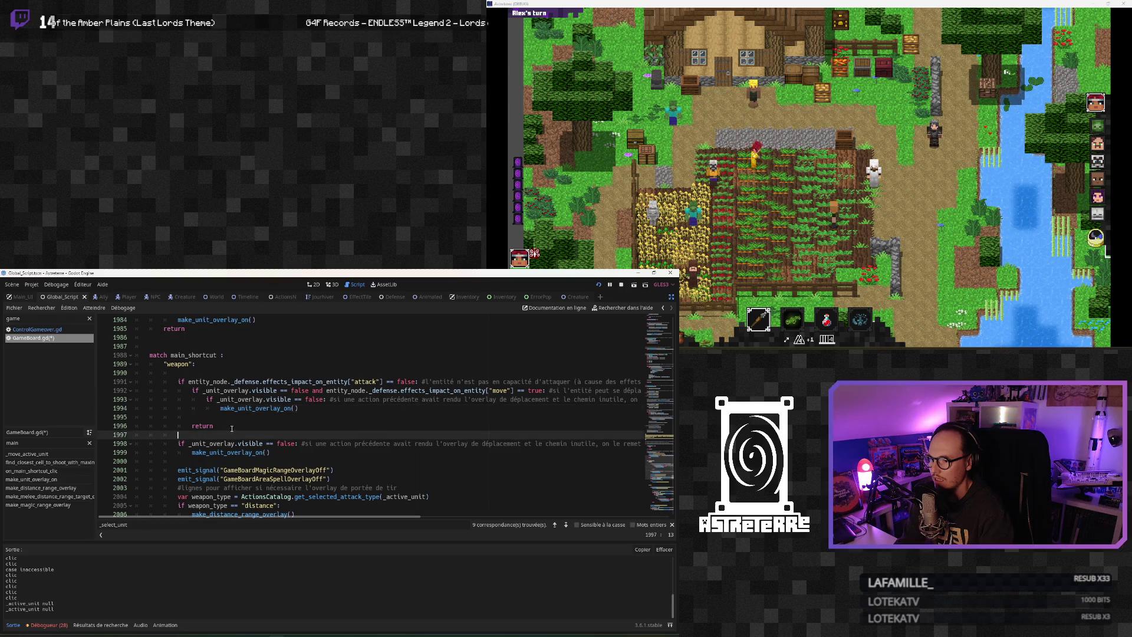
scroll(219, 435, "up", 1)
left_click(198, 442)
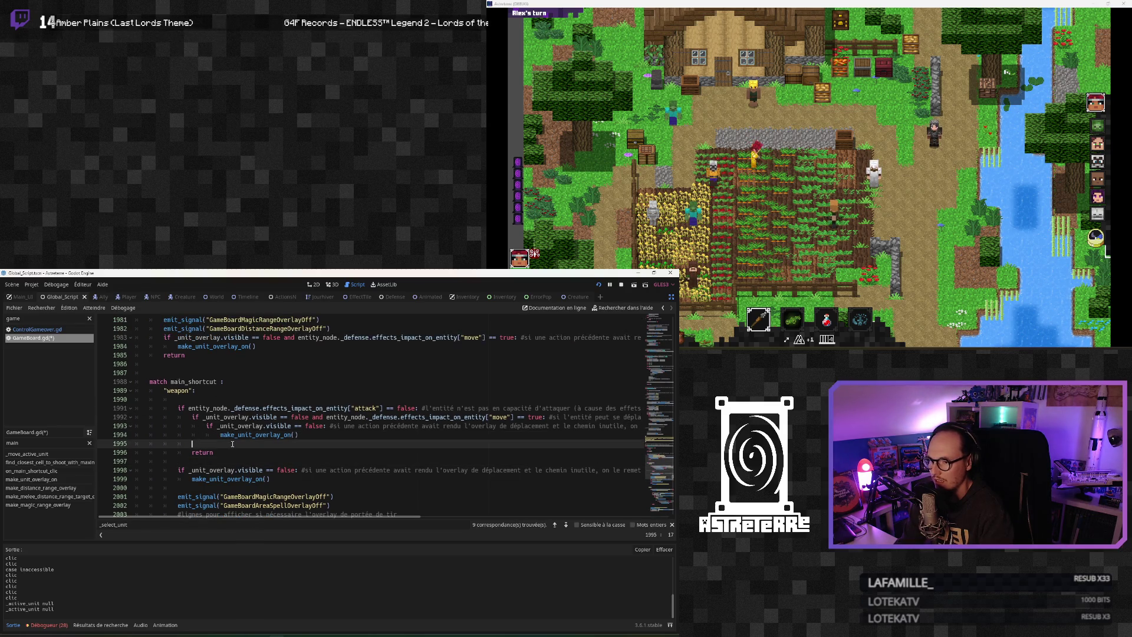
mouse_move(304, 516)
left_mouse_down()
mouse_move(380, 519)
mouse_move(304, 518)
left_mouse_up()
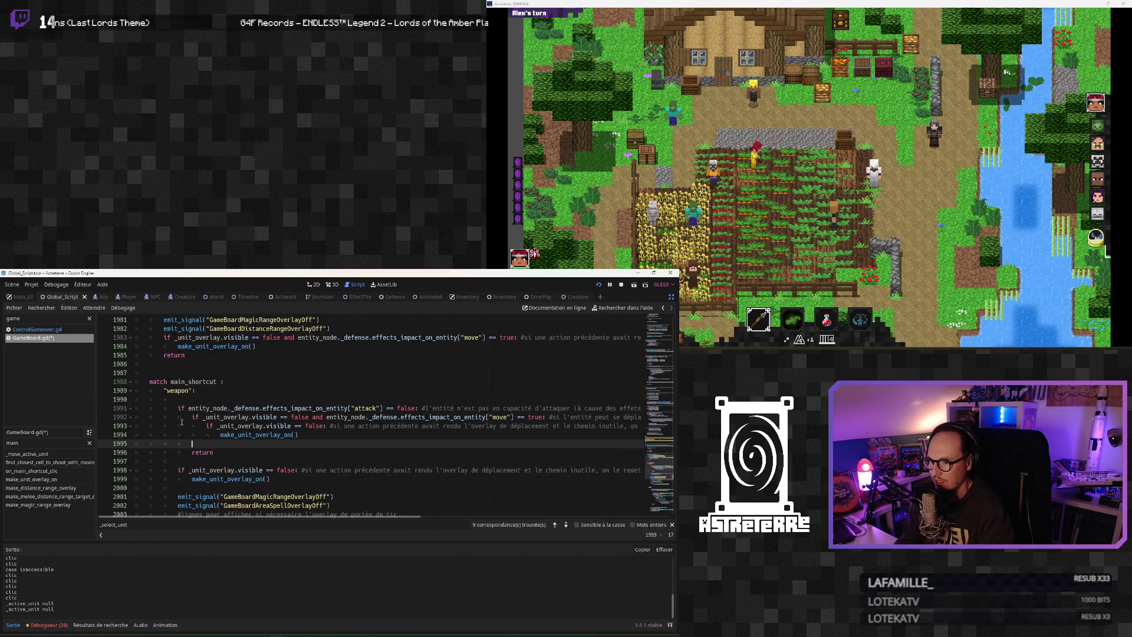
key("Up")
key("Up")
key("Down")
key("Down")
key("Down")
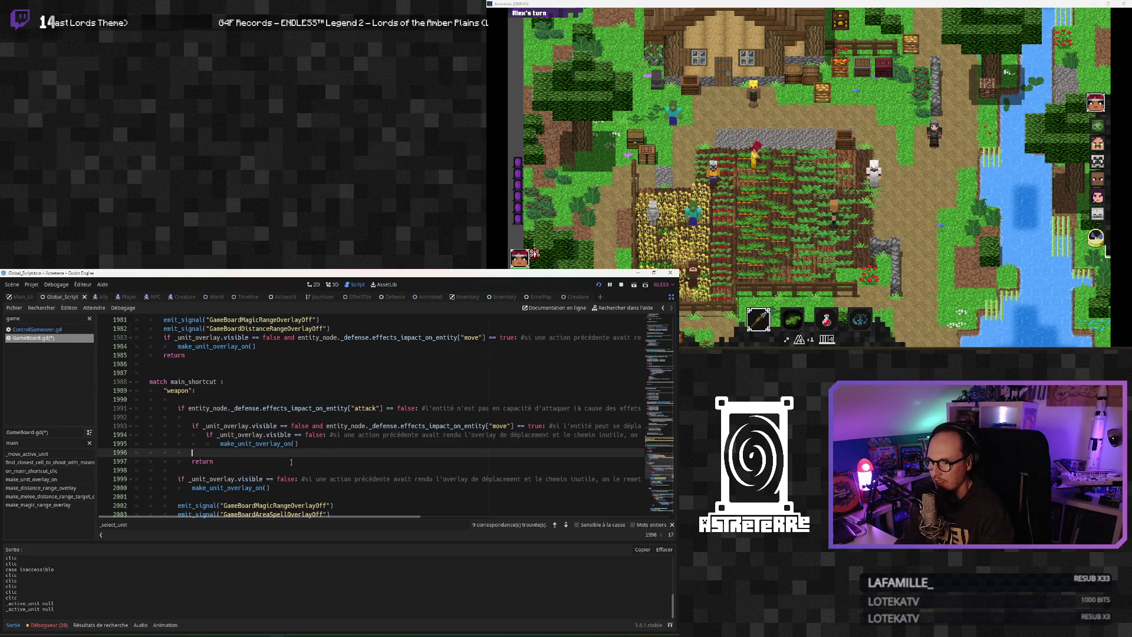
key("Down")
key("Down")
key("Down")
scroll(253, 463, "down", 1)
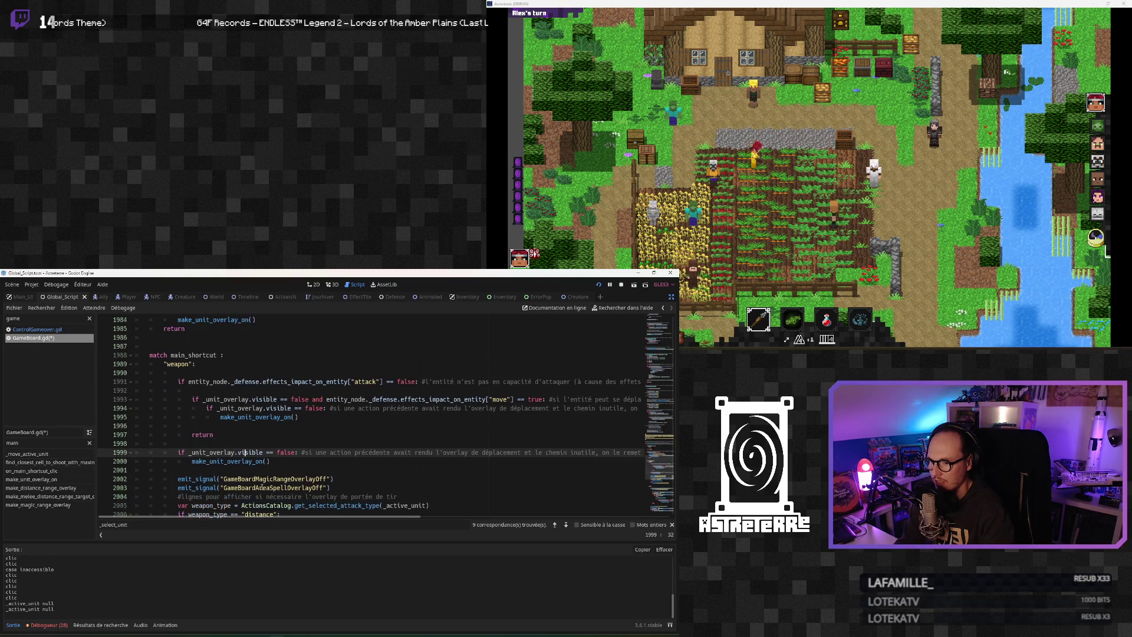
left_click(272, 461)
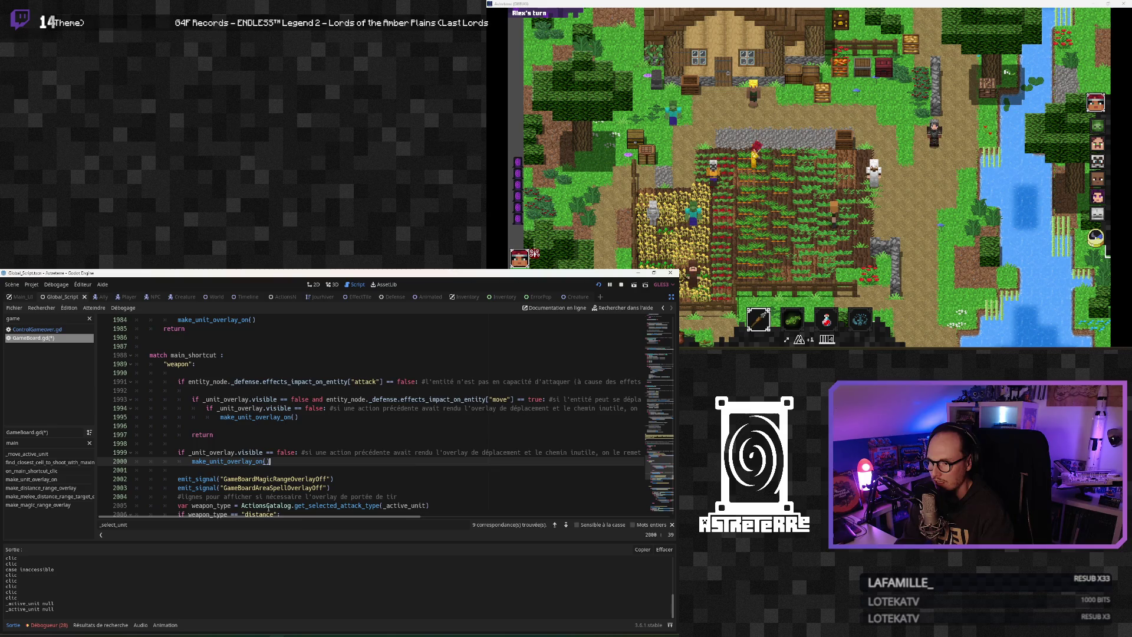
mouse_move(270, 517)
left_mouse_down()
mouse_move(289, 522)
mouse_move(248, 524)
left_mouse_up()
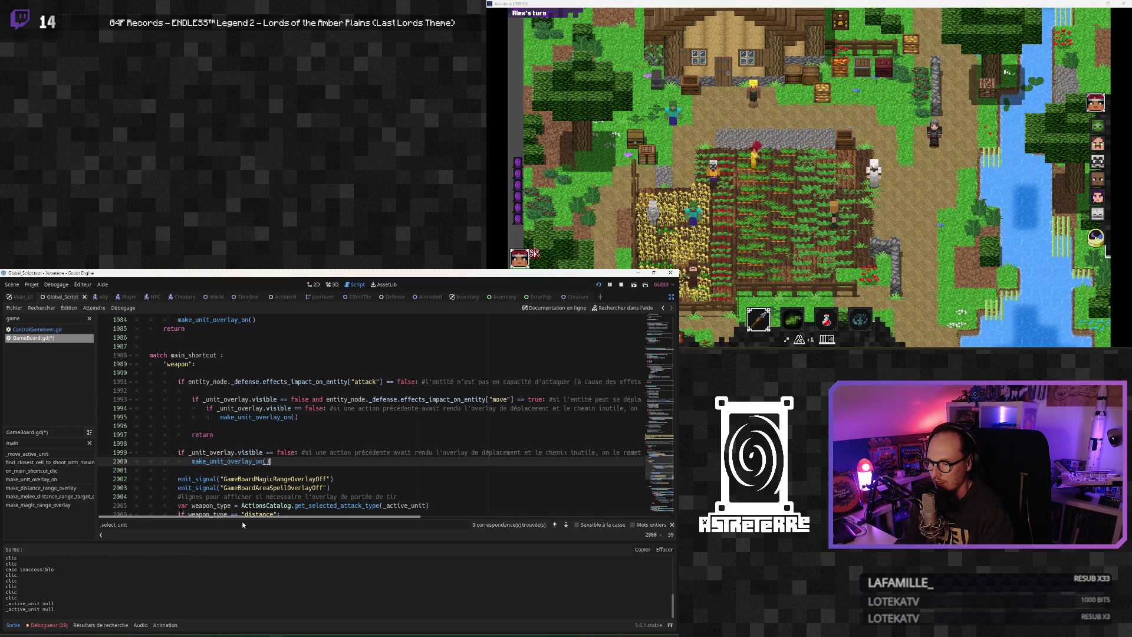
left_click_drag(246, 521, 316, 520)
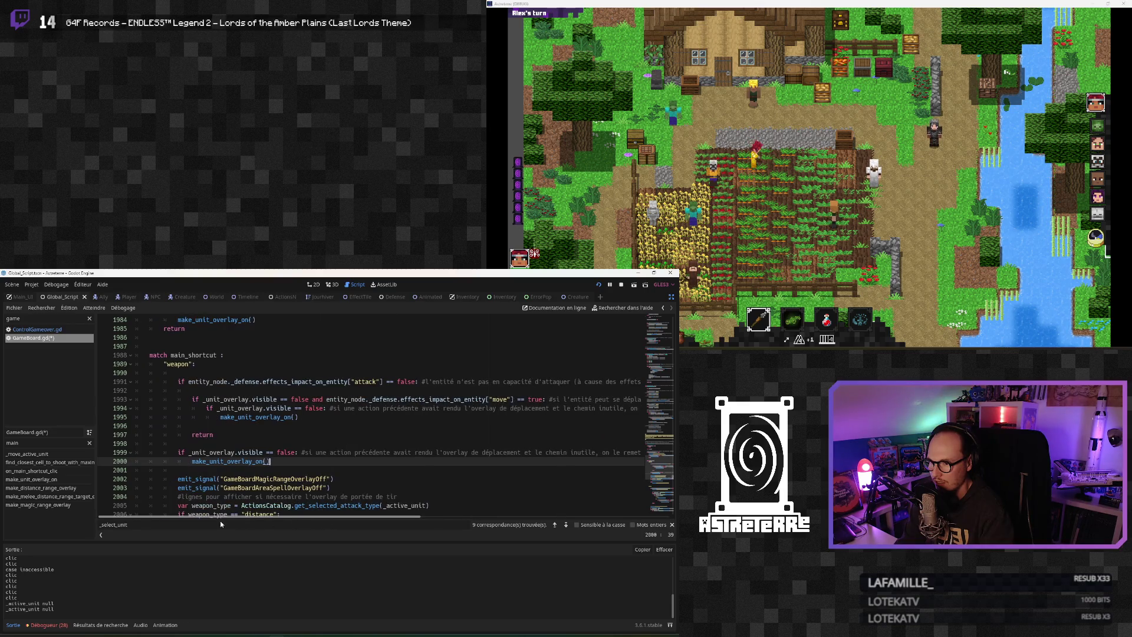
mouse_move(221, 523)
left_mouse_down()
mouse_move(299, 521)
mouse_move(211, 520)
left_mouse_up()
left_click(208, 442)
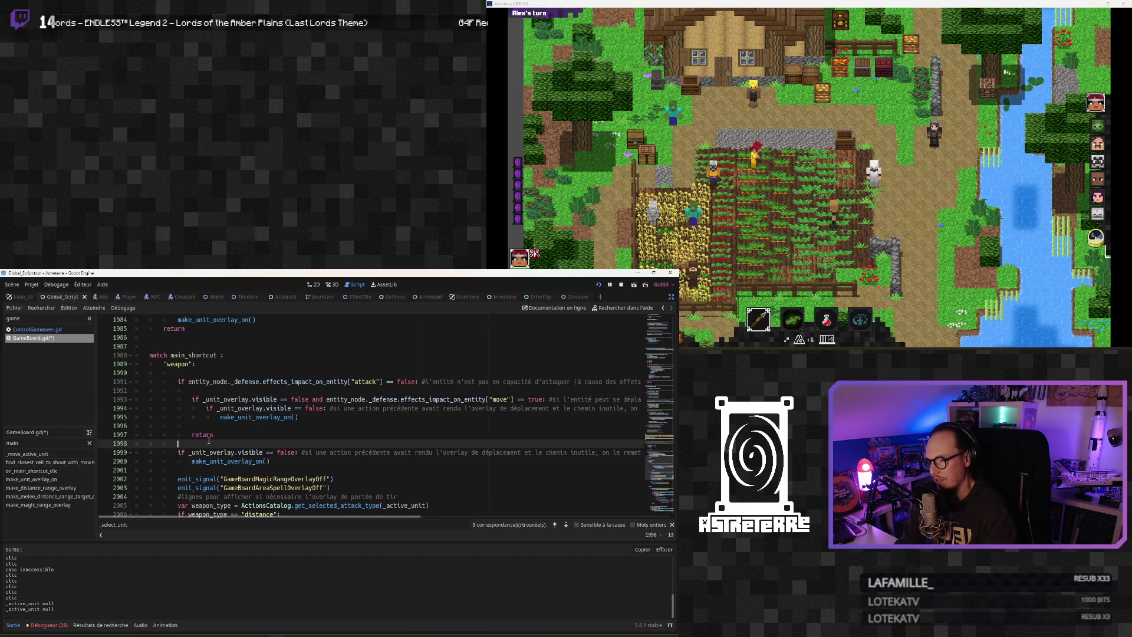
scroll(208, 428, "down", 1)
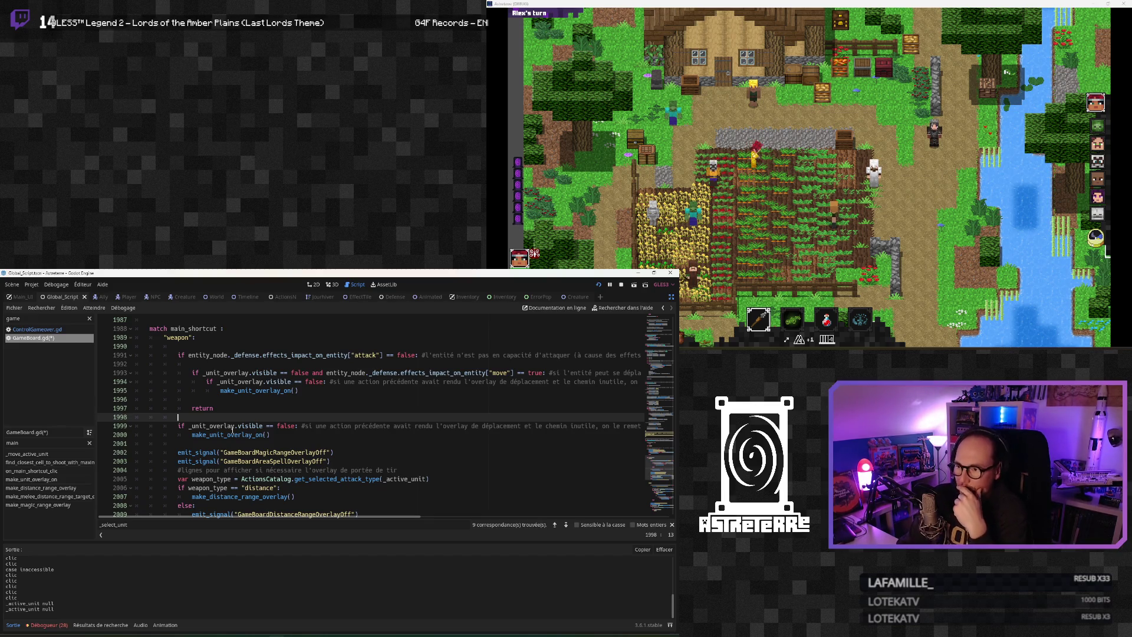
mouse_move(230, 408)
left_mouse_down()
mouse_move(153, 363)
mouse_move(97, 356)
left_mouse_up()
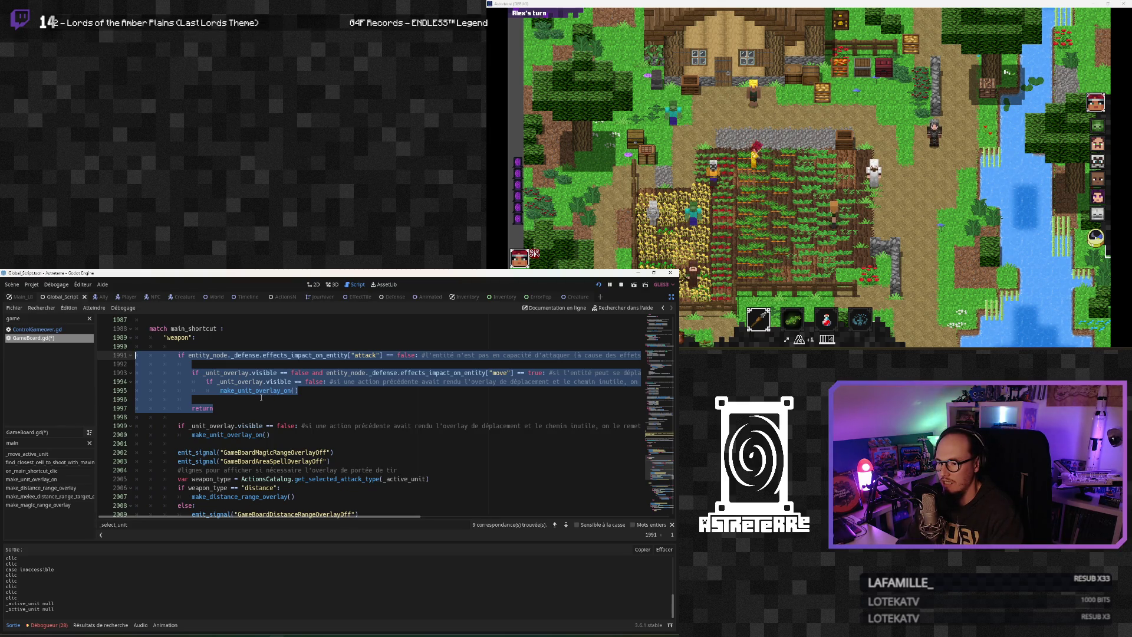
scroll(262, 396, "up", 5)
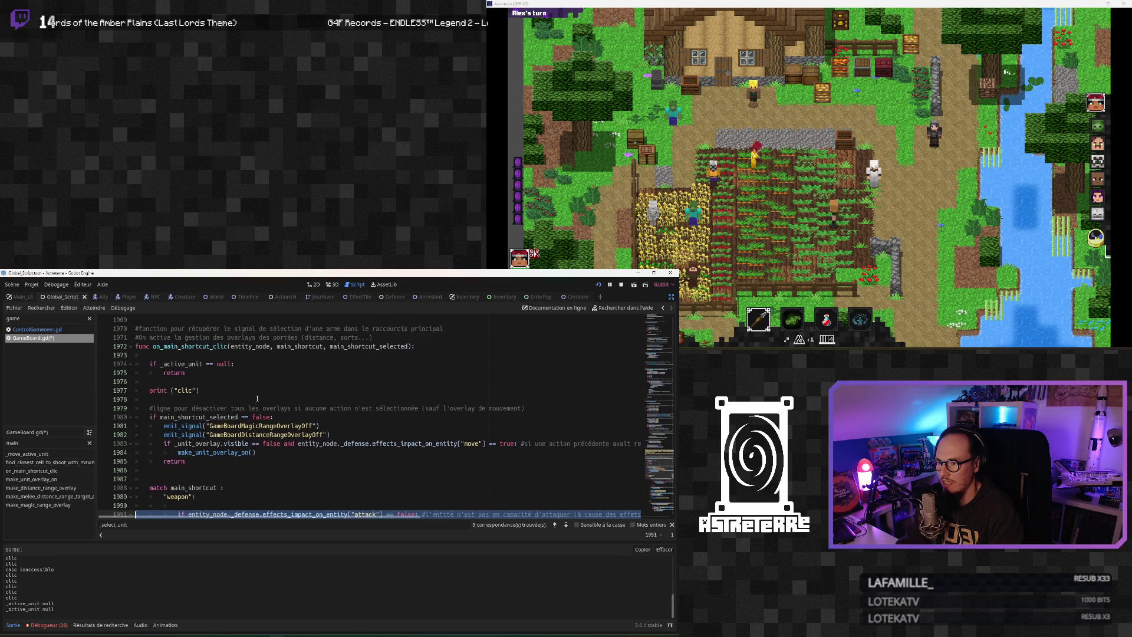
scroll(258, 399, "down", 2)
key("Delete")
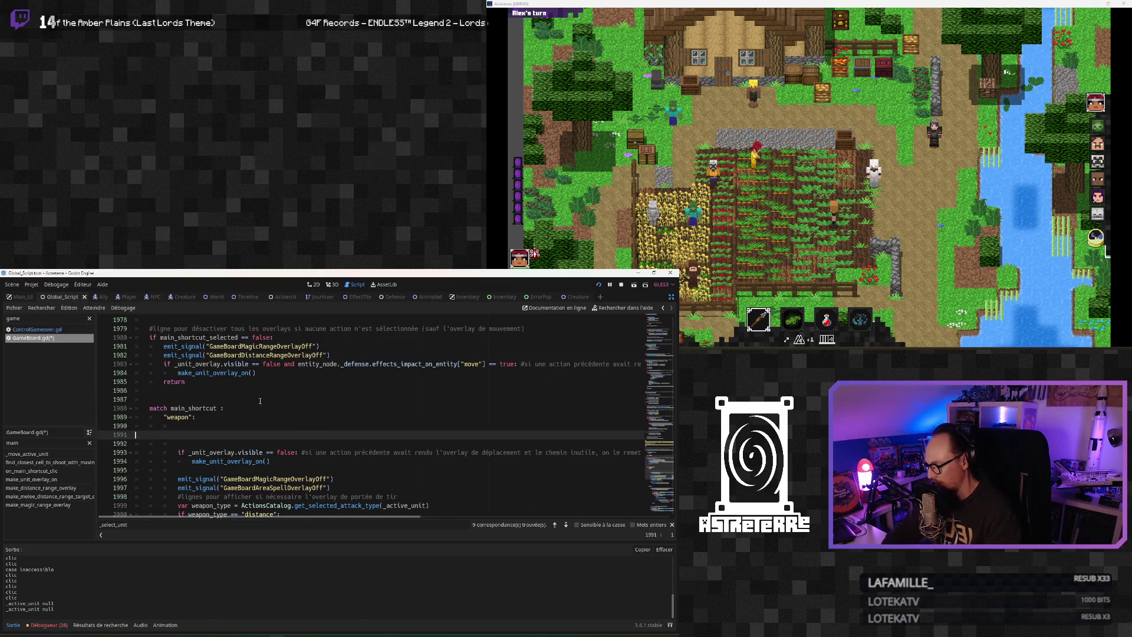
key("ctrl+z")
key("Tab")
scroll(302, 433, "down", 1)
left_click(324, 434)
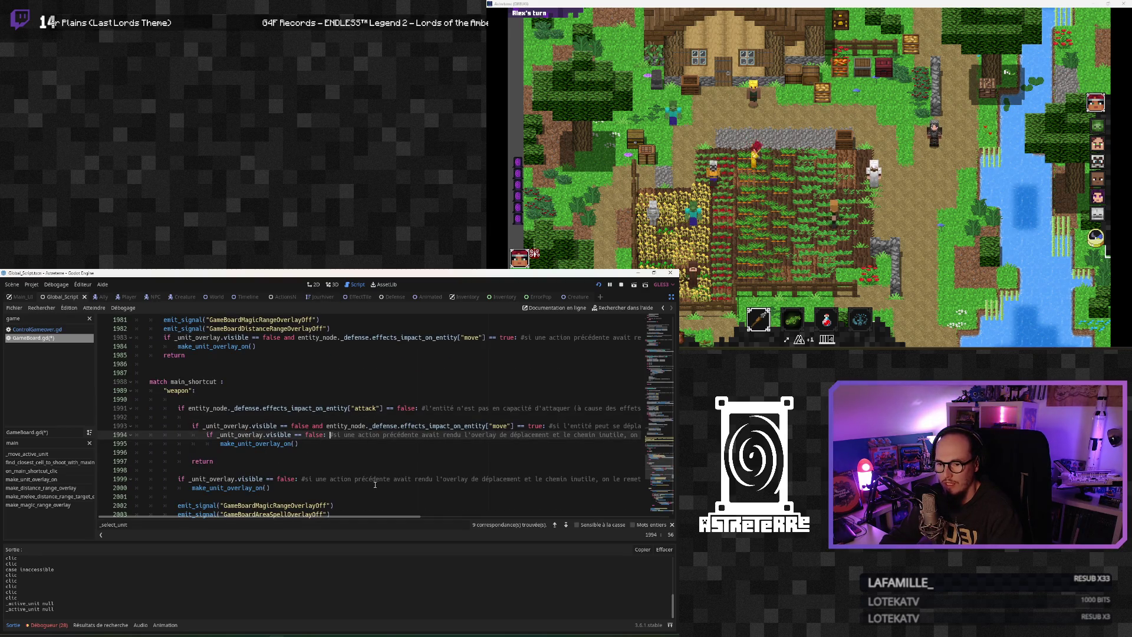
mouse_move(345, 516)
left_mouse_down()
mouse_move(404, 516)
mouse_move(345, 517)
left_mouse_up()
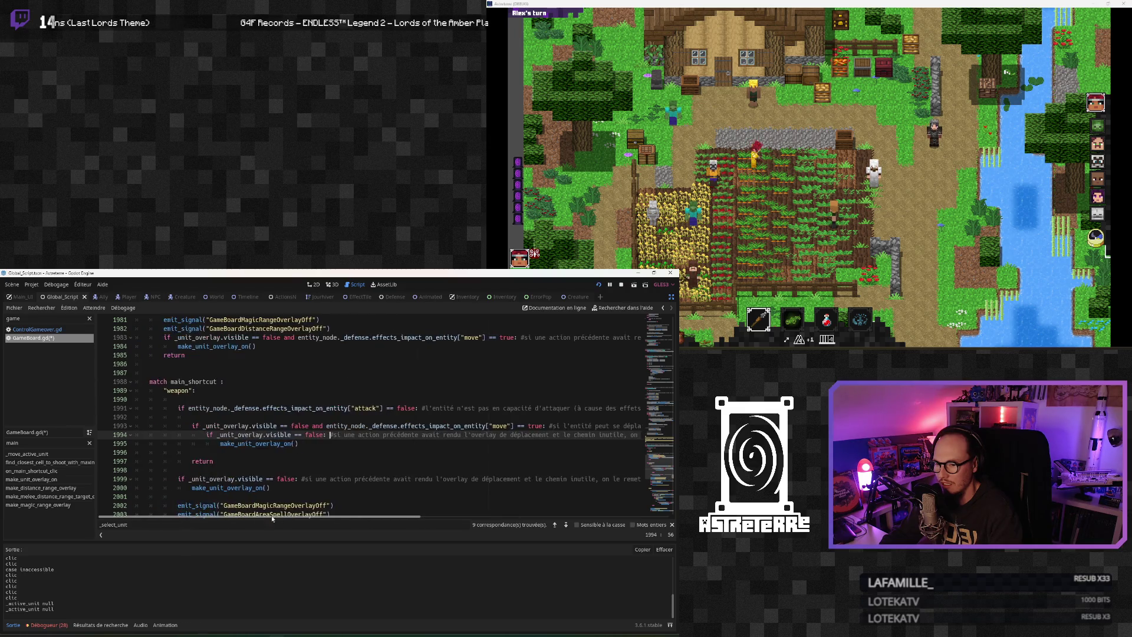
scroll(241, 463, "down", 3)
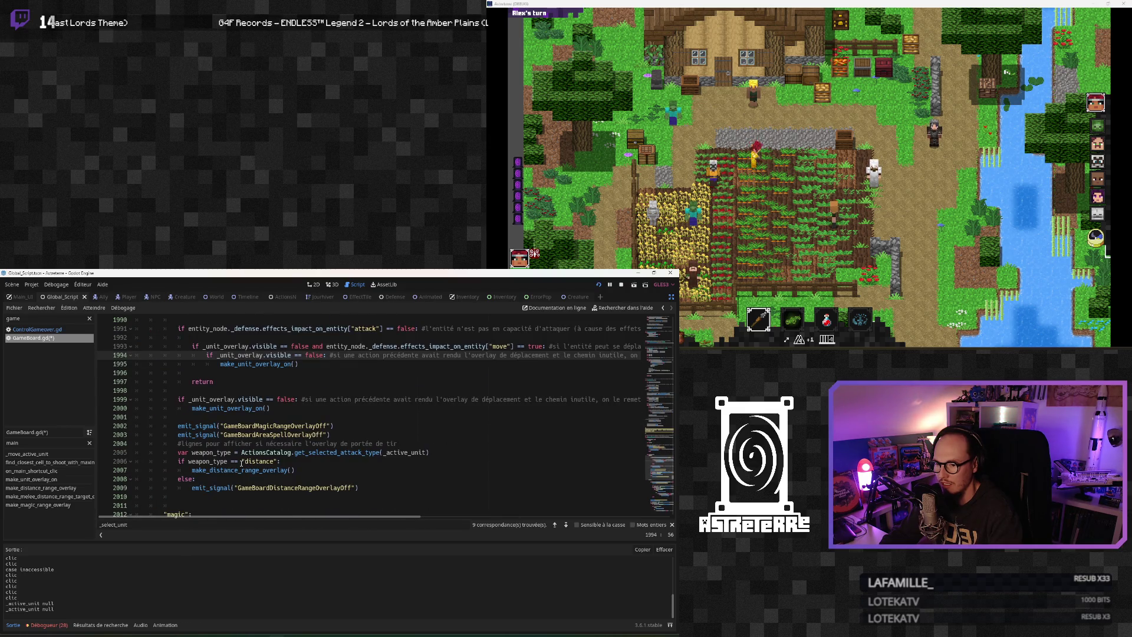
scroll(241, 463, "up", 1)
scroll(241, 463, "down", 1)
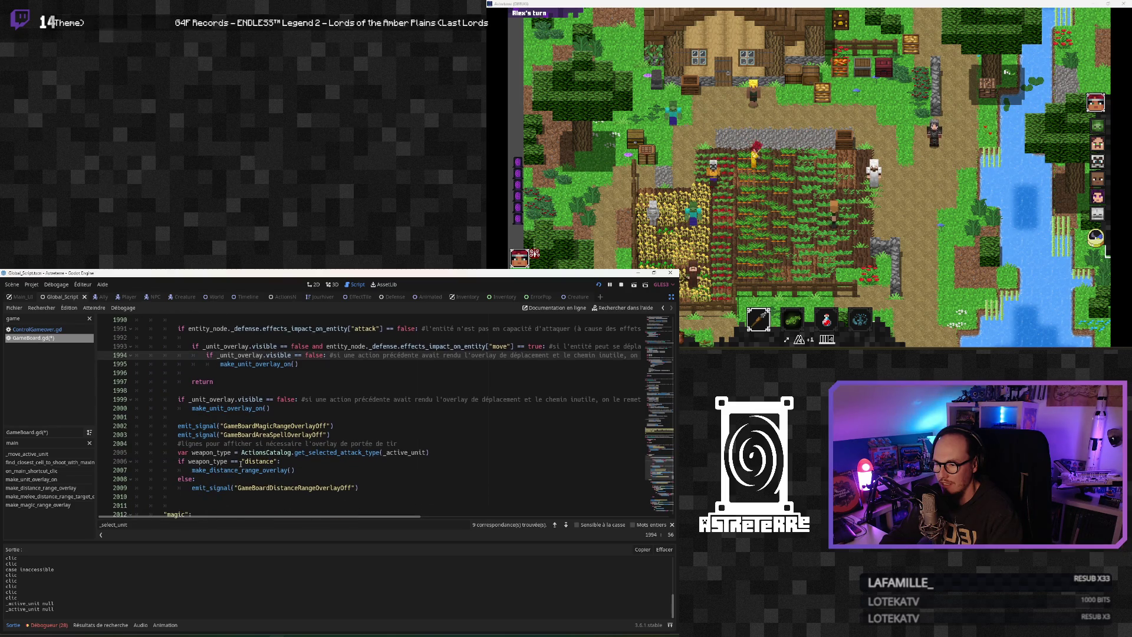
scroll(241, 463, "up", 2)
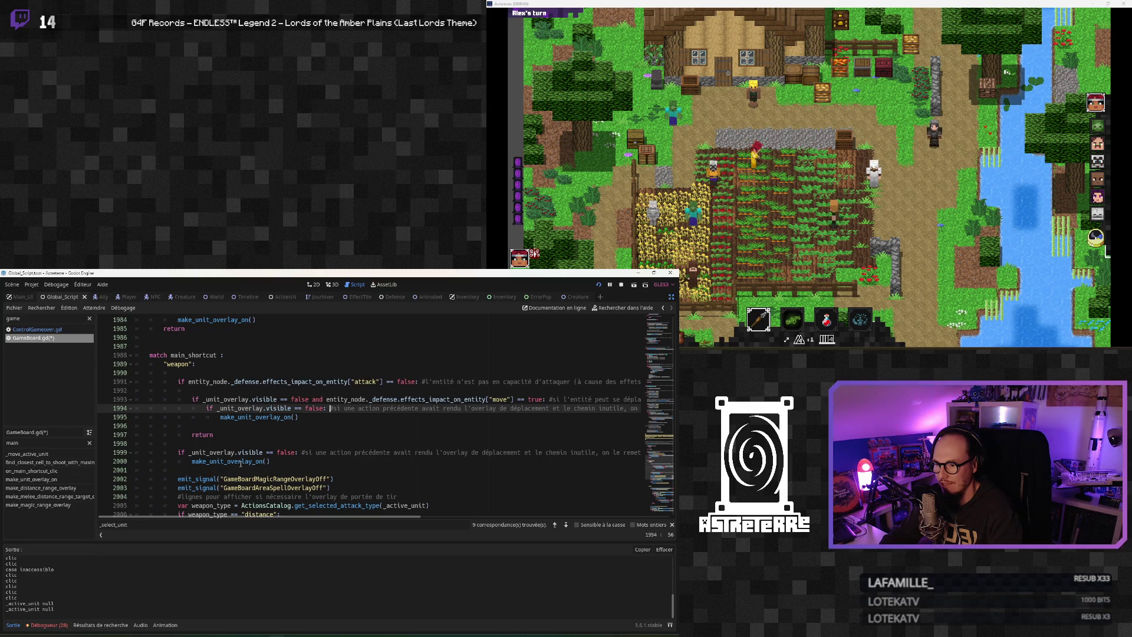
scroll(241, 464, "down", 2)
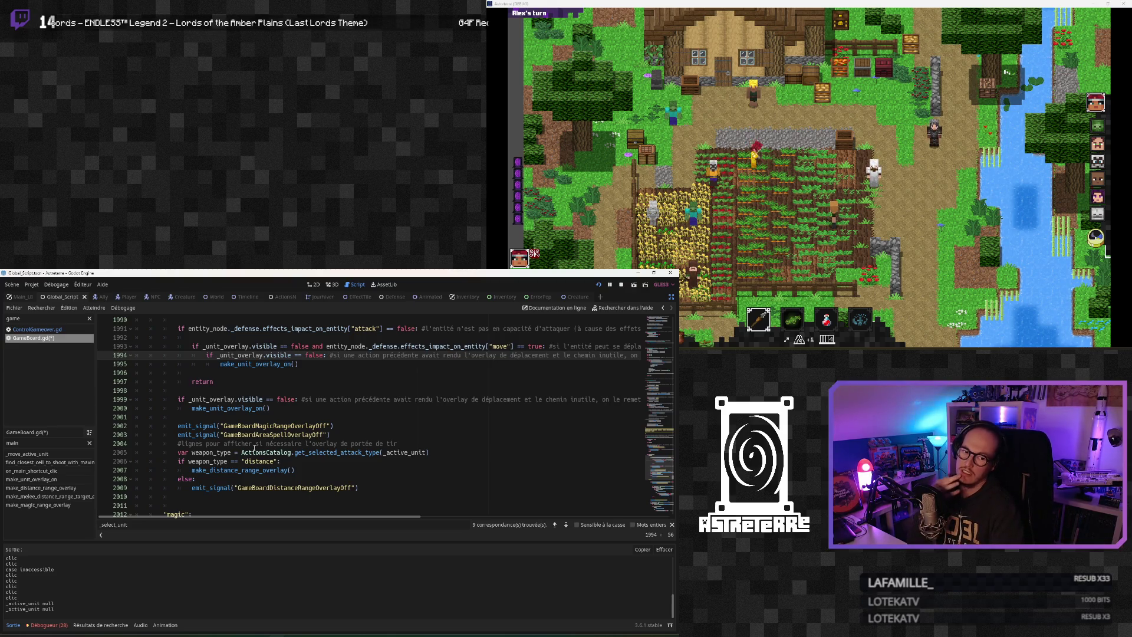
scroll(272, 428, "up", 1)
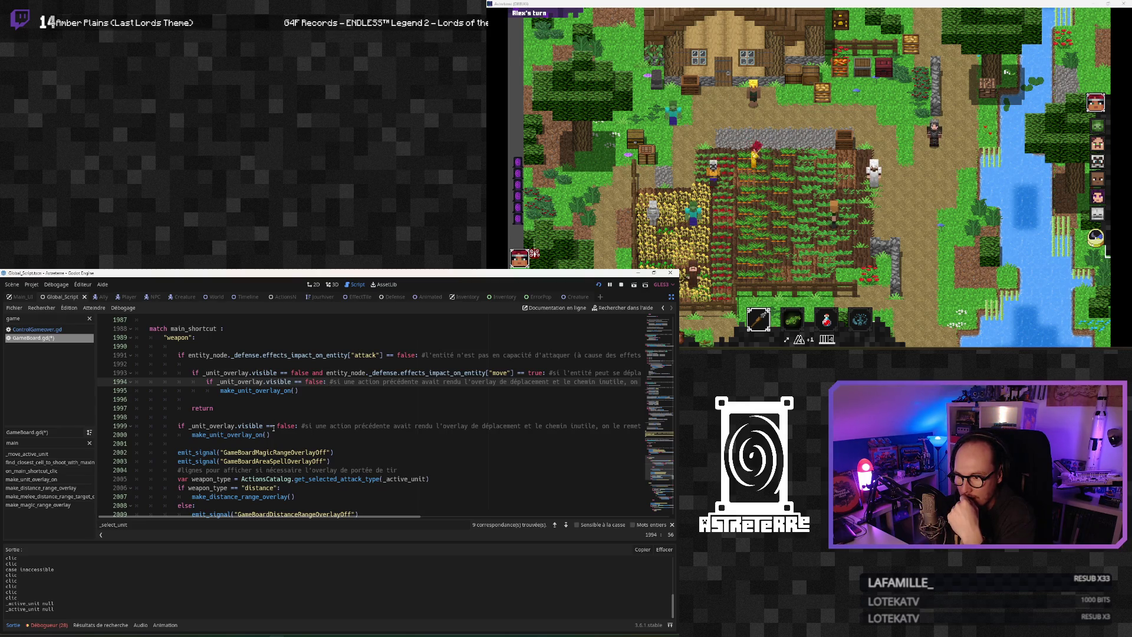
left_click_drag(118, 399, 83, 362)
Delete the nested _unit_overlay.visible block and change the weapon effect check from 'attack' to 'move'
key("Delete")
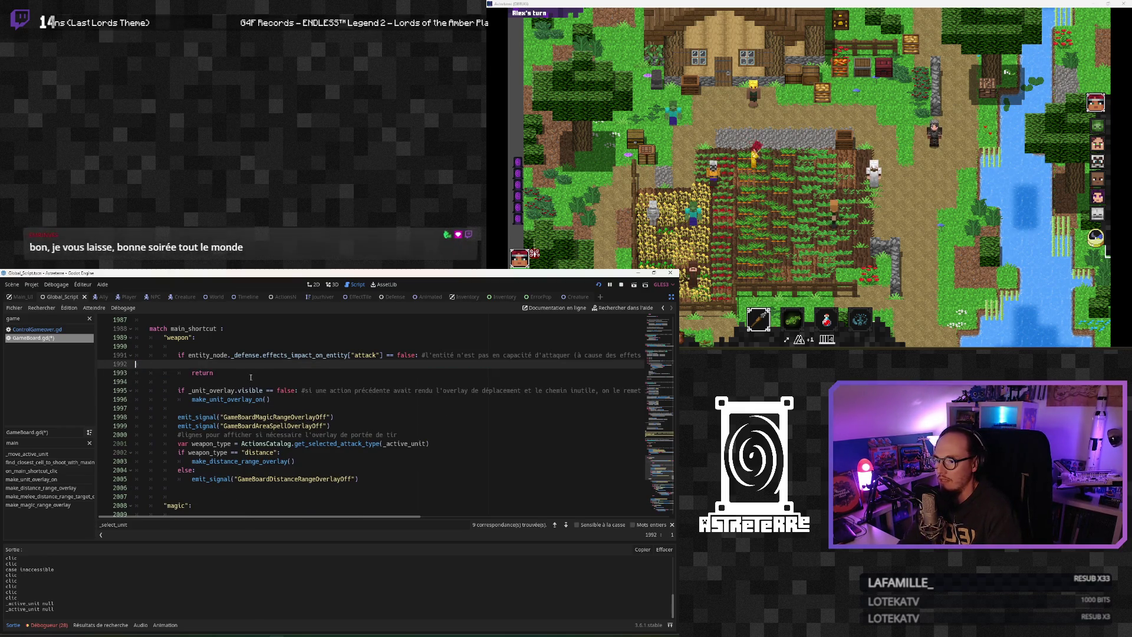
key("Delete")
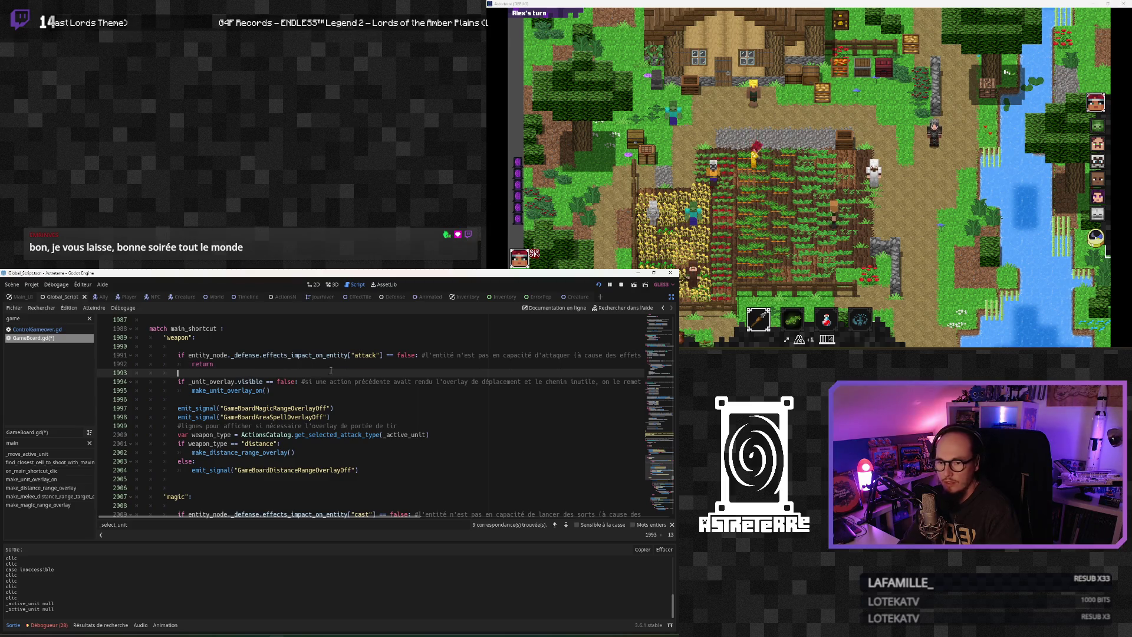
double_click(365, 354)
type("move")
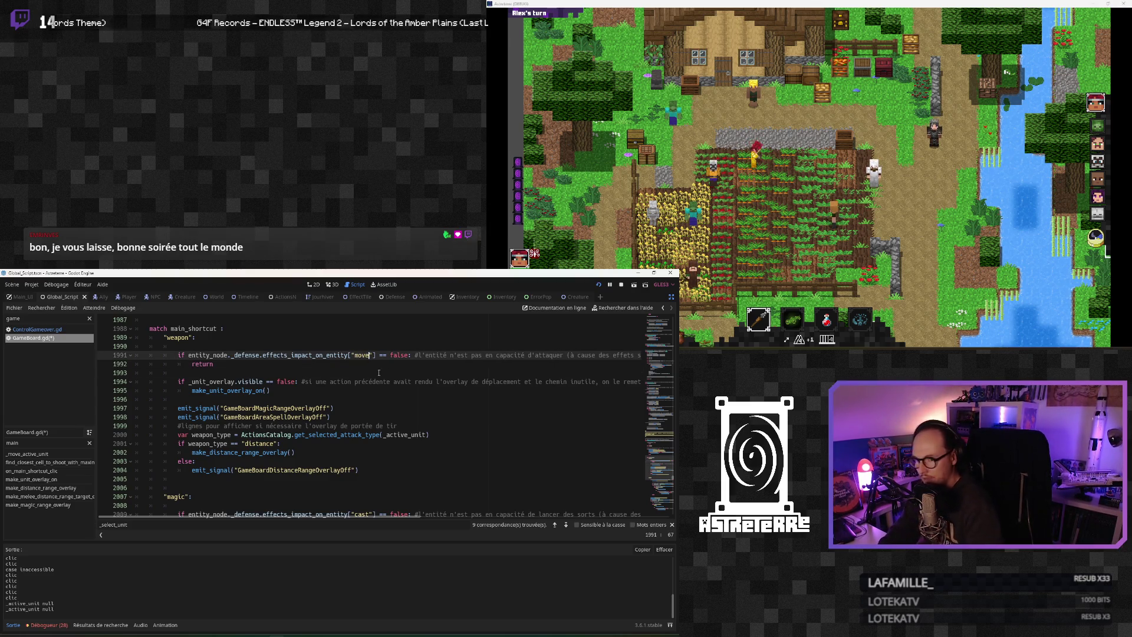
left_click(378, 372)
Copy the make_unit_overlay_off() call from the magic branch
left_click(268, 390)
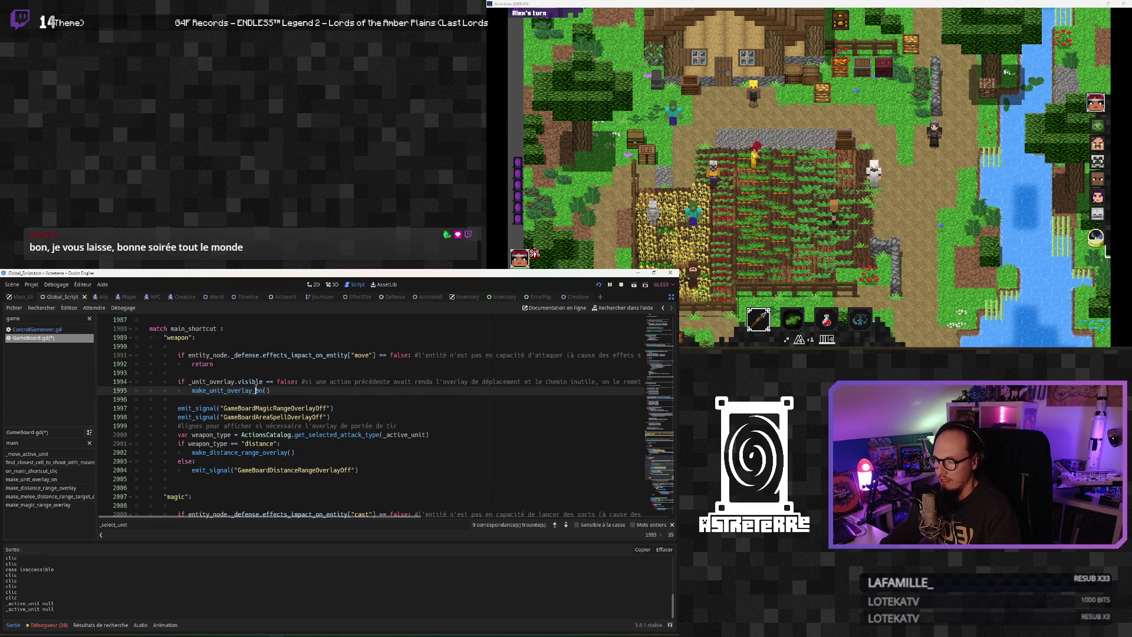
type("f")
scroll(262, 391, "down", 1)
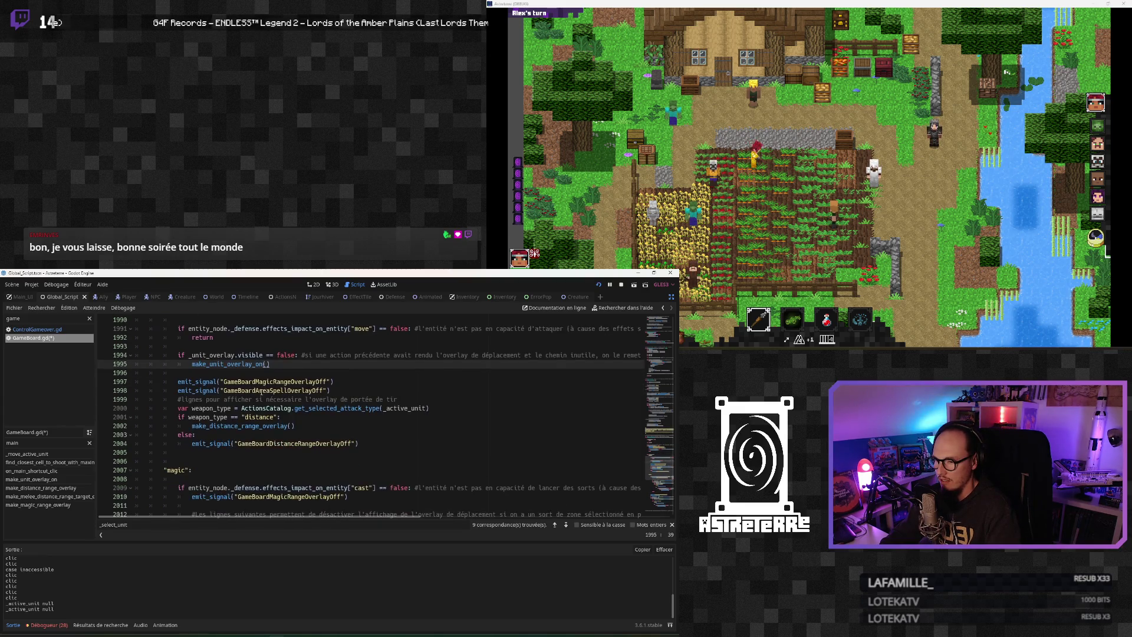
scroll(235, 398, "up", 6)
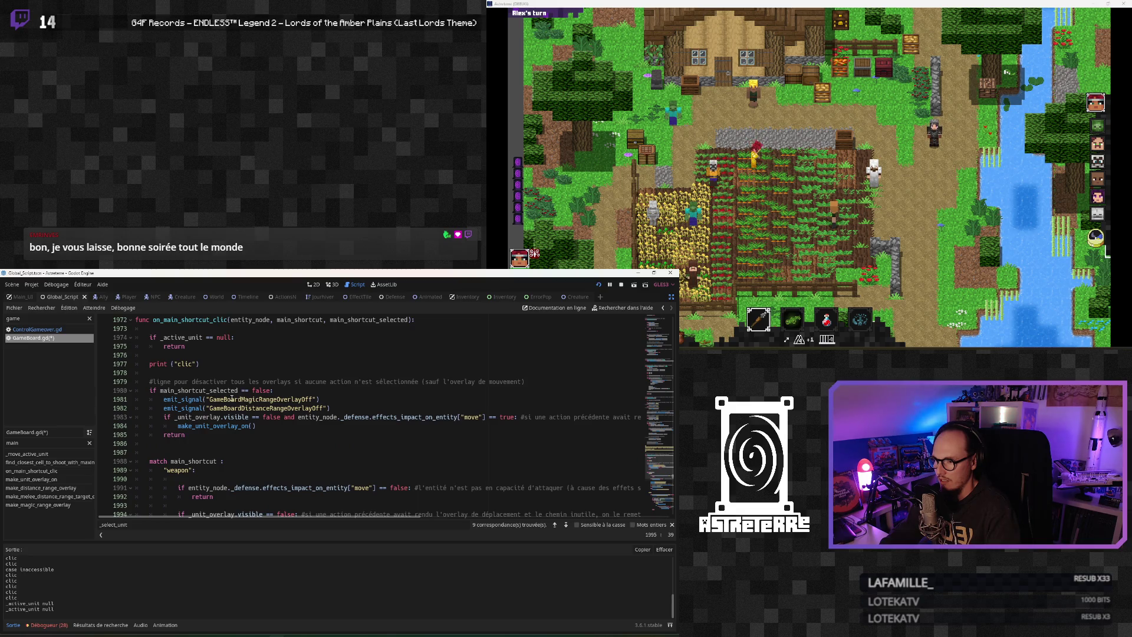
scroll(230, 402, "down", 1)
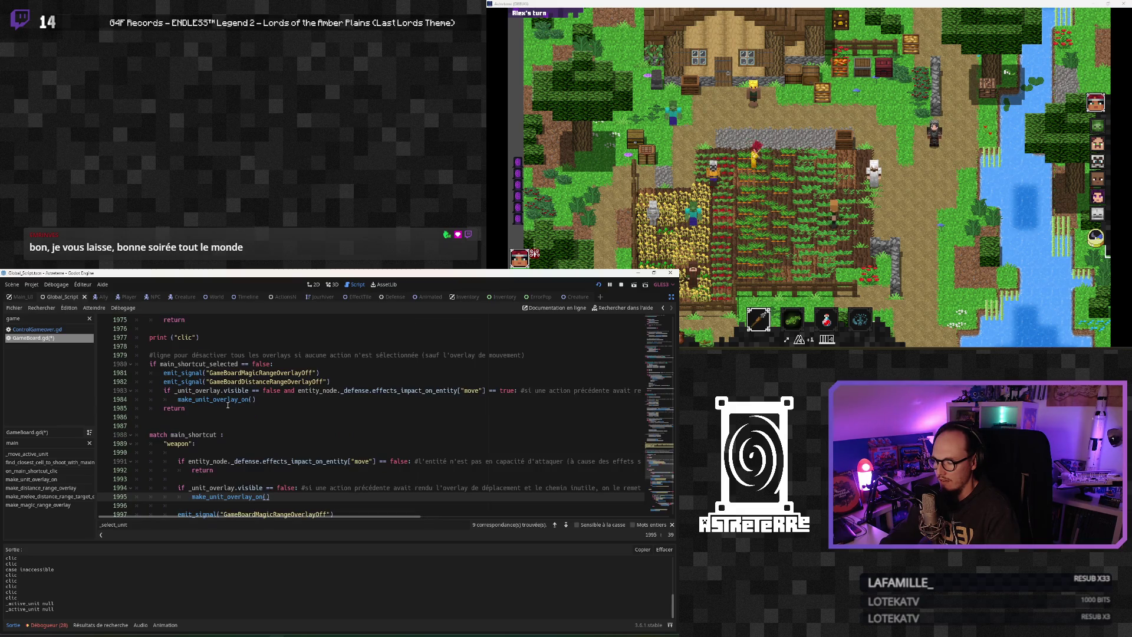
scroll(227, 405, "down", 8)
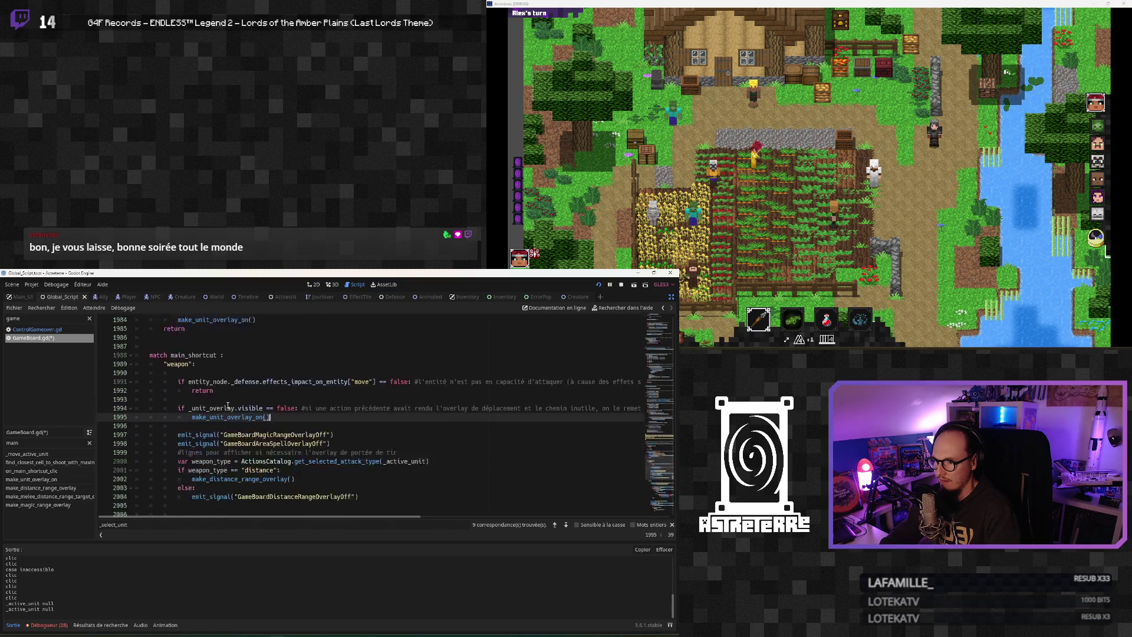
scroll(228, 406, "down", 8)
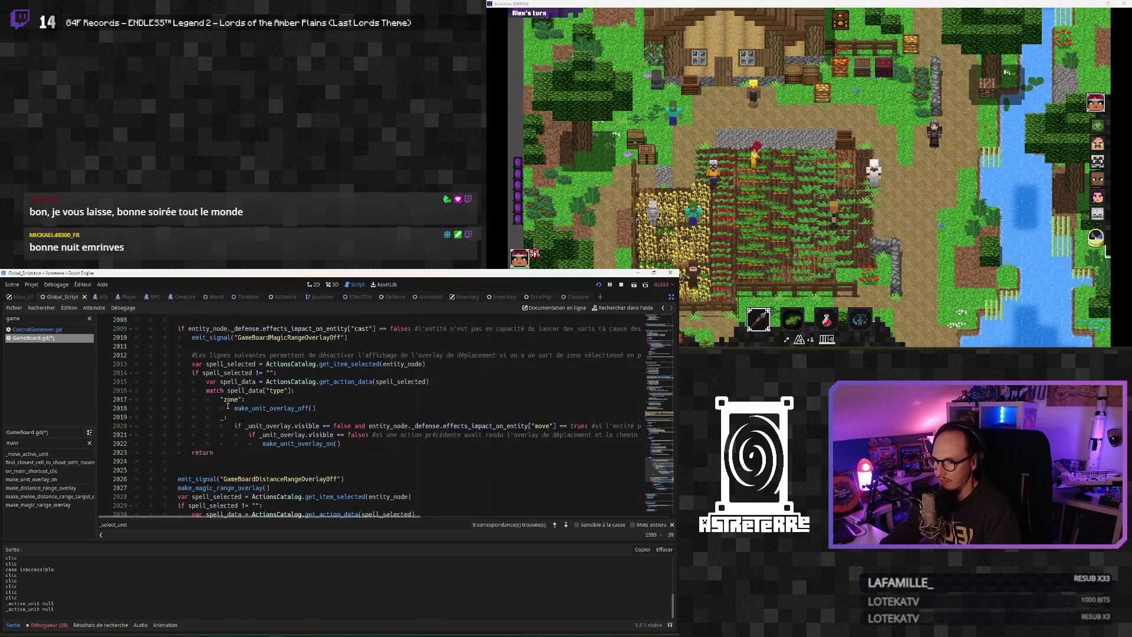
scroll(227, 407, "up", 1)
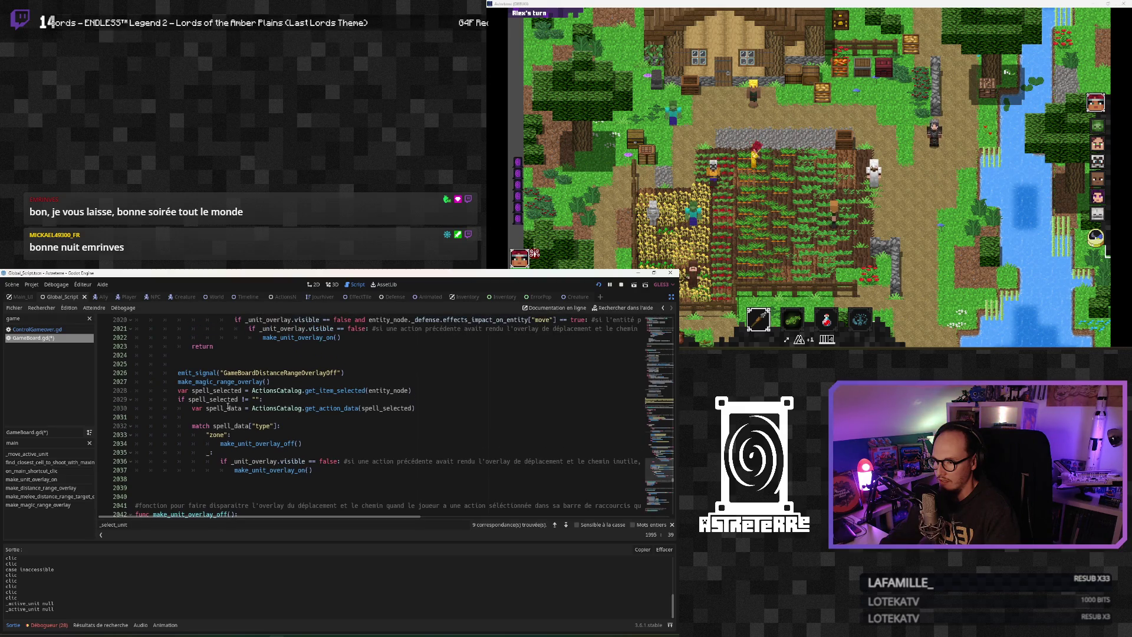
scroll(227, 406, "up", 10)
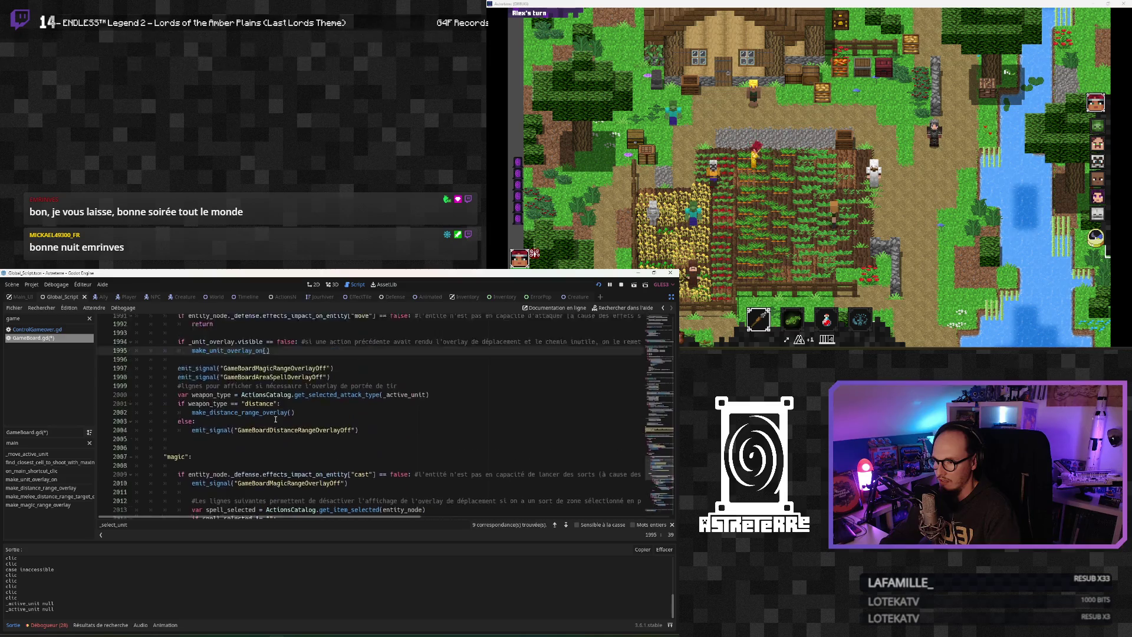
scroll(276, 419, "up", 9)
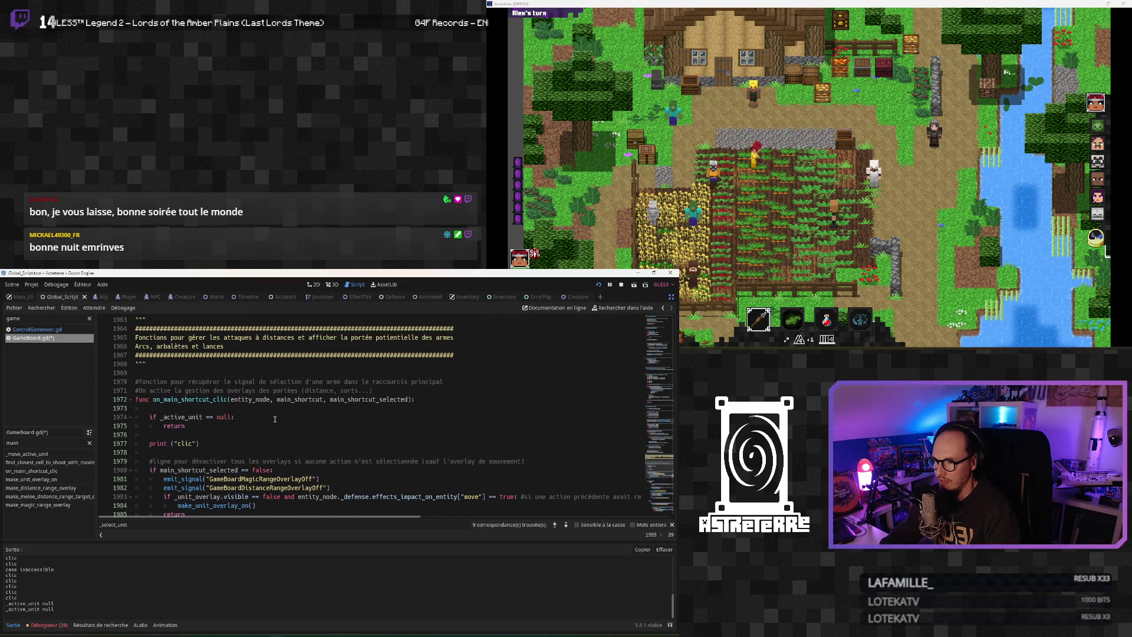
scroll(273, 419, "down", 1)
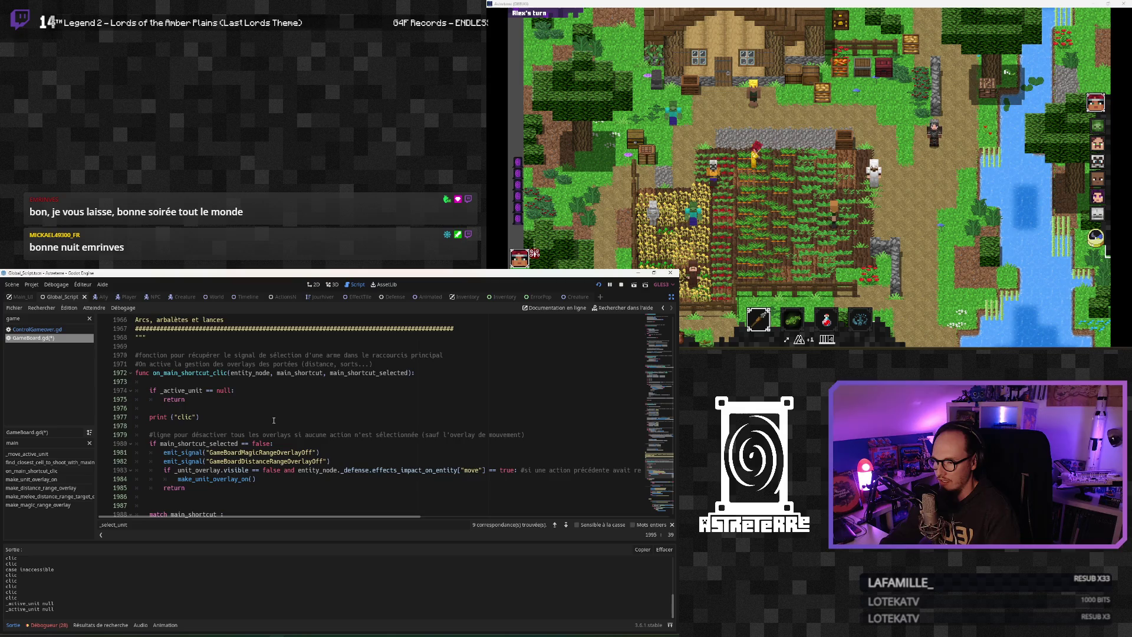
scroll(274, 420, "down", 6)
scroll(273, 419, "down", 1)
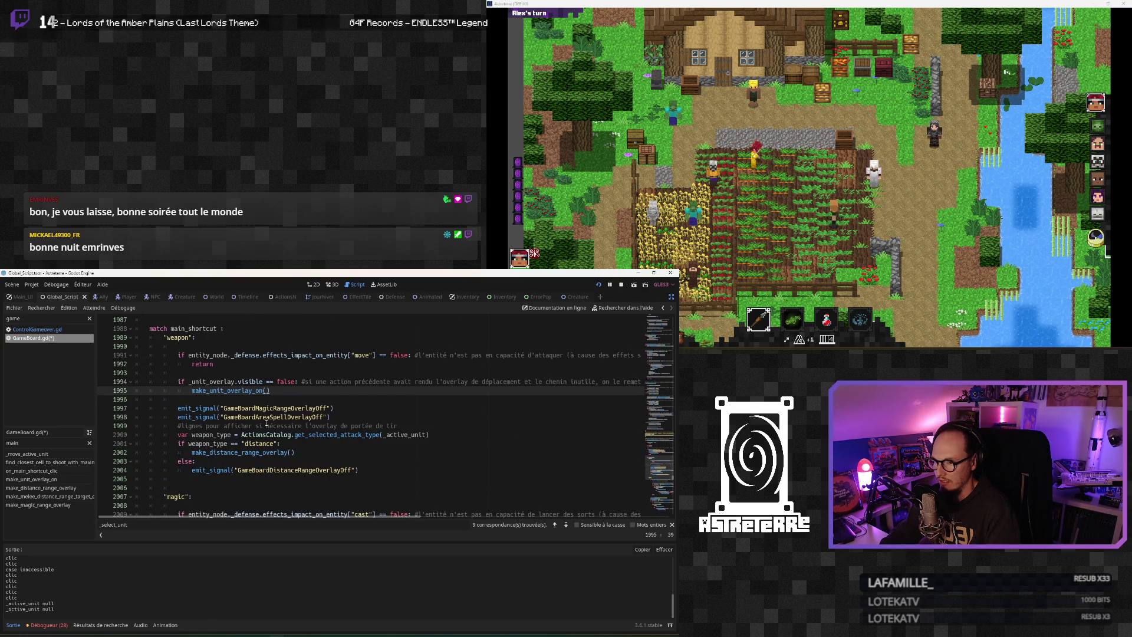
scroll(266, 423, "down", 5)
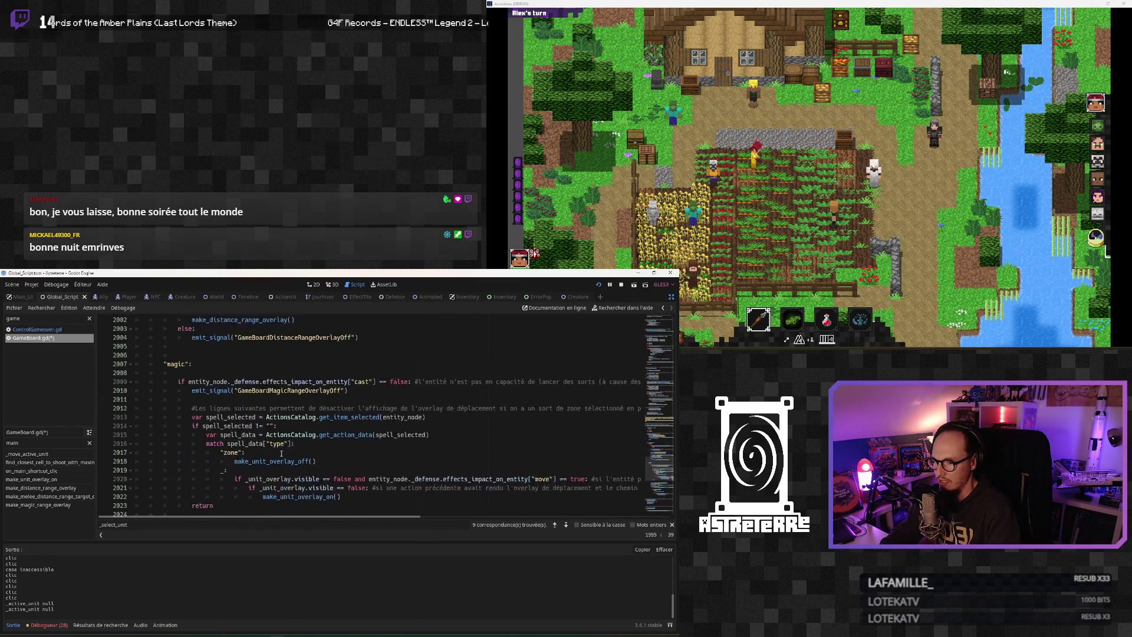
scroll(281, 453, "down", 1)
left_click_drag(316, 435, 234, 434)
key("ctrl+c")
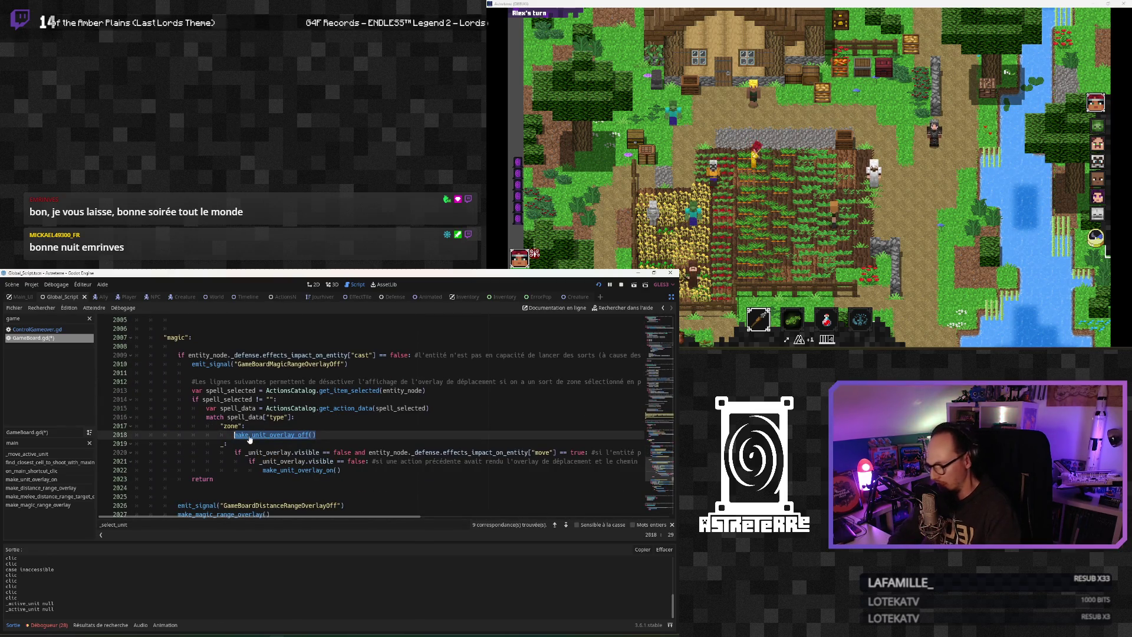
scroll(249, 438, "up", 11)
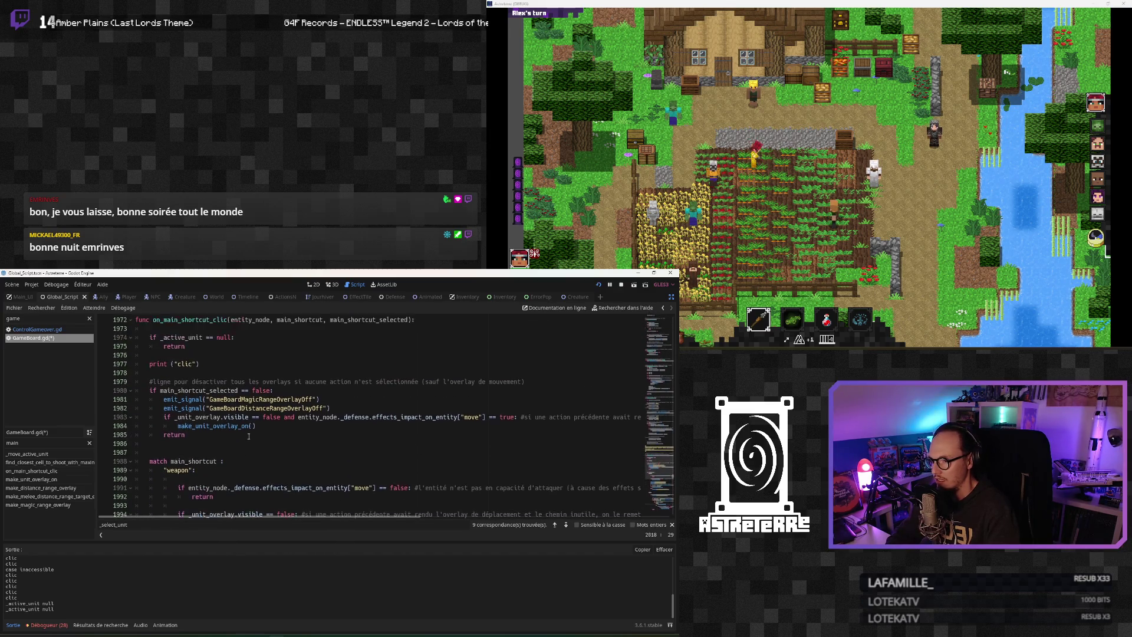
scroll(248, 436, "down", 3)
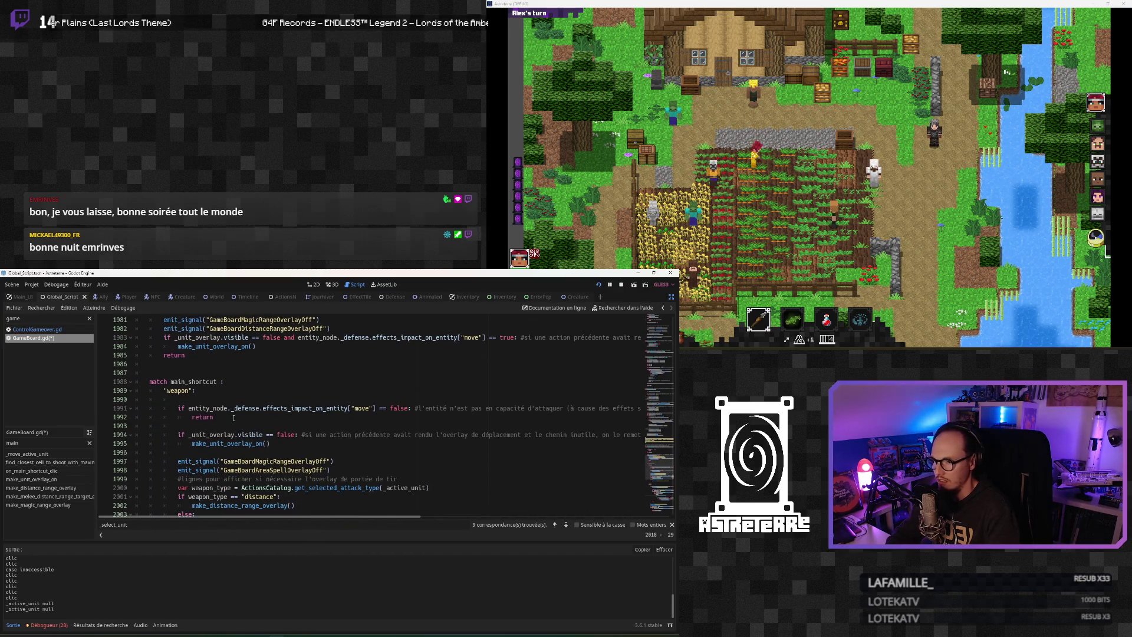
Insert make_unit_overlay_off() on its own line just before the weapon branch's return on line 1992
left_click(192, 417)
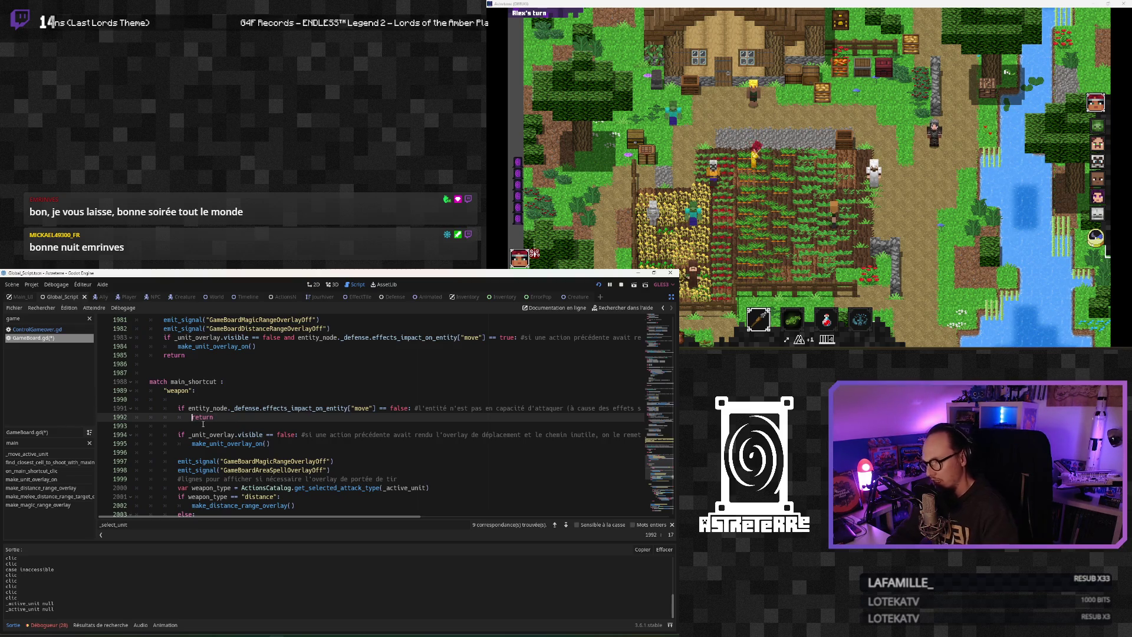
key("ctrl+v")
key("Return")
Review the make_unit_overlay_on() call, overlay-off signal lines and else branch after the early return
left_click(242, 443)
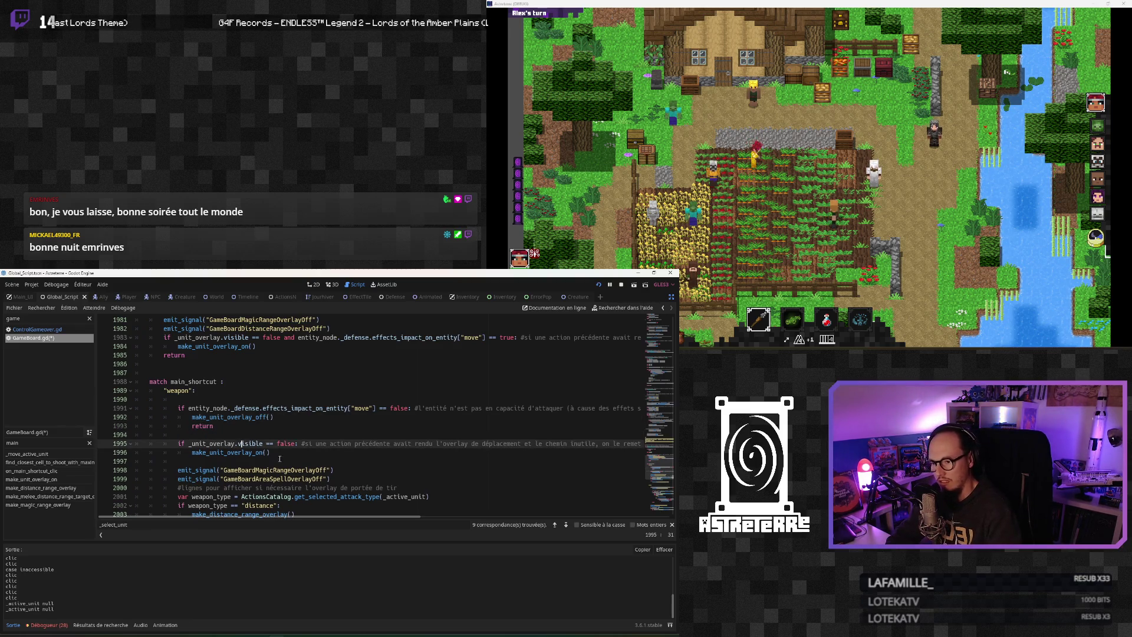
left_click(269, 451)
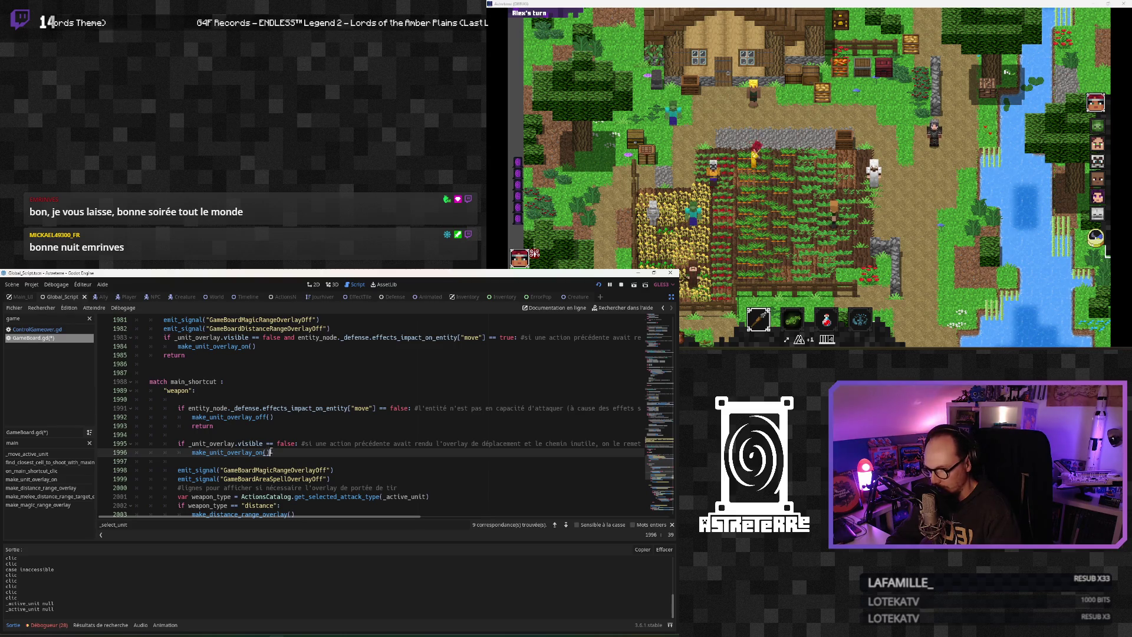
key("Down")
key("Down")
key("Down")
scroll(302, 484, "down", 1)
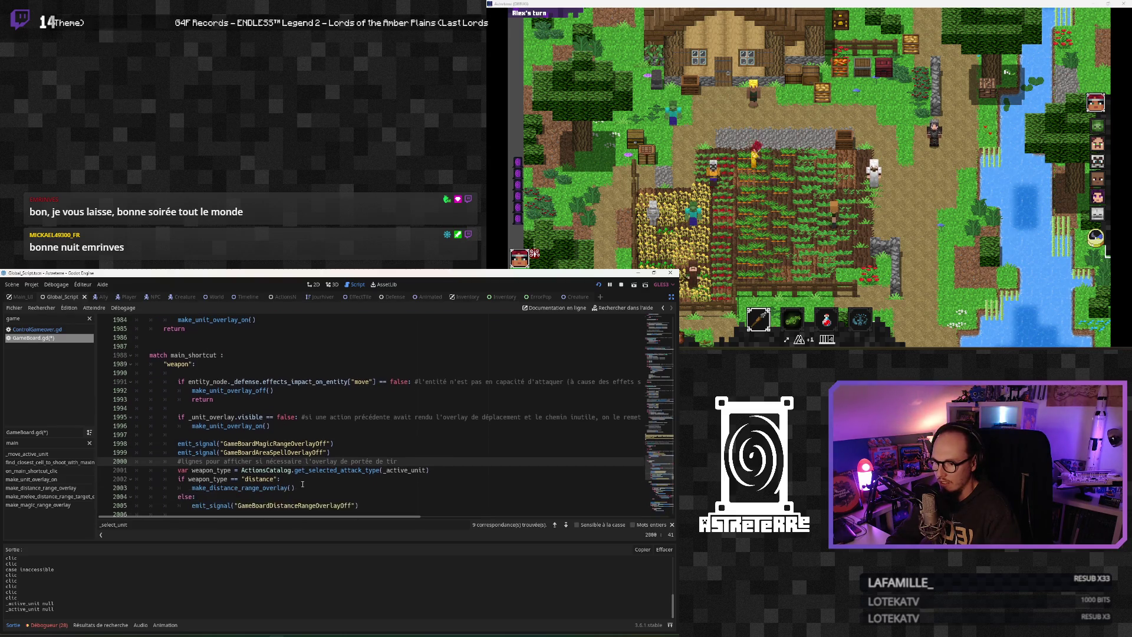
mouse_move(303, 516)
left_mouse_down()
mouse_move(358, 517)
mouse_move(305, 516)
left_mouse_up()
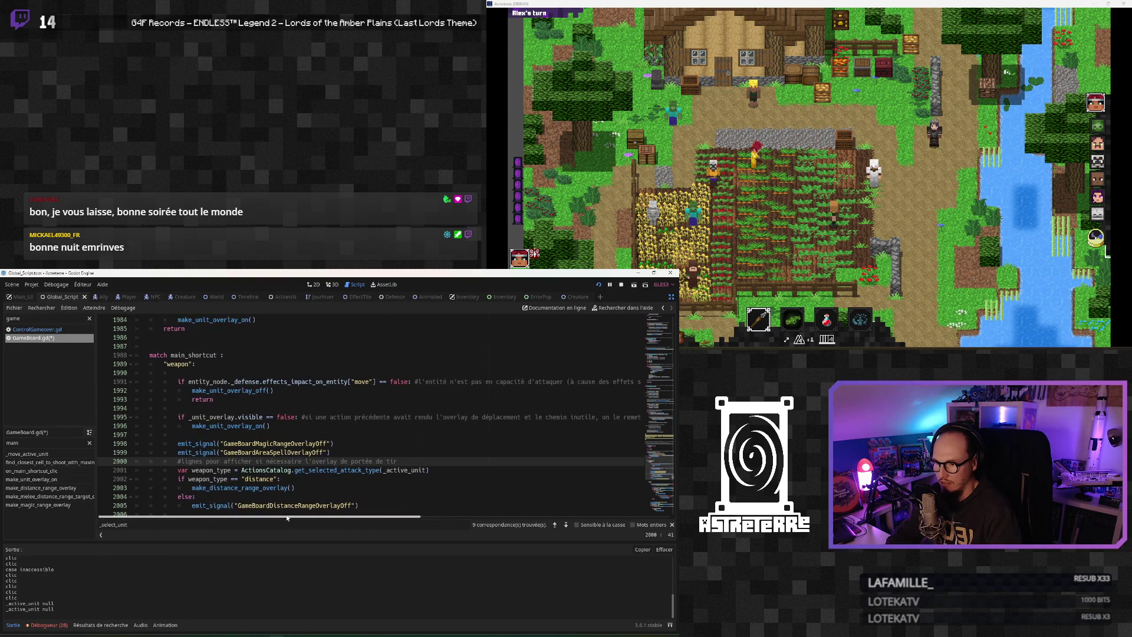
left_click(263, 444)
left_click(277, 427)
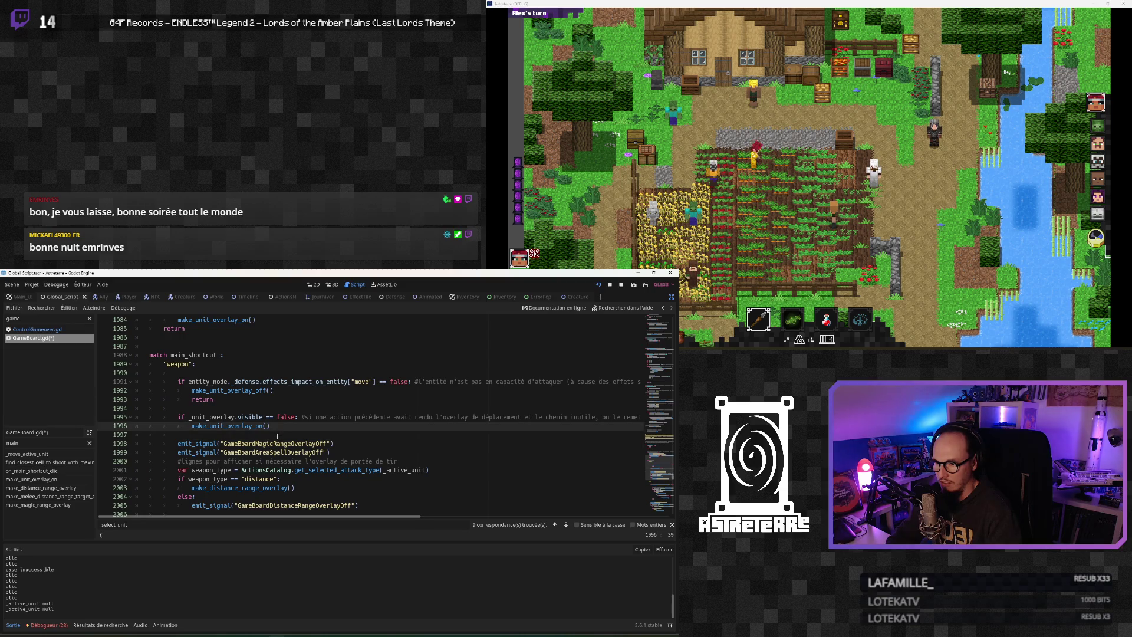
left_click(274, 443)
left_click(286, 452)
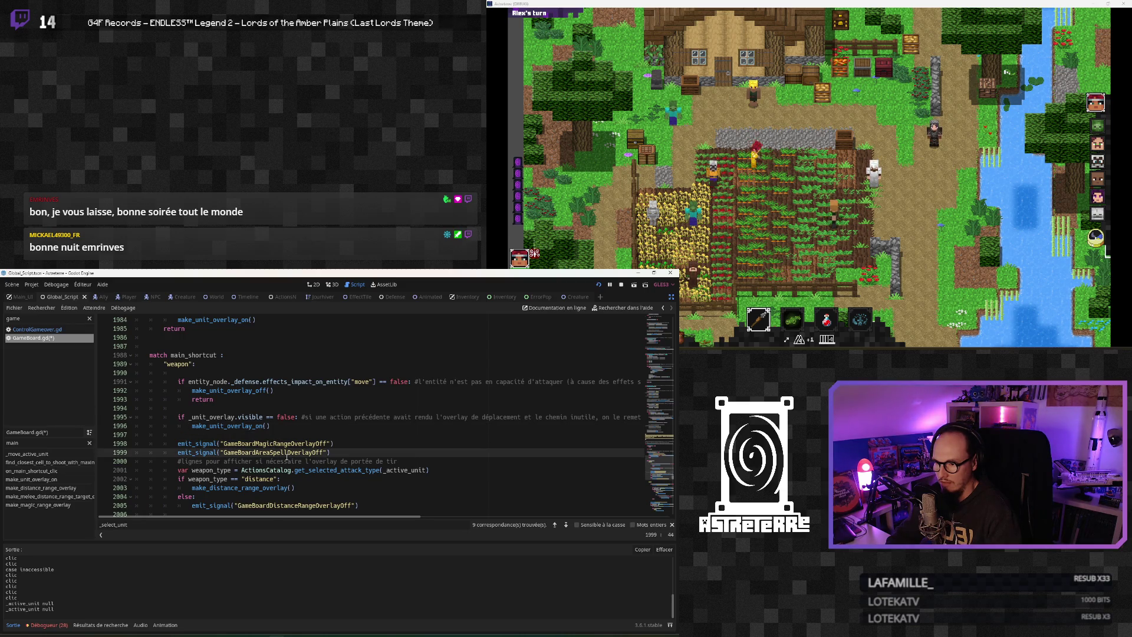
scroll(287, 455, "down", 2)
left_click(265, 446)
scroll(266, 454, "up", 1)
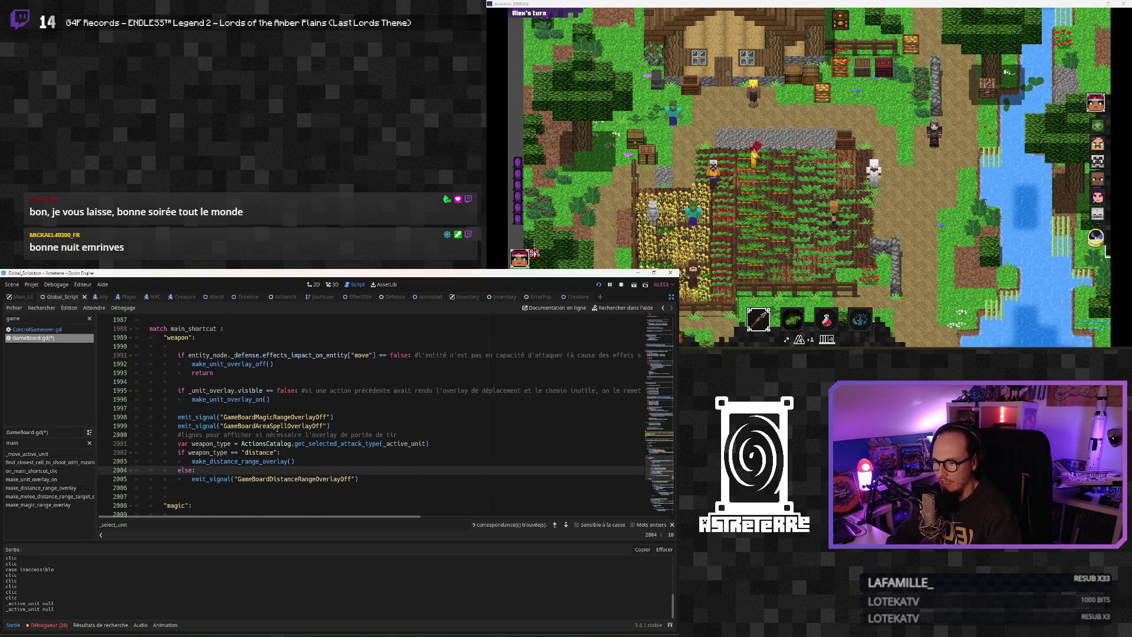
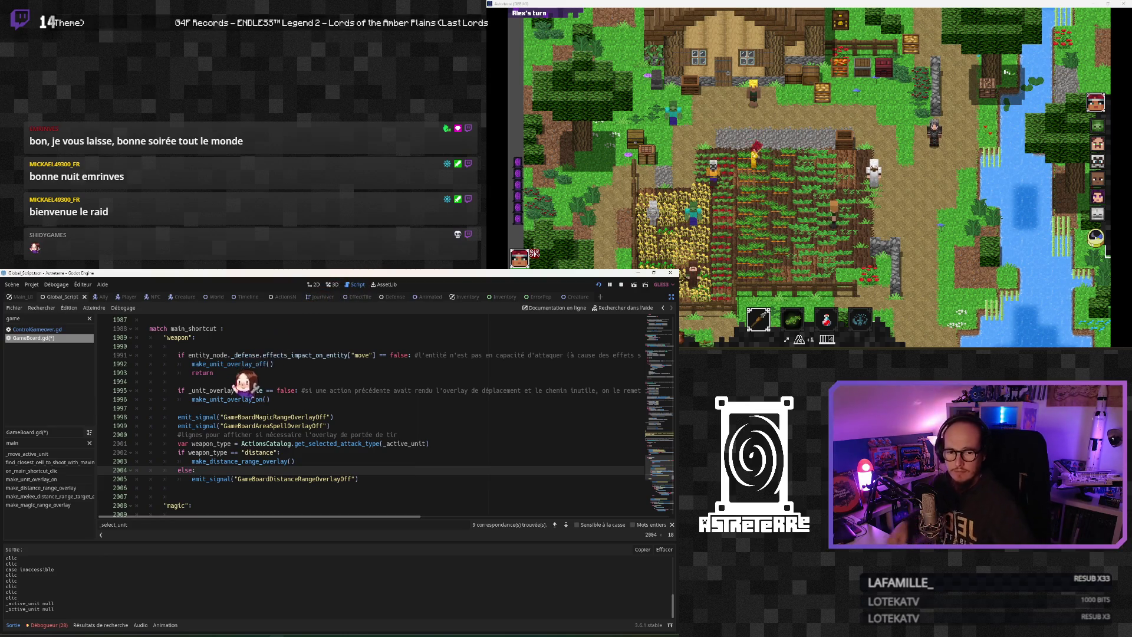
Add 'déplacer' to the line 1991 comment so it says the entity cannot move due to its effects
left_click(534, 355)
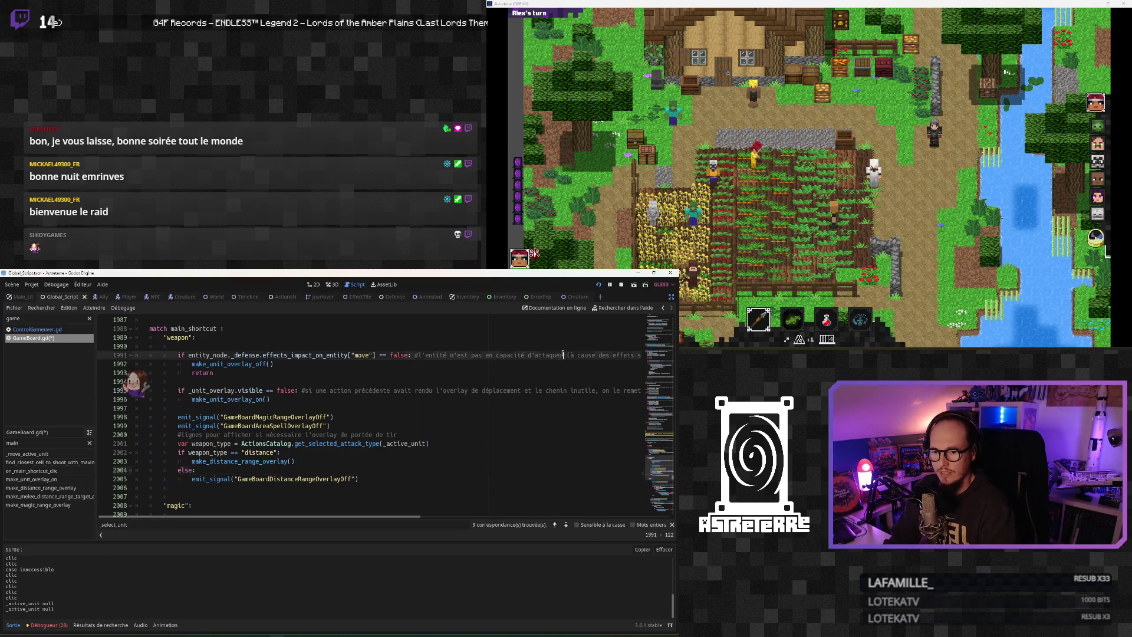
type("déplacer")
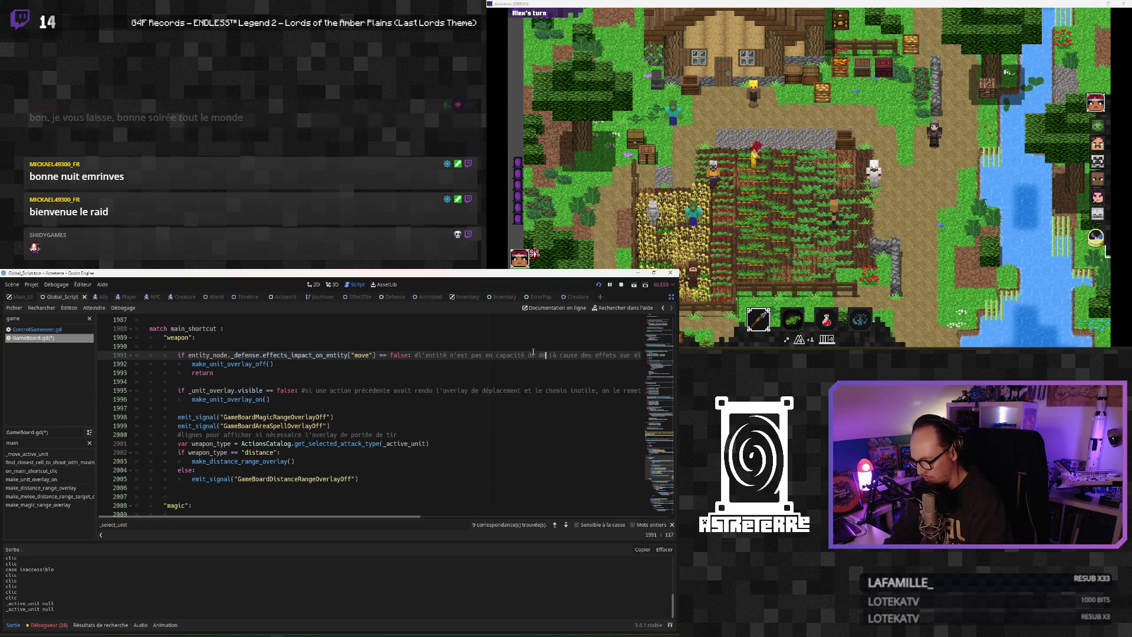
left_click(532, 380)
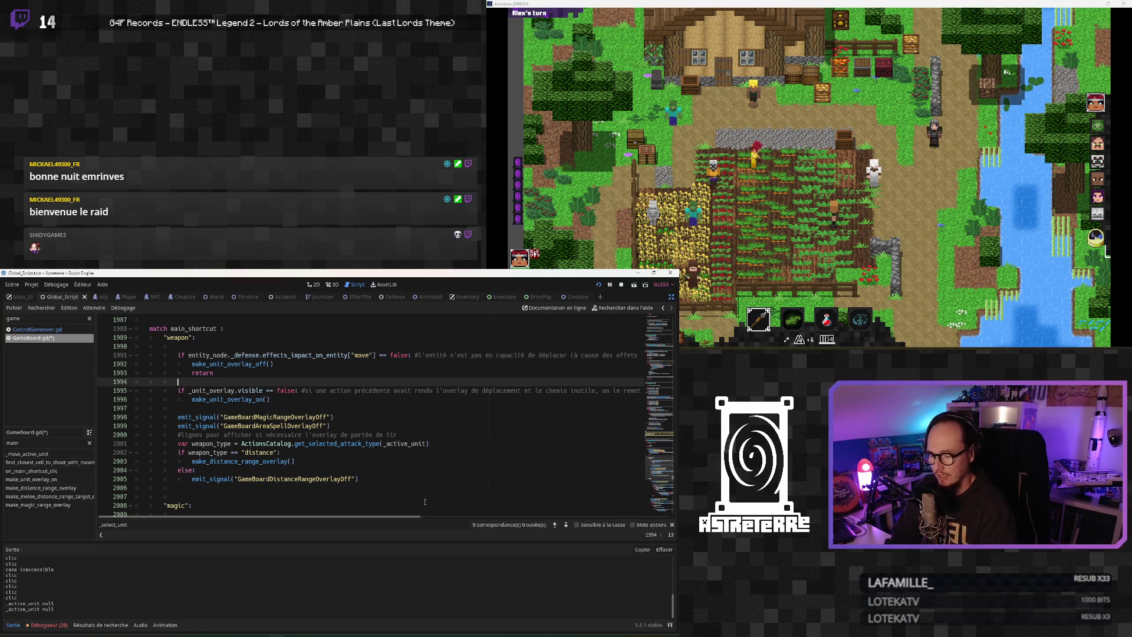
left_click(373, 399)
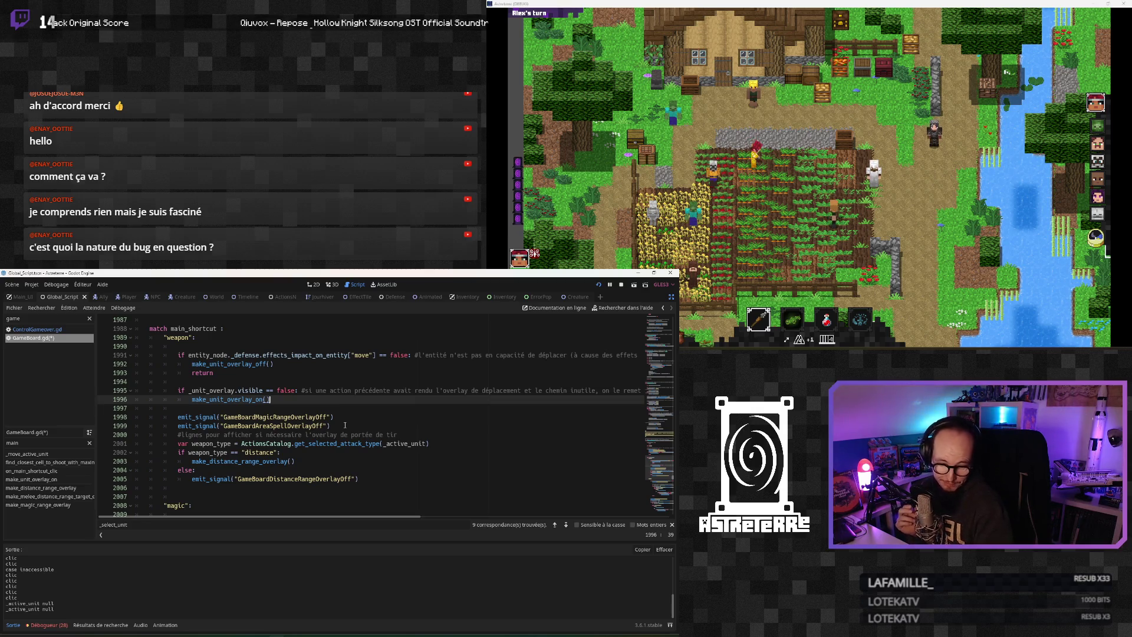
key("Left")
key("Left")
key("Left")
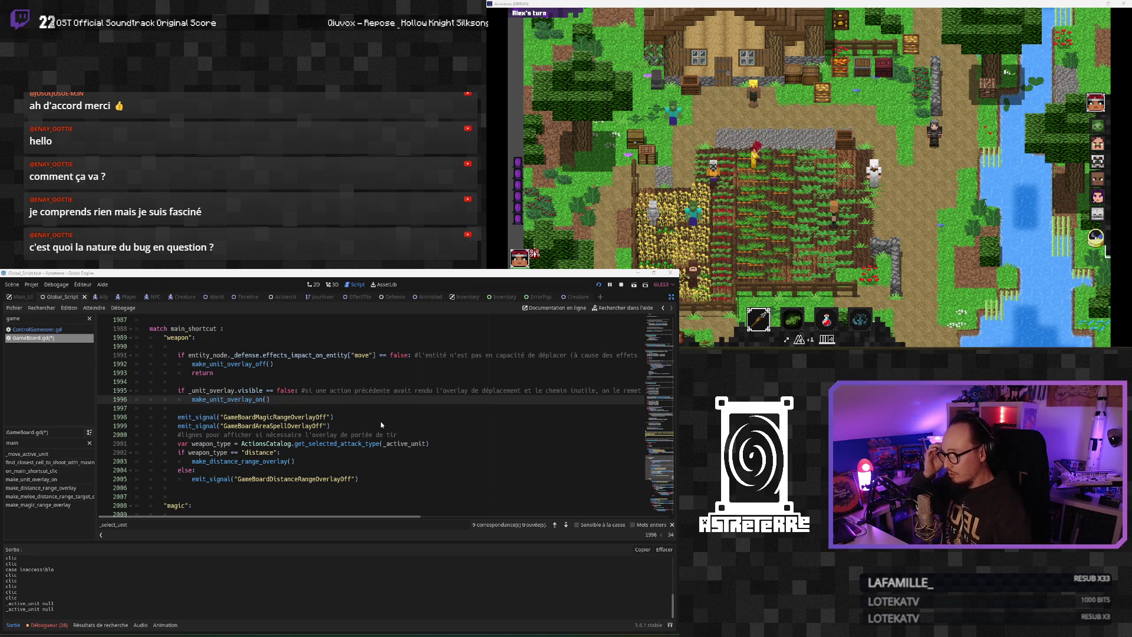
Open a blank line above the make_distance_range_overlay() call in the distance weapon branch
left_click(287, 399)
left_click(340, 380)
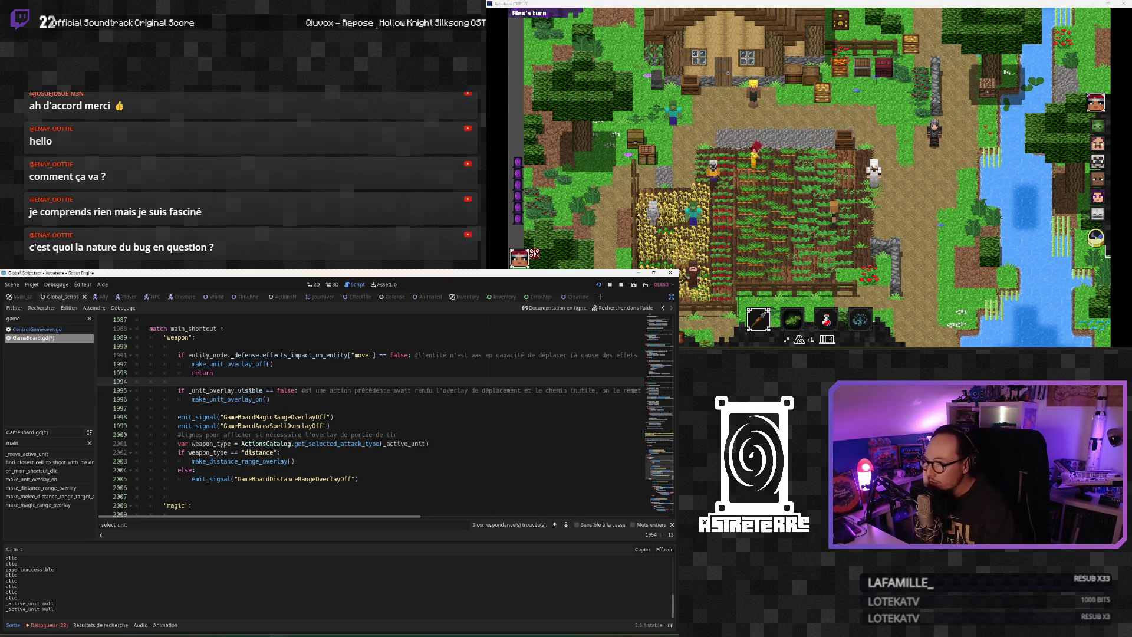
double_click(363, 356)
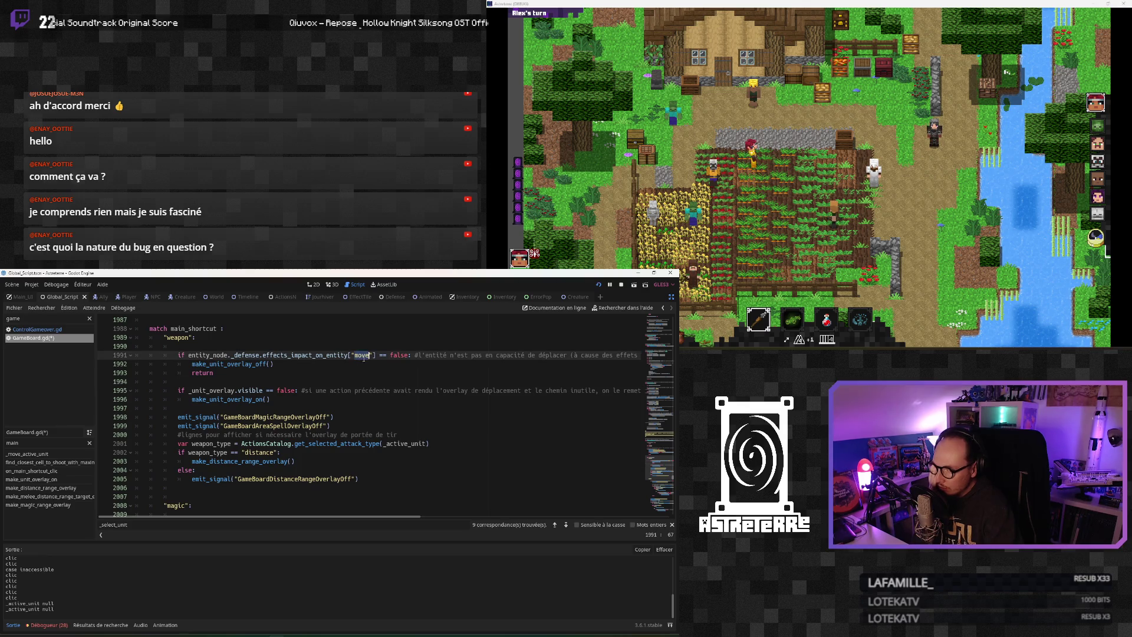
left_click(294, 400)
scroll(295, 401, "up", 1)
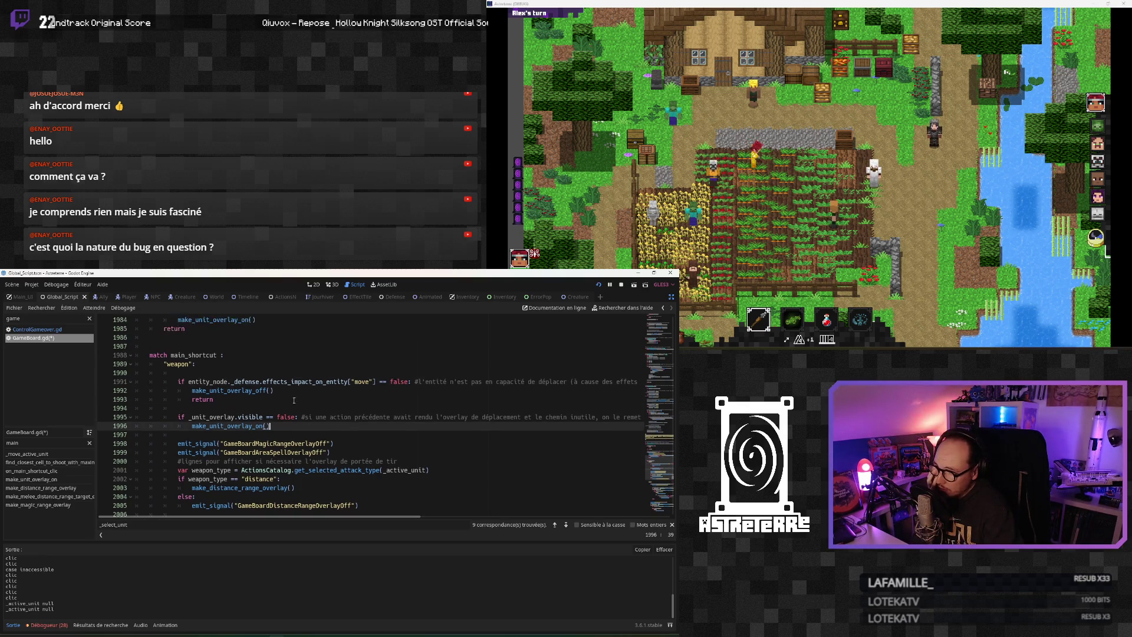
scroll(291, 401, "down", 1)
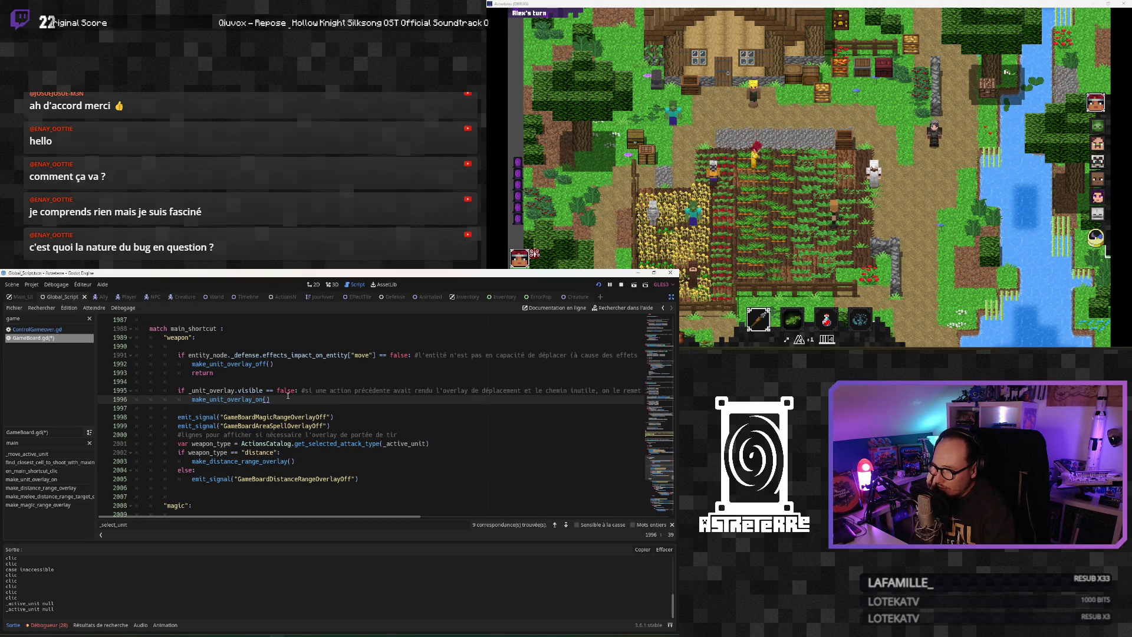
left_click(211, 417)
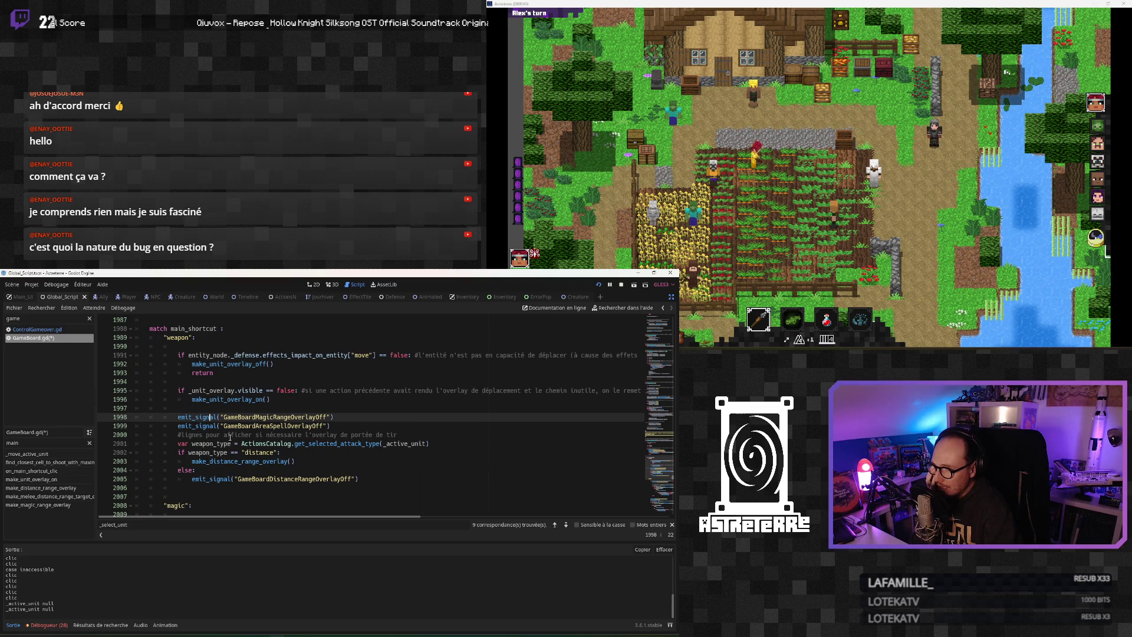
left_click(193, 461)
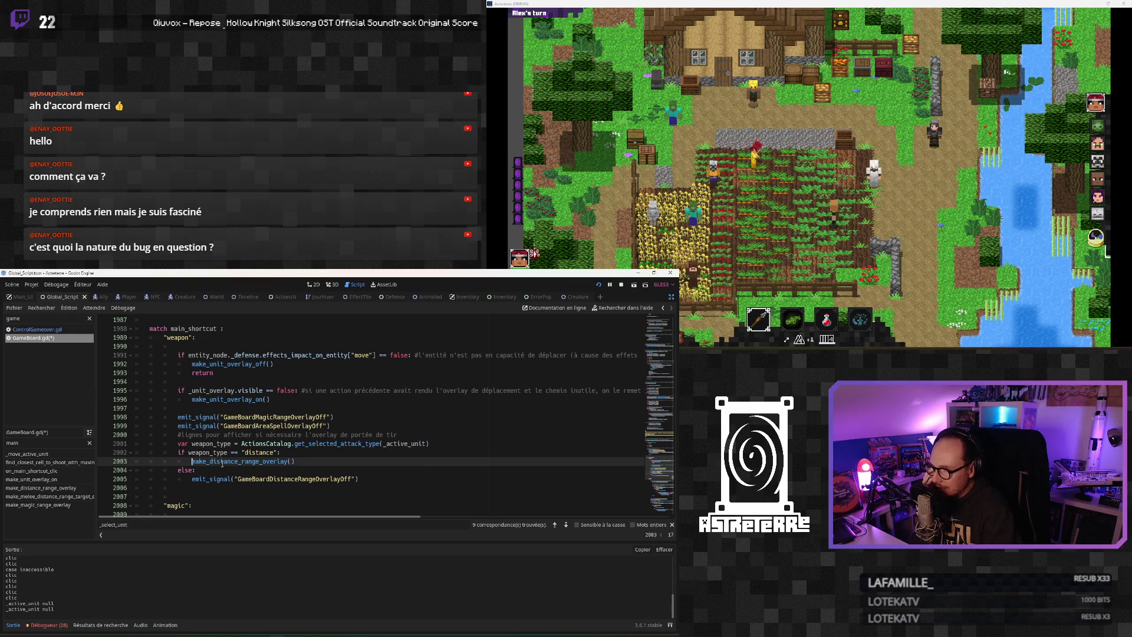
key("Return")
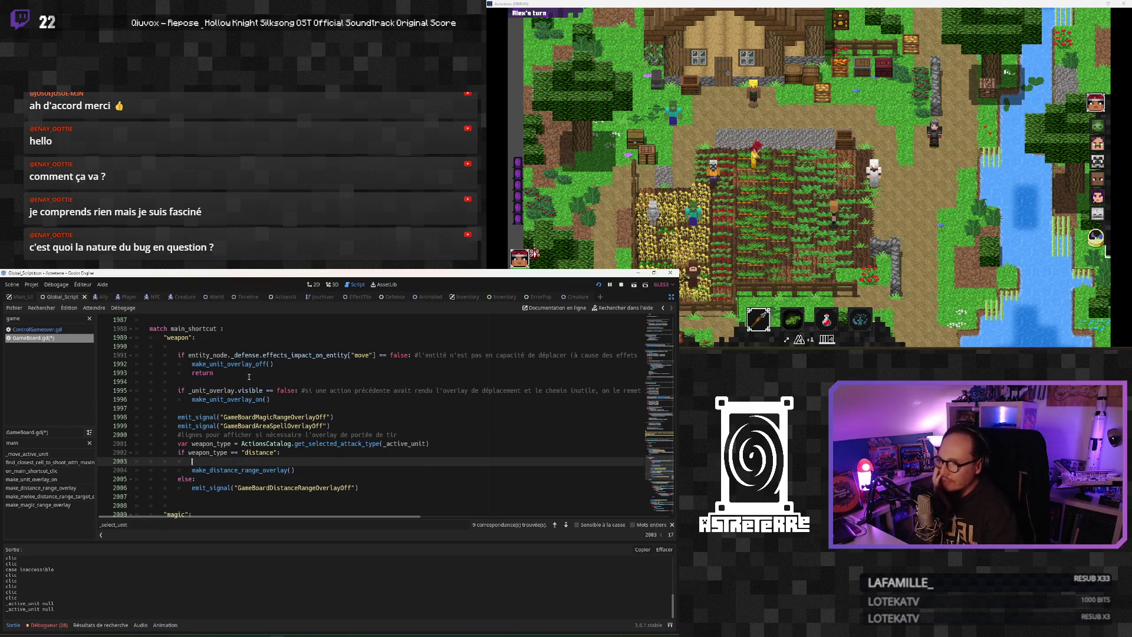
Copy line 1991's move-effect if-check onto the new line and change false to true
triple_click(179, 355)
key("ctrl+c")
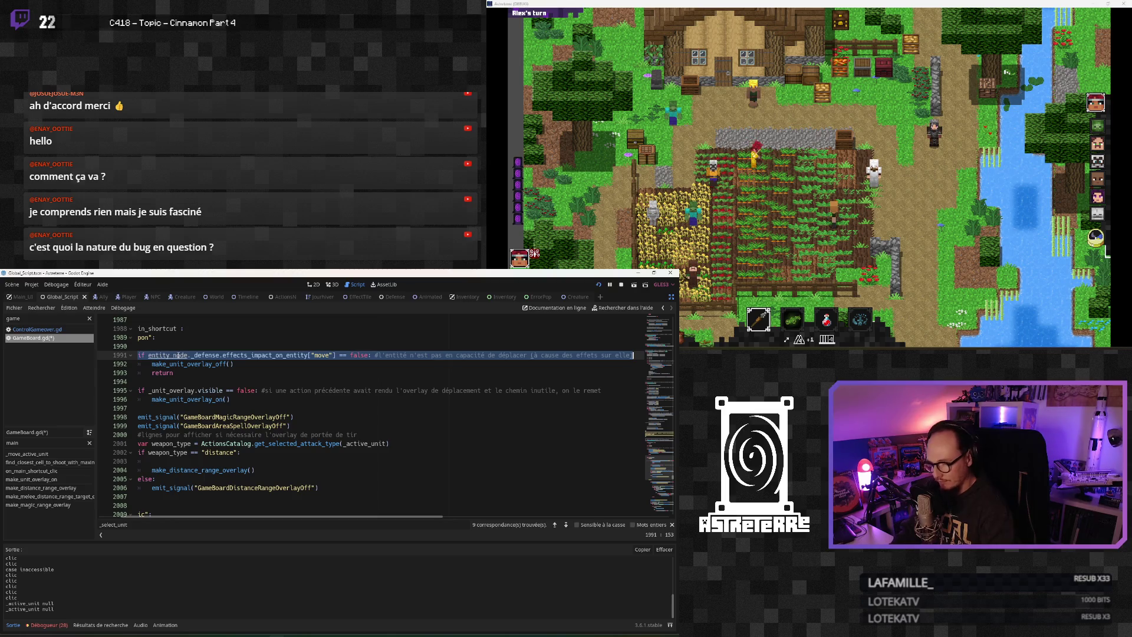
left_click(268, 426)
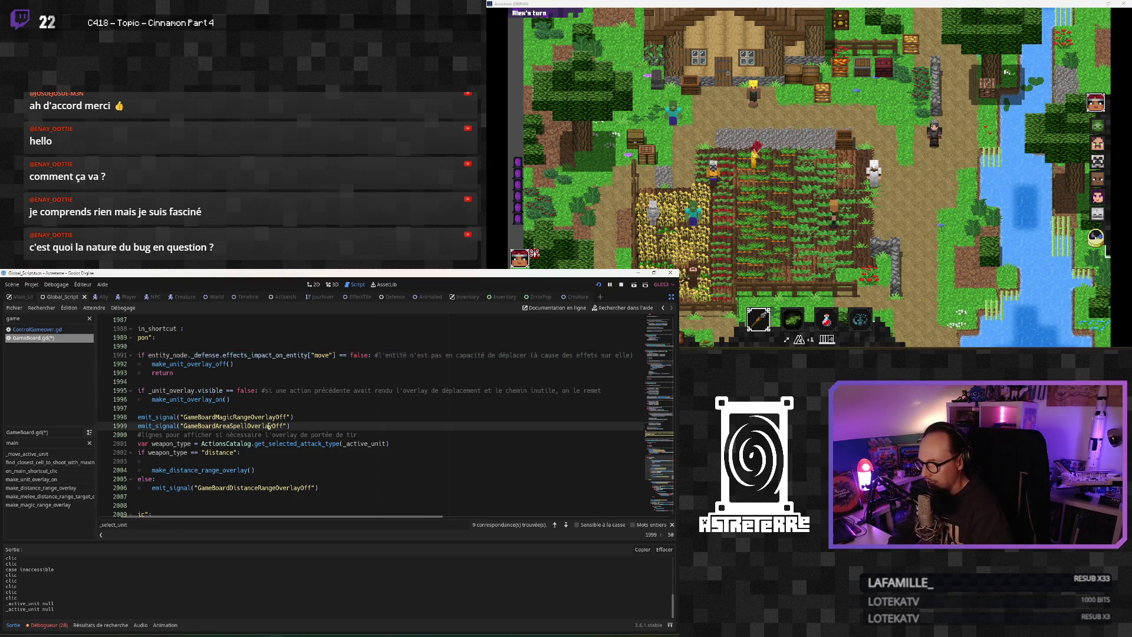
scroll(171, 517, "left", 2)
key("Down")
key("Down")
key("Down")
key("ctrl+v")
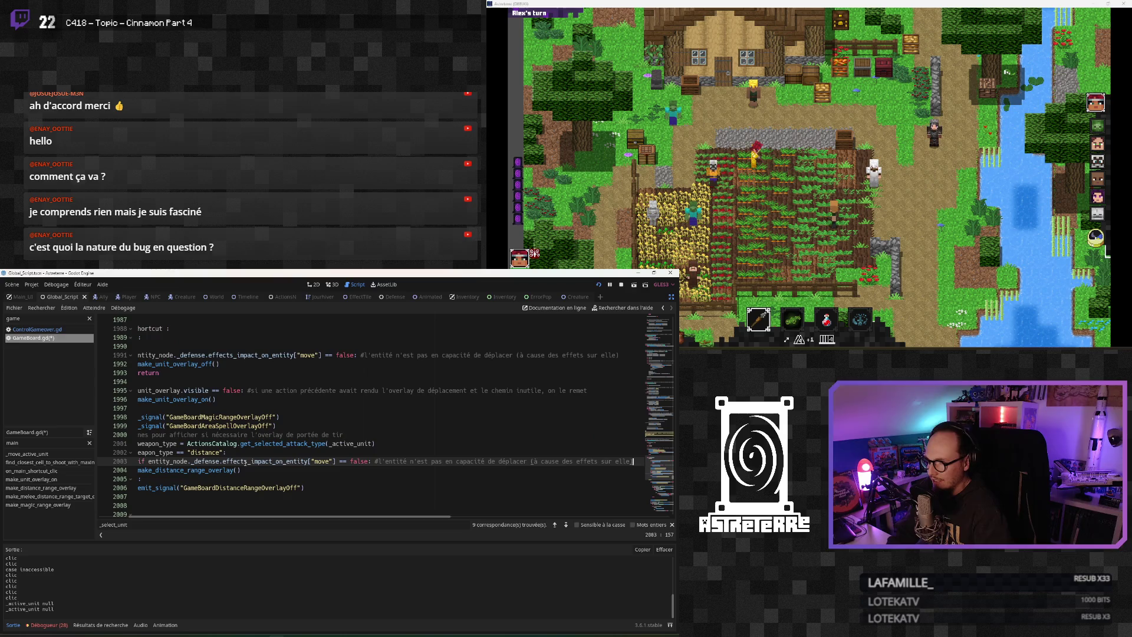
scroll(342, 514, "left", 3)
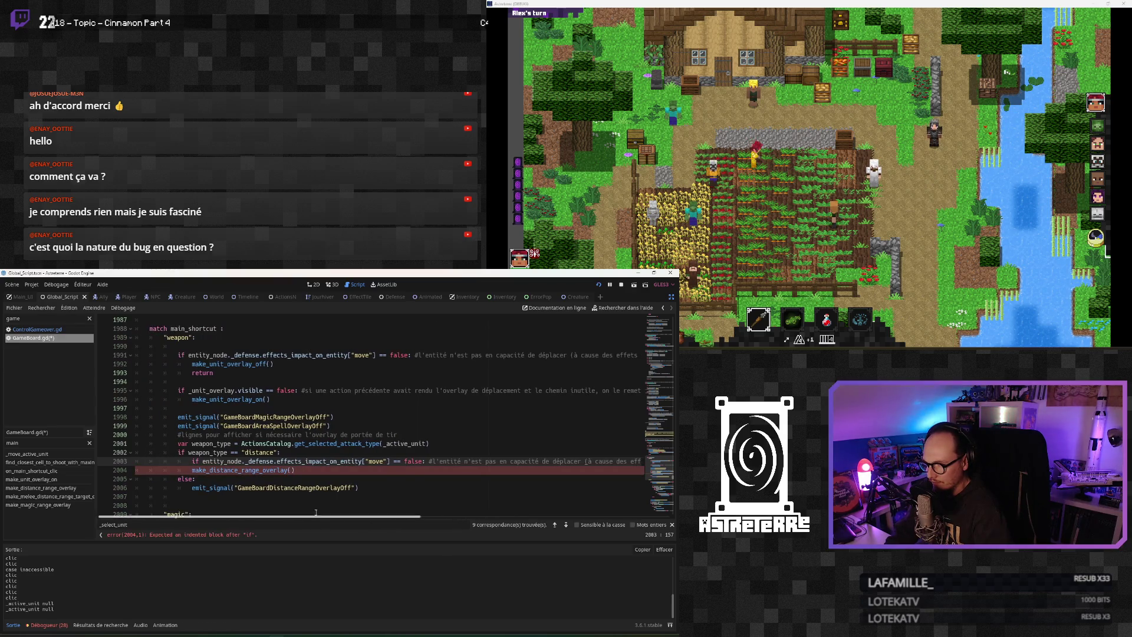
double_click(413, 461)
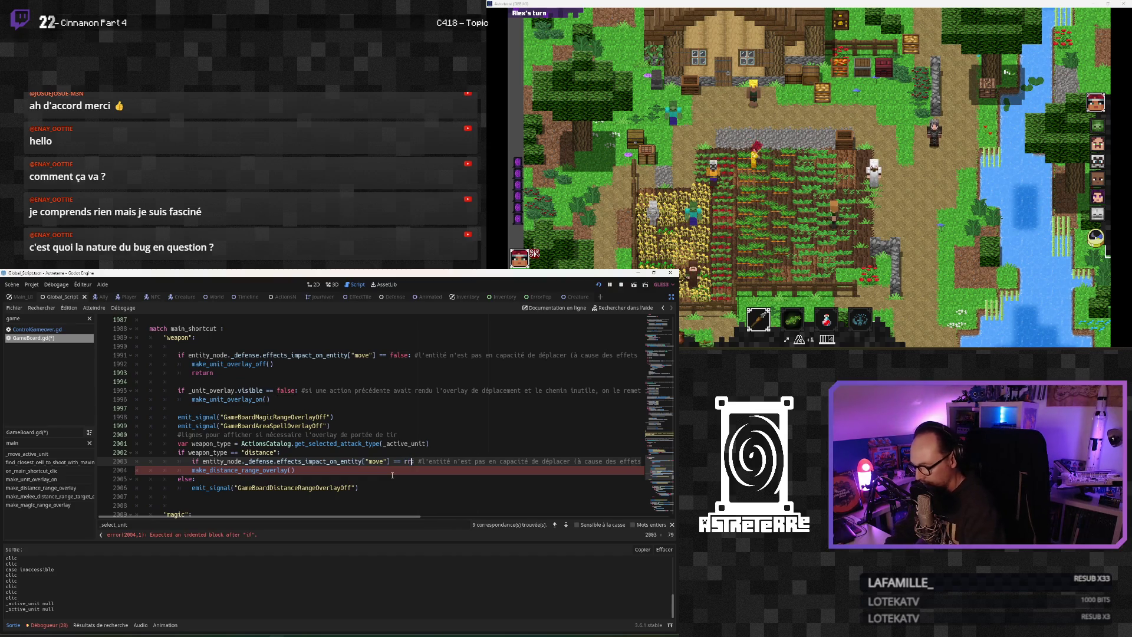
type("true:")
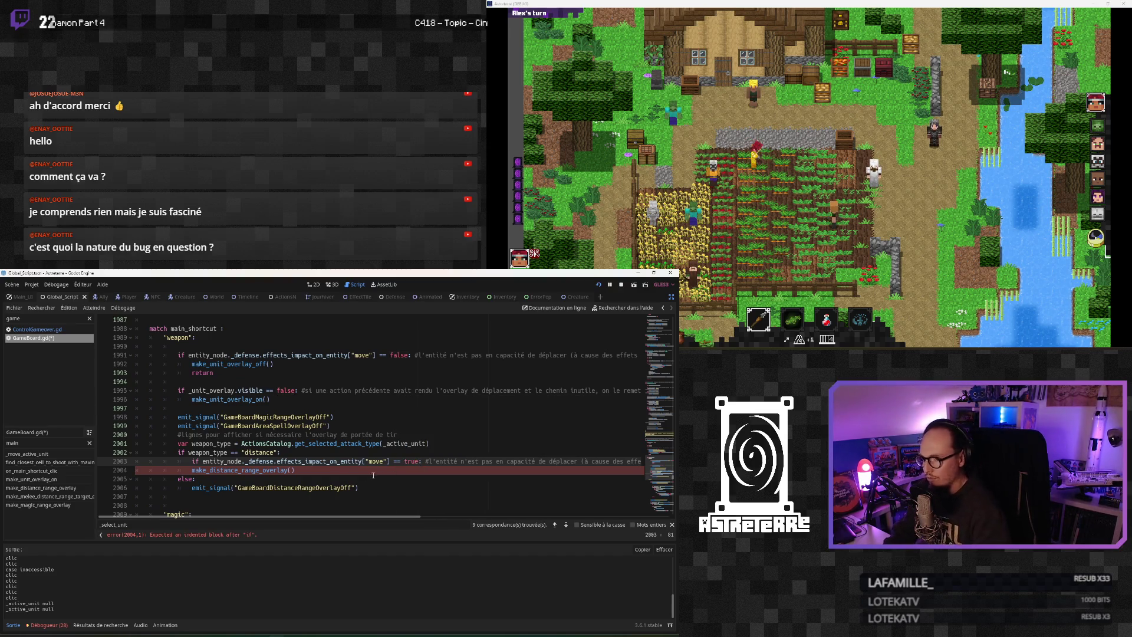
Indent make_distance_range_overlay() under the new move-effect check
left_click(191, 470)
key("Tab")
left_click(211, 482)
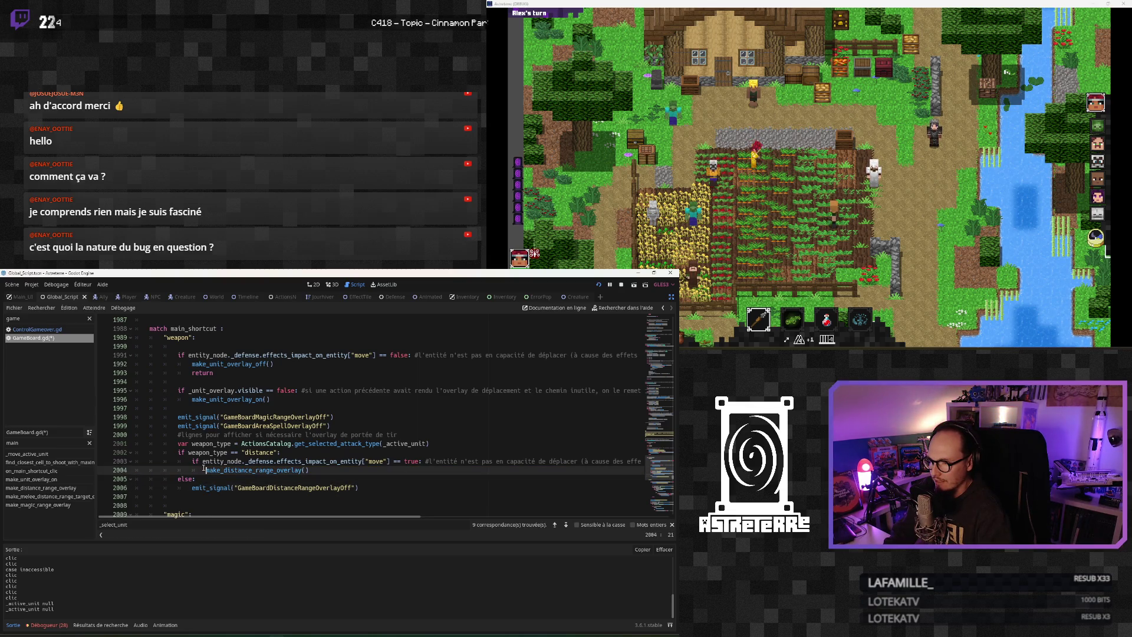
left_click(257, 471)
left_click(337, 475)
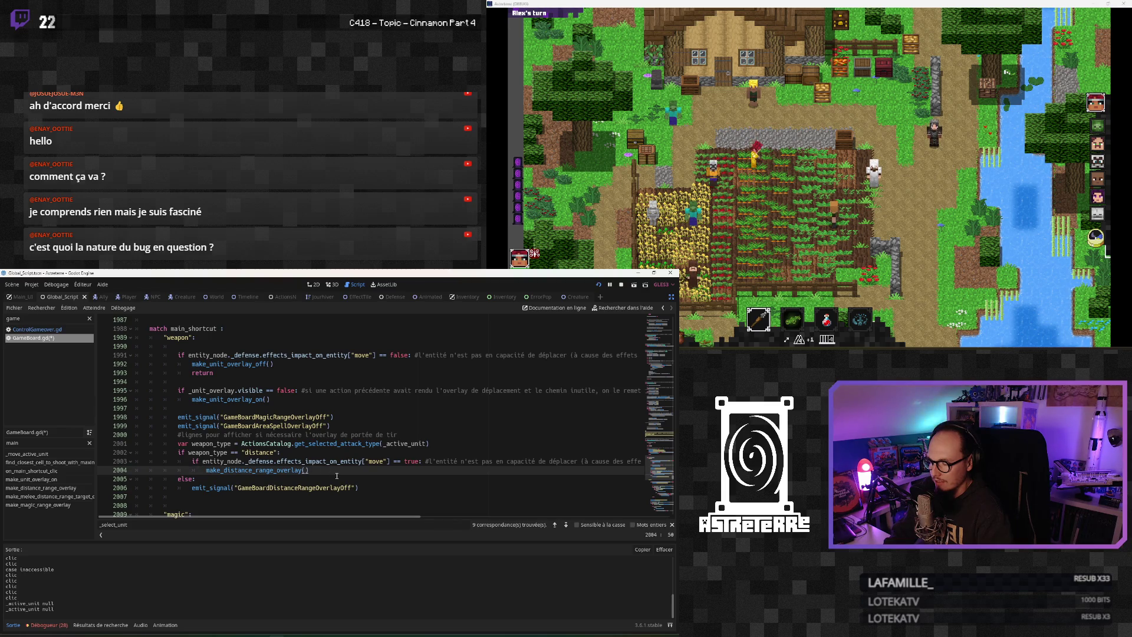
scroll(337, 475, "down", 1)
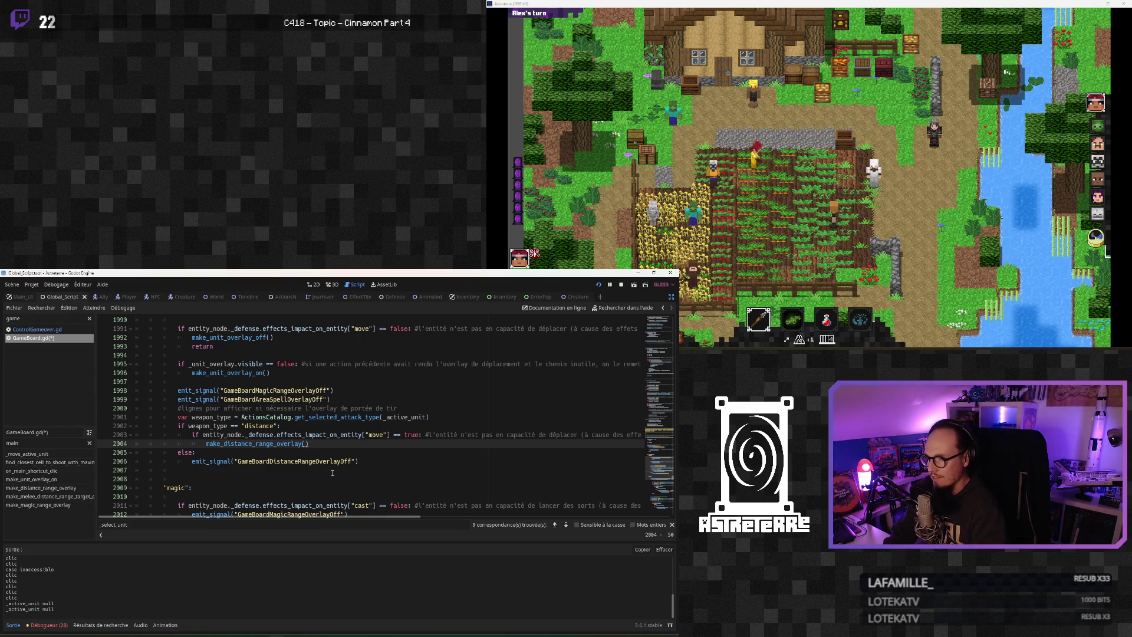
left_click(203, 435)
Join the effect check onto the distance condition with 'and' and change 'move' to 'attack'
key("BackSpace")
key("BackSpace")
key("BackSpace")
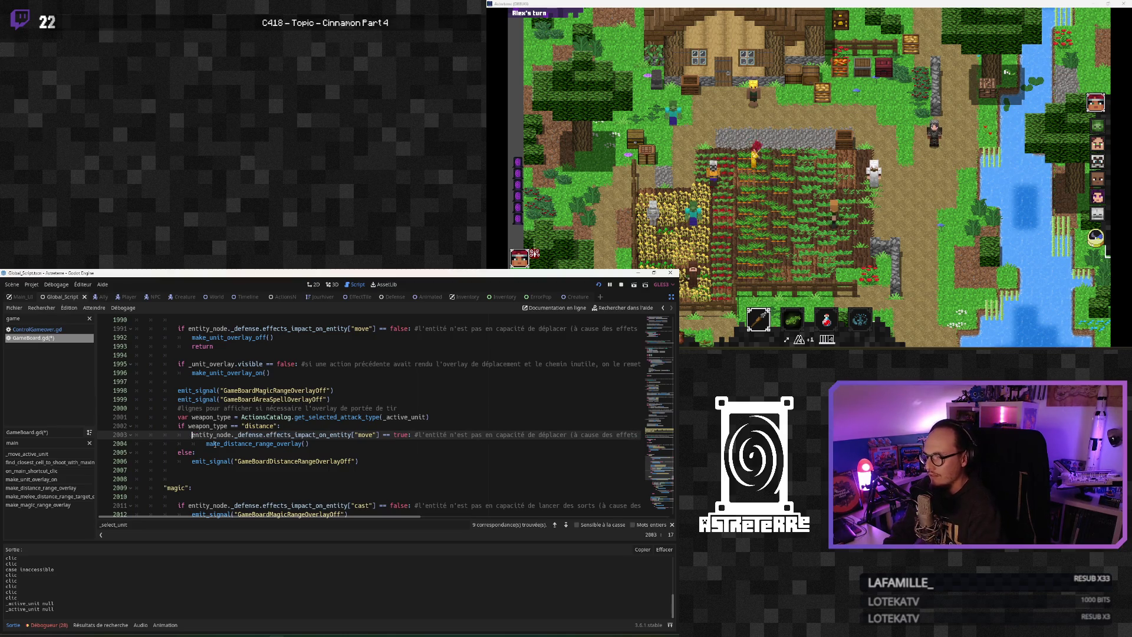
key("BackSpace")
key("BackSpace")
key("BackSpace")
key("BackSpace")
type("and")
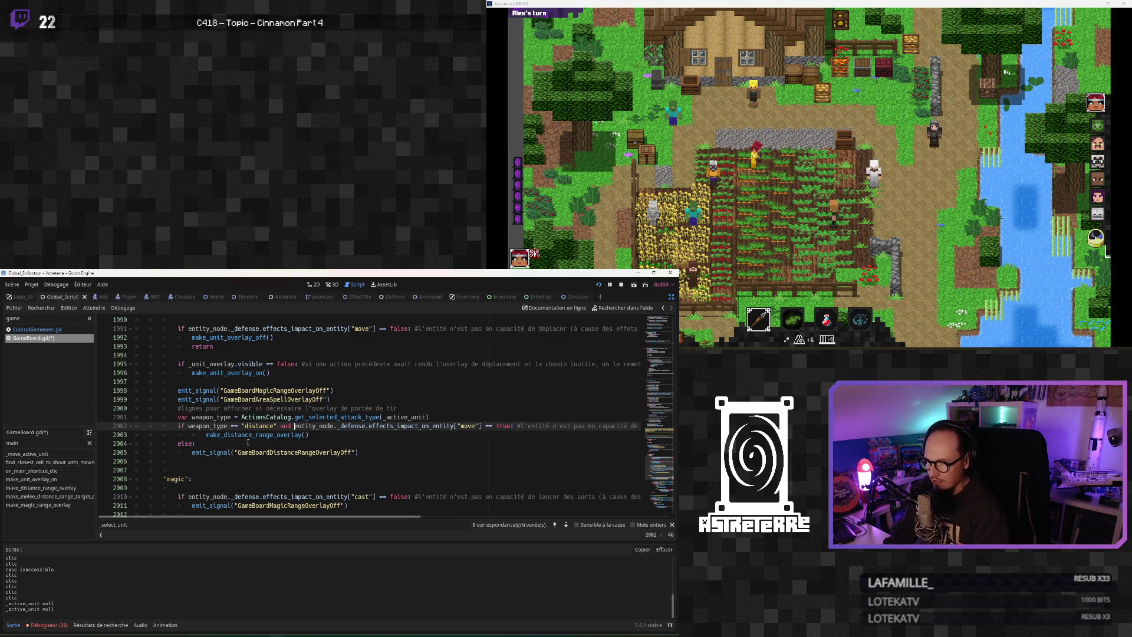
left_click(215, 444)
double_click(470, 425)
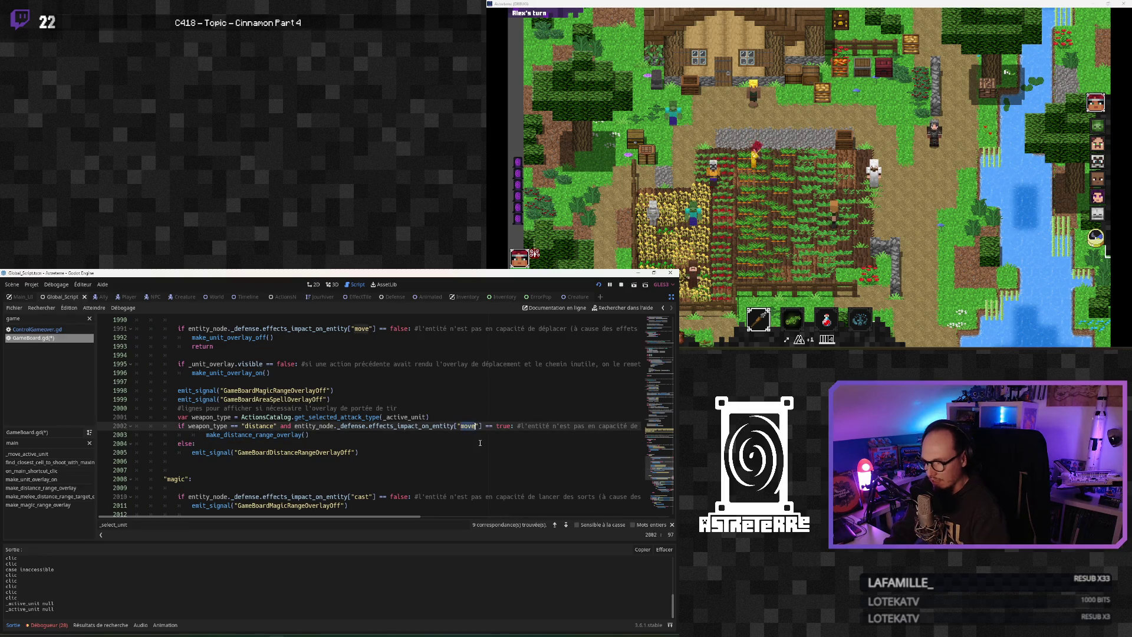
type("attack")
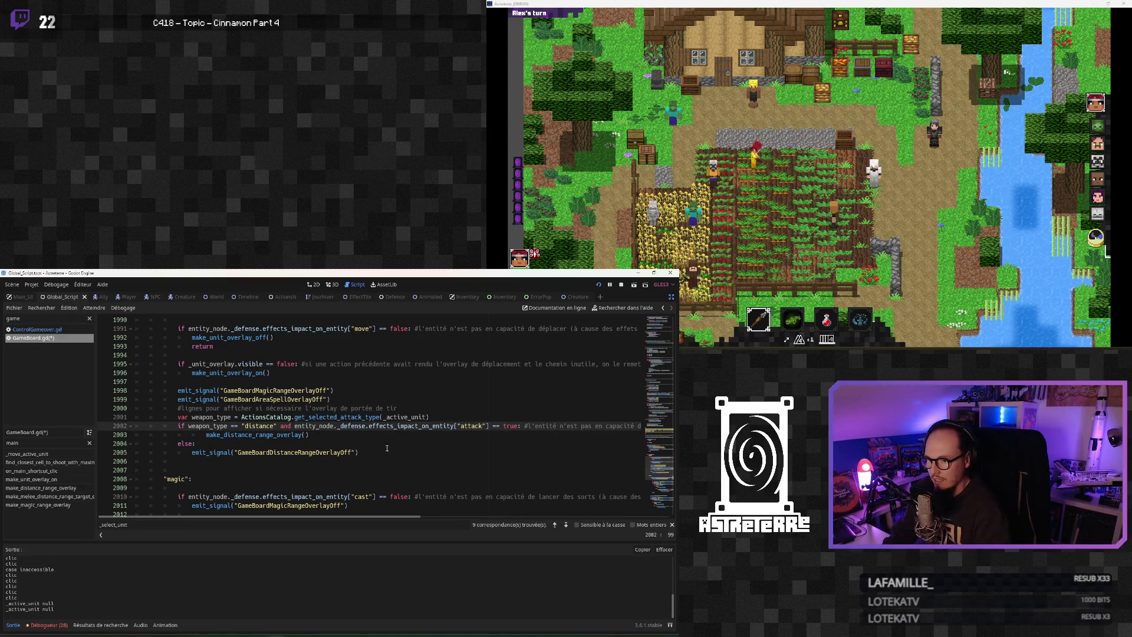
Unindent make_distance_range_overlay() back to the distance branch level
left_click(360, 453)
left_click(203, 431)
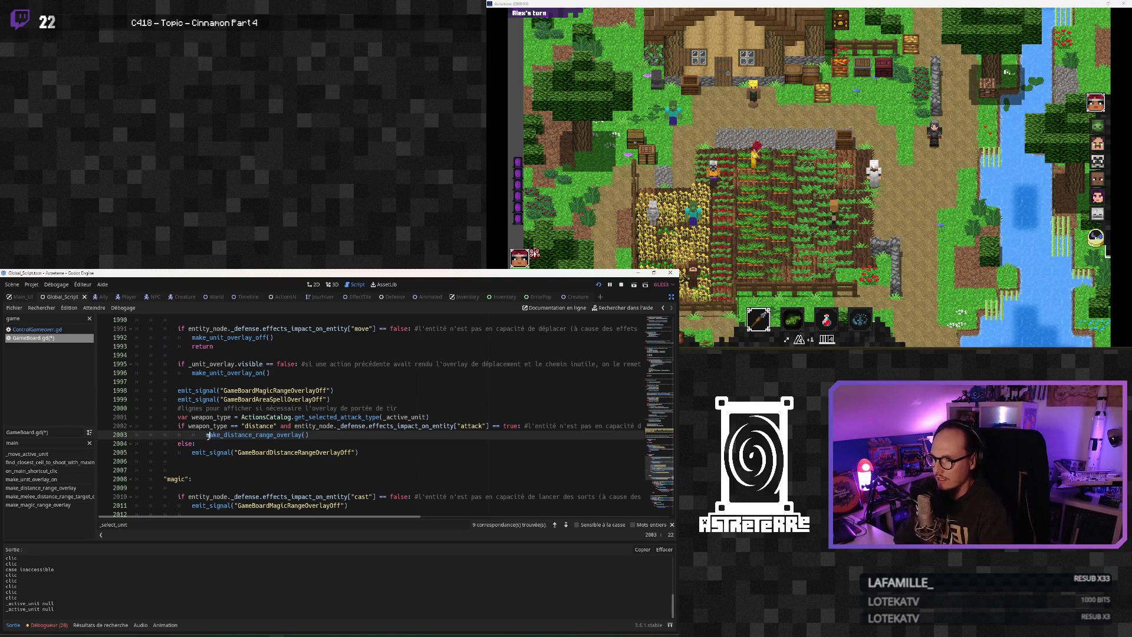
key("BackSpace")
key("Down")
key("Down")
key("Down")
scroll(305, 471, "up", 1)
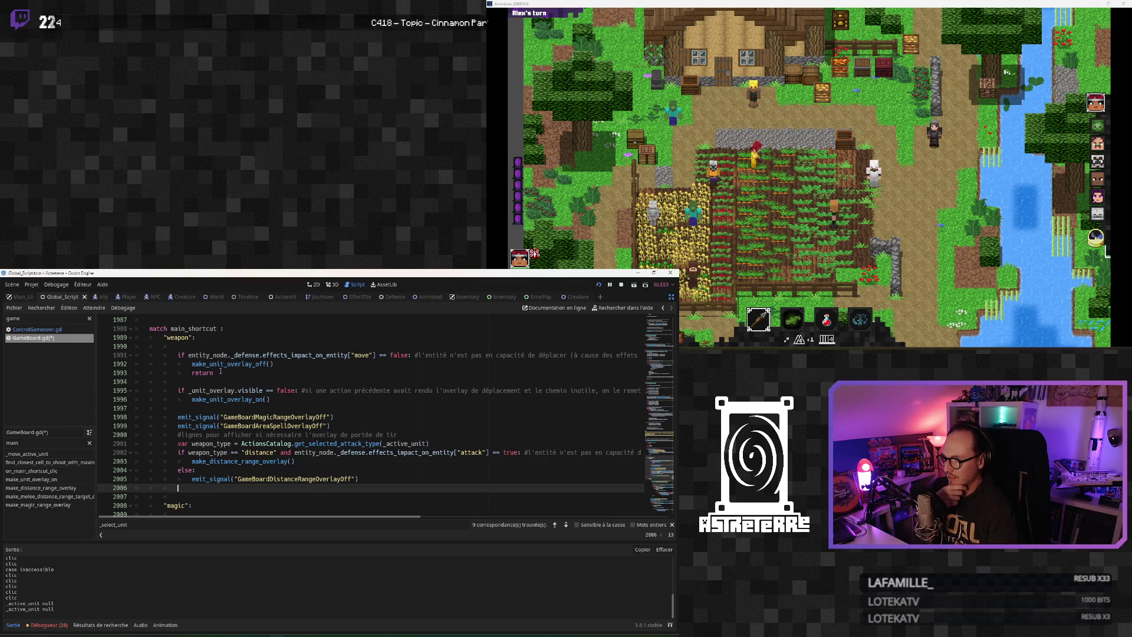
Delete the return on line 1993 and add a move-effect == true check to the overlay re-enable condition
left_click(220, 371)
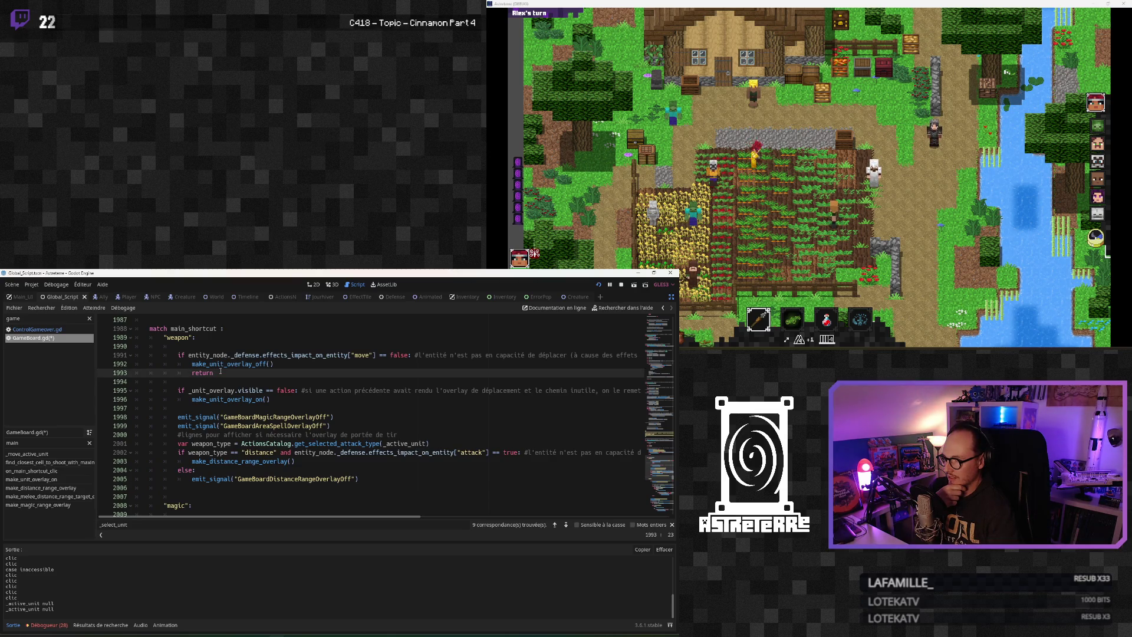
double_click(220, 371)
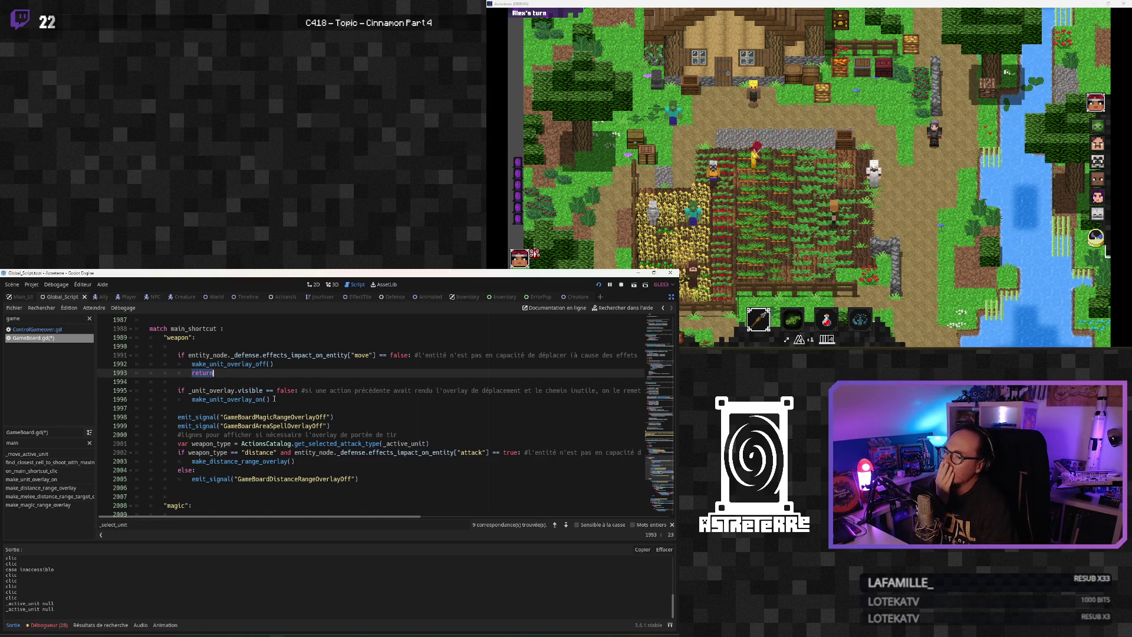
key("BackSpace")
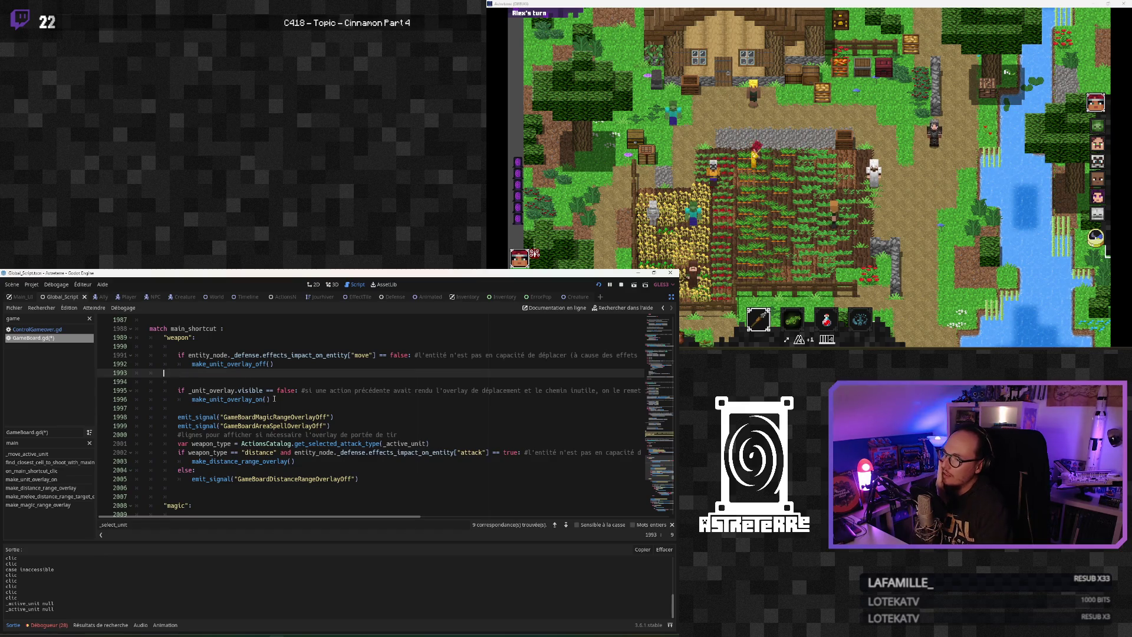
key("BackSpace")
key("BackSpace")
key("BackSpace")
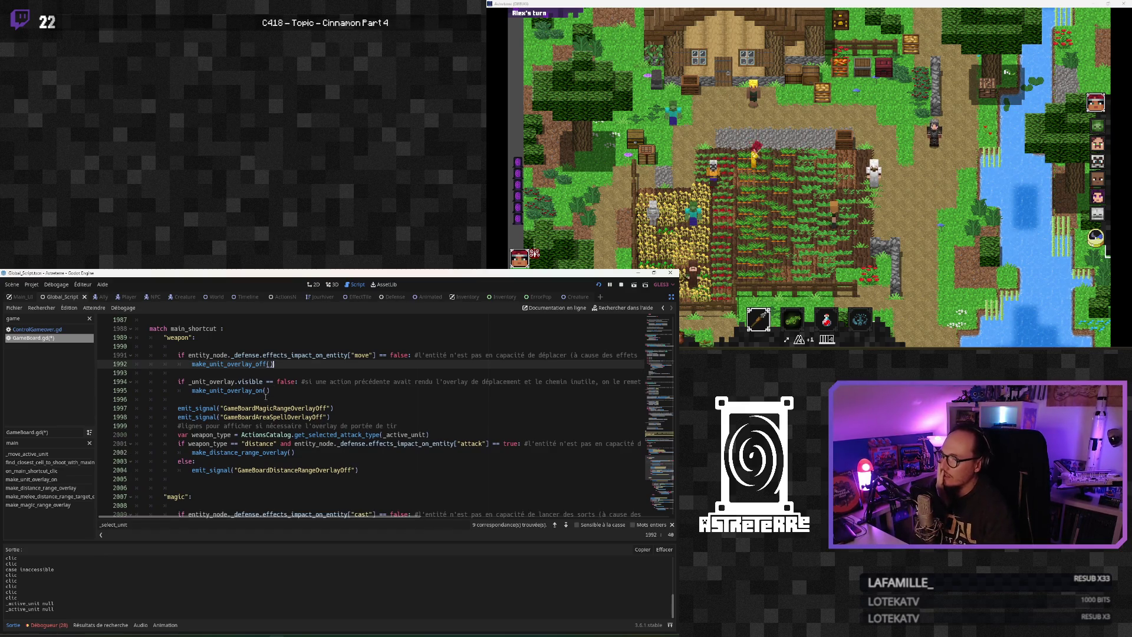
left_click(250, 390)
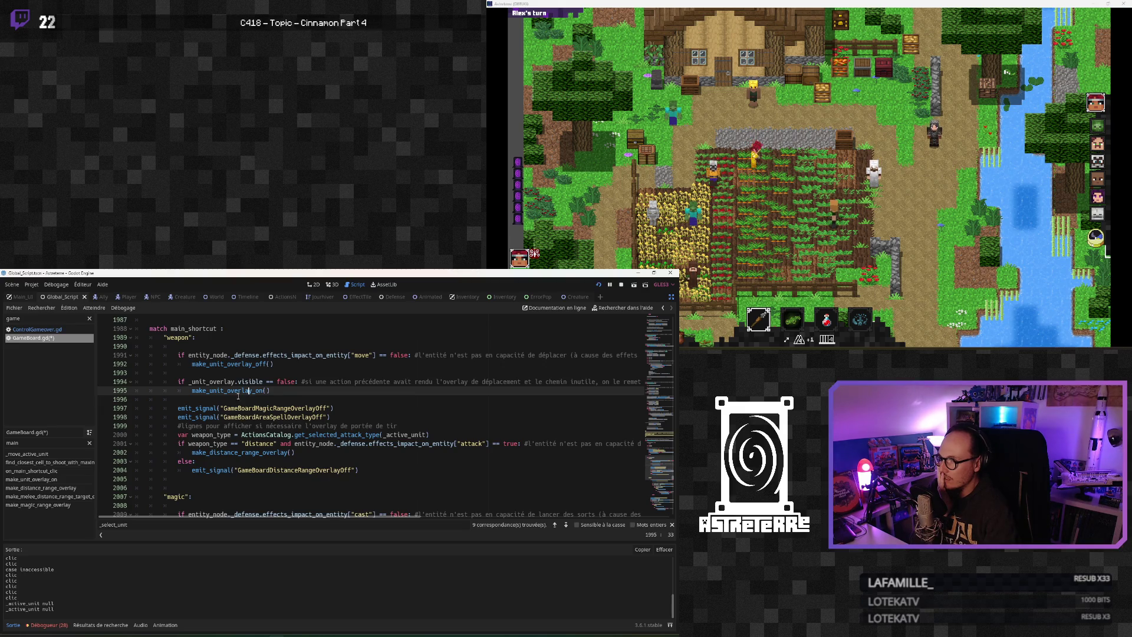
left_click(237, 390)
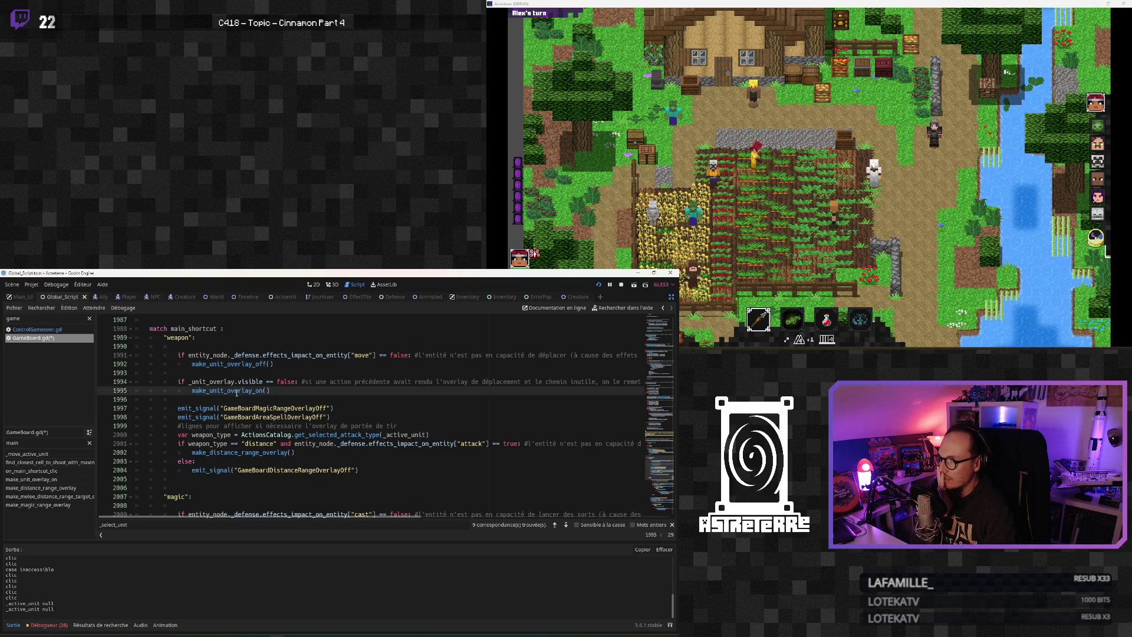
left_click(296, 381)
key("ctrl+v")
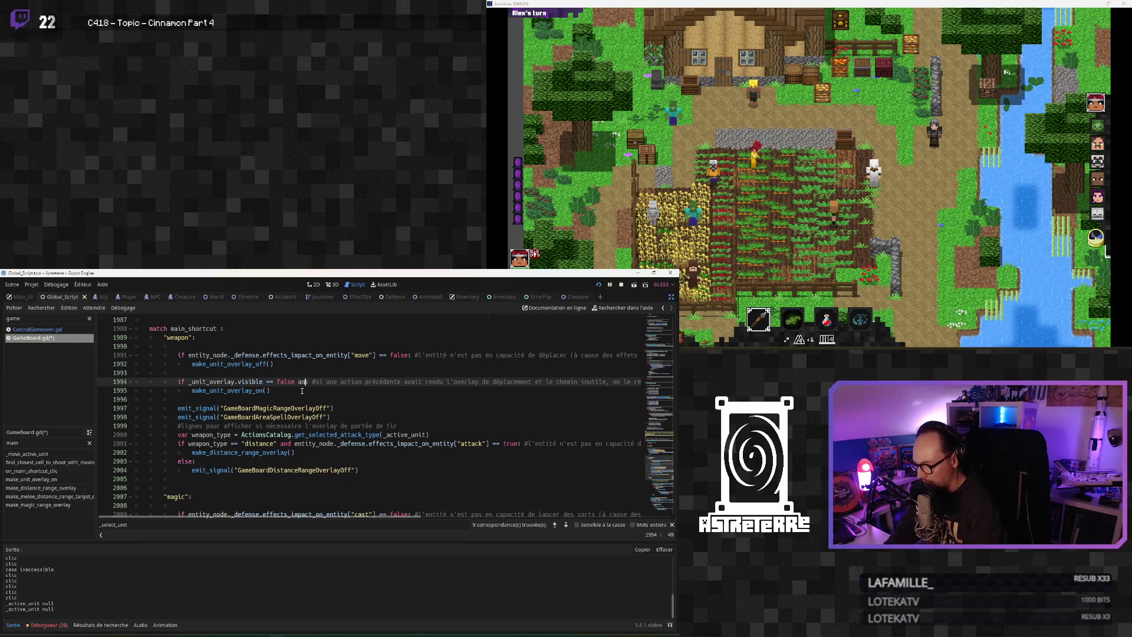
double_click(522, 382)
type("true:")
Review the overlay-off signals and the attack-gated distance weapon check
left_click(444, 406)
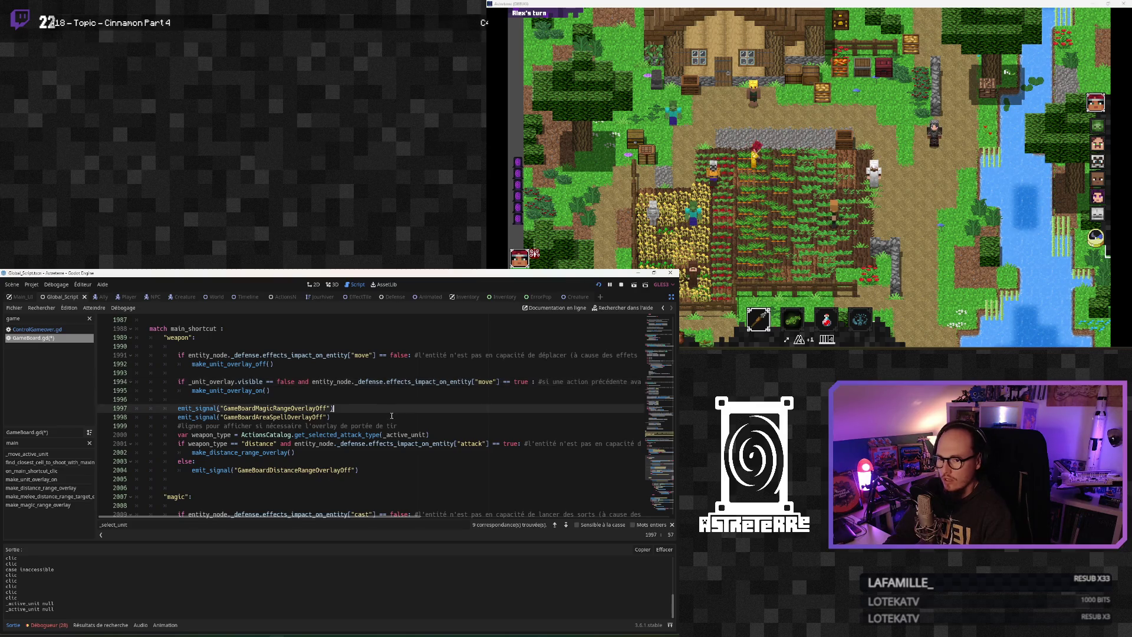
left_click(324, 470)
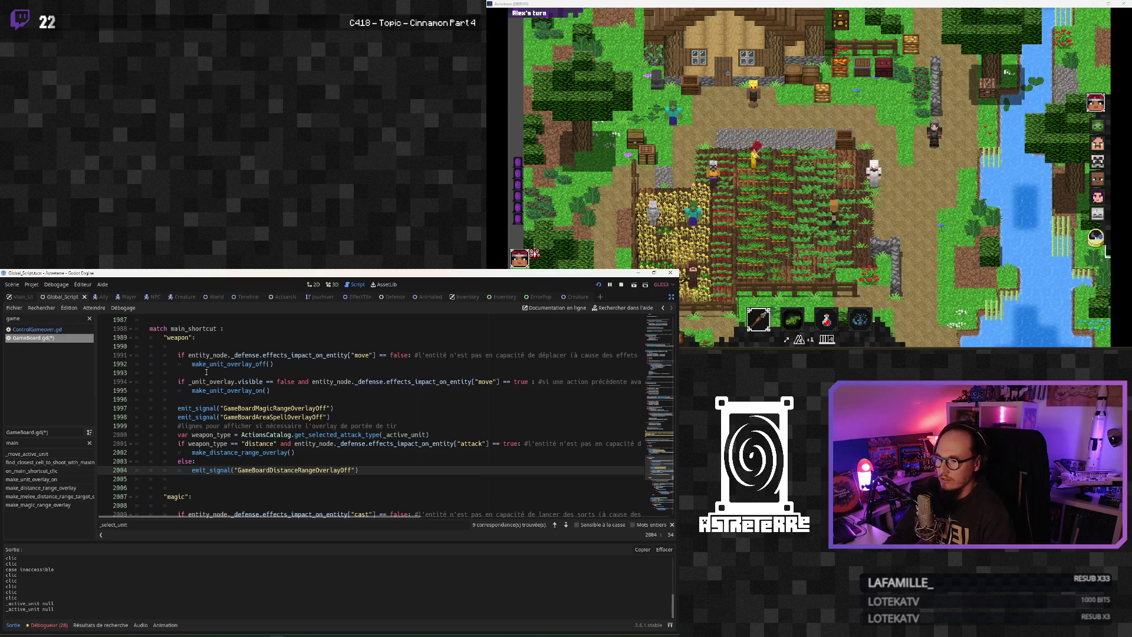
left_click(207, 390)
left_click(249, 435)
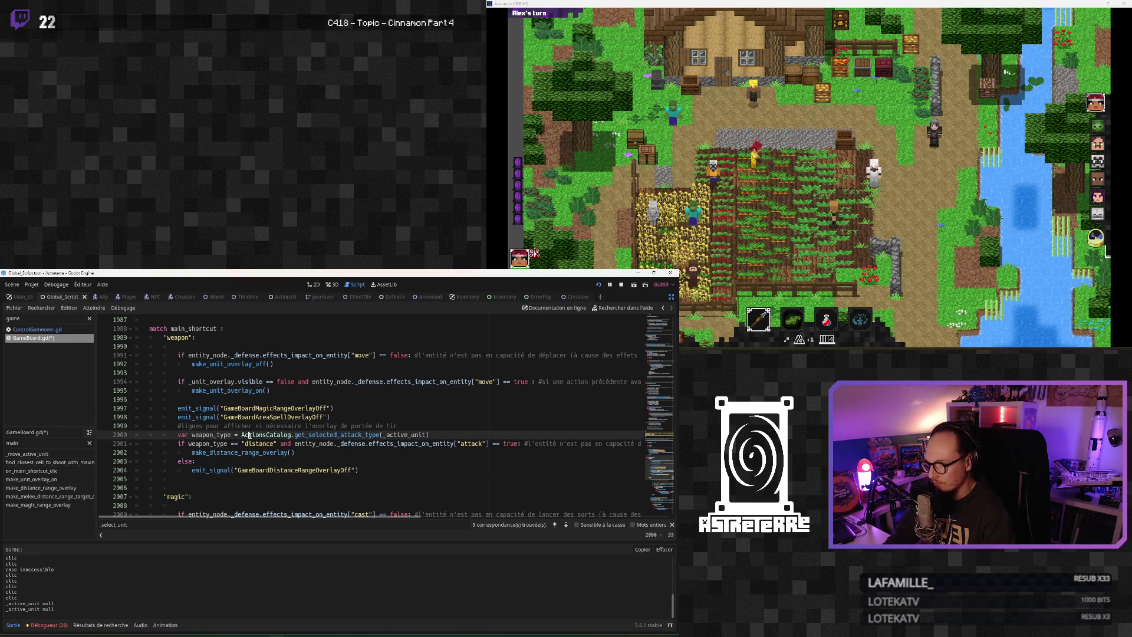
left_click(255, 416)
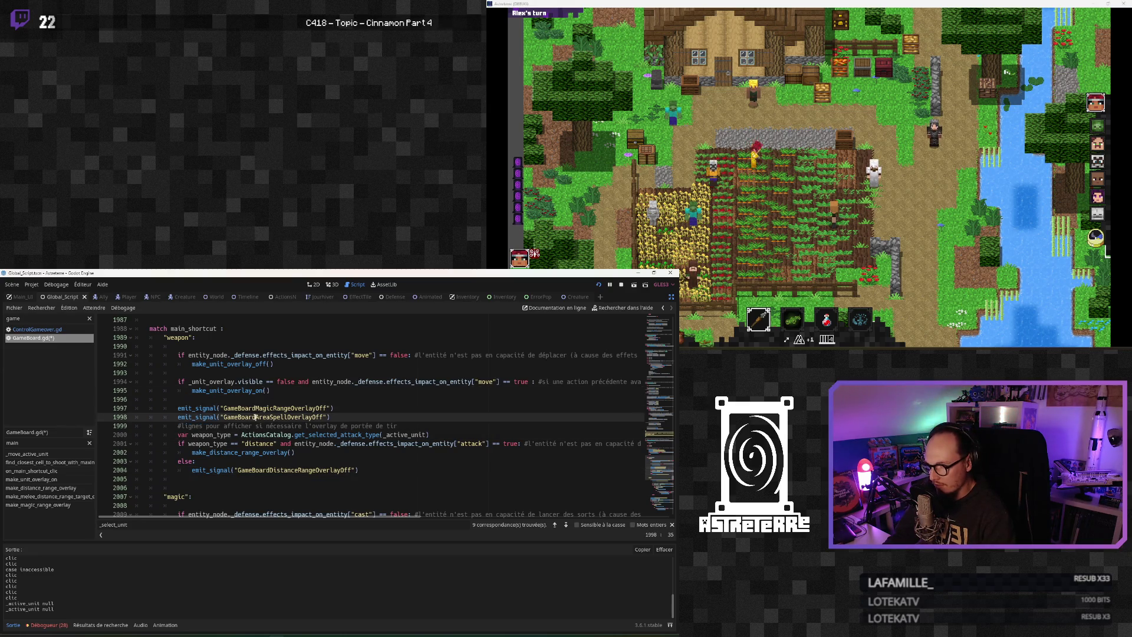
left_click(243, 435)
left_click(242, 444)
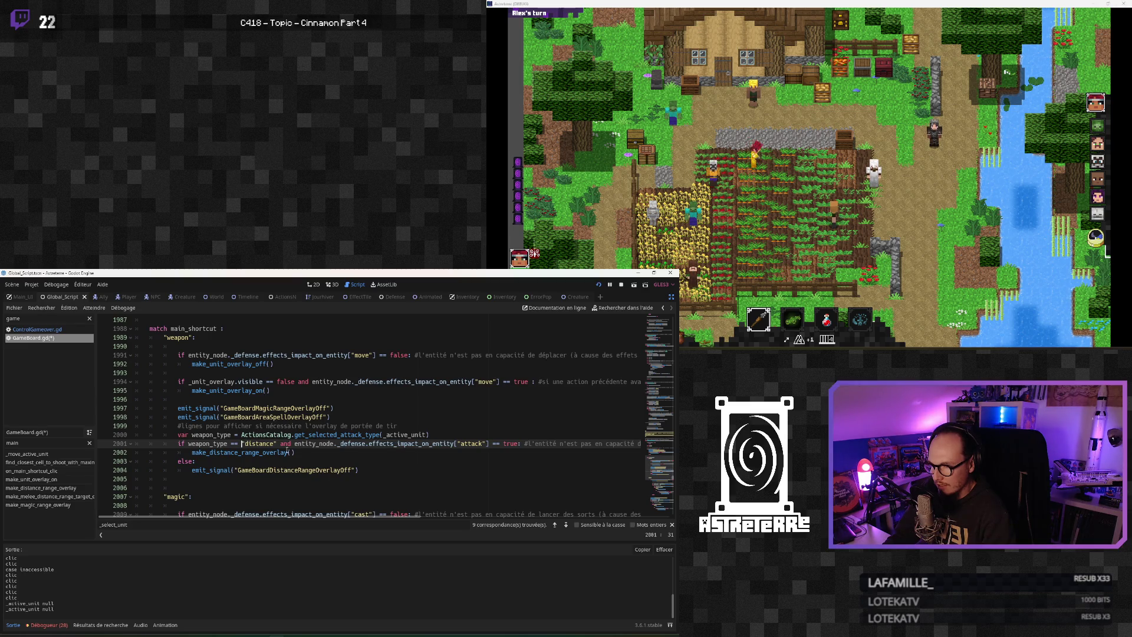
double_click(471, 445)
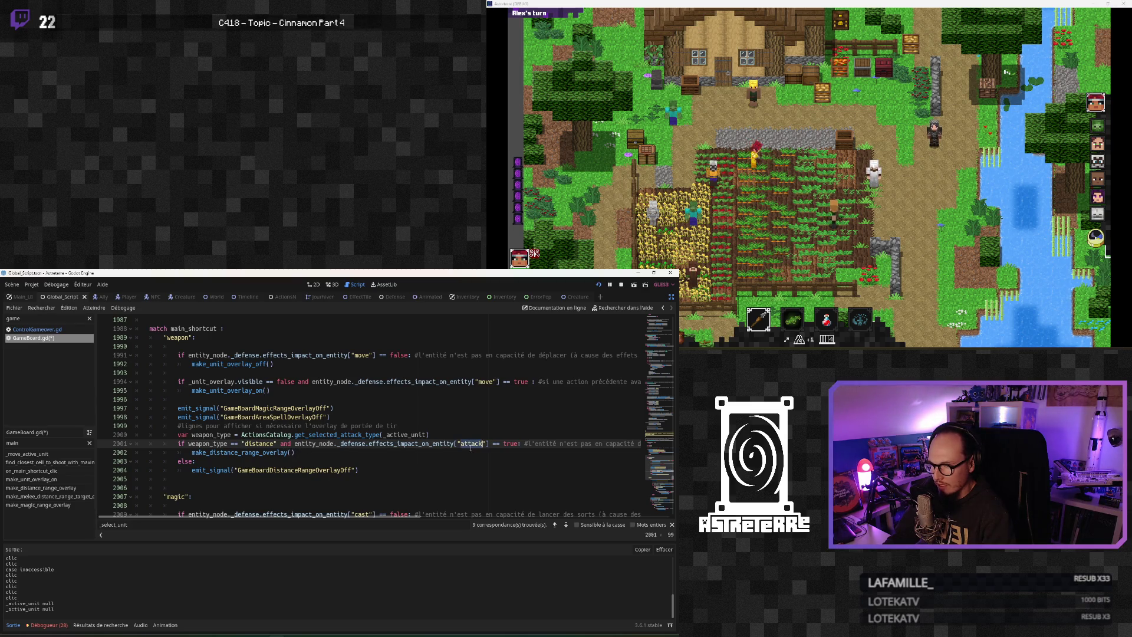
left_click(352, 453)
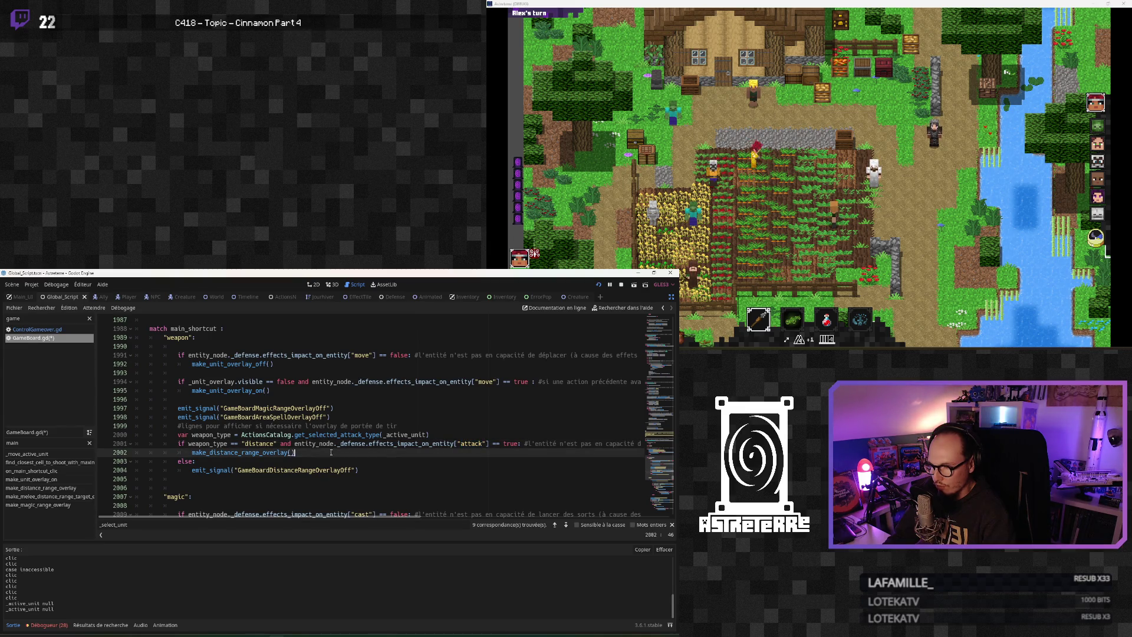
left_click(258, 464)
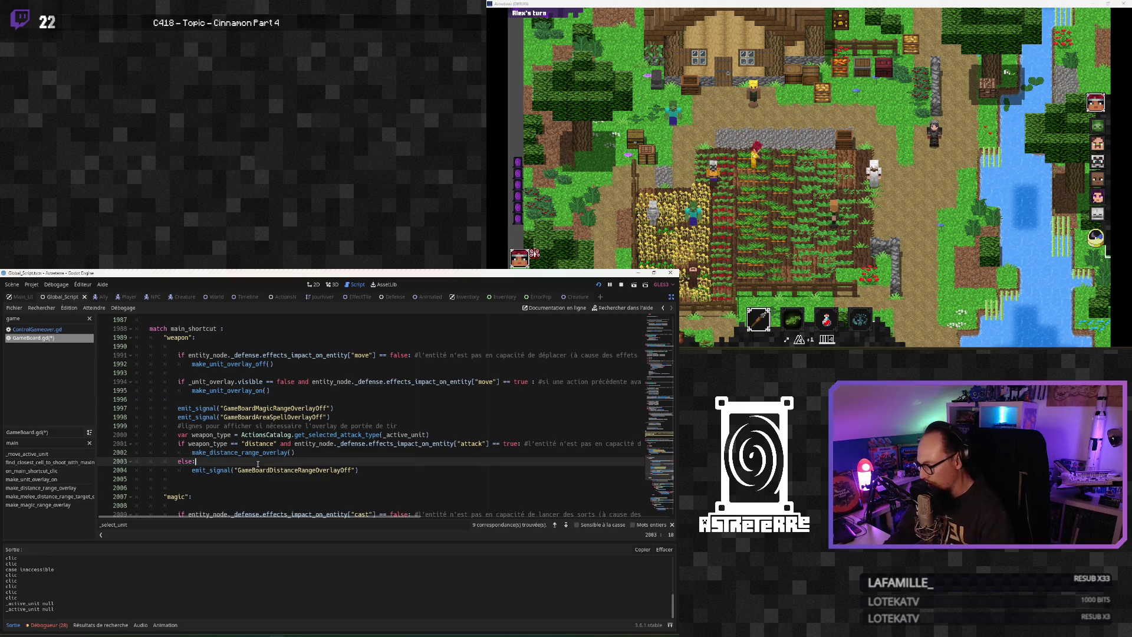
double_click(255, 452)
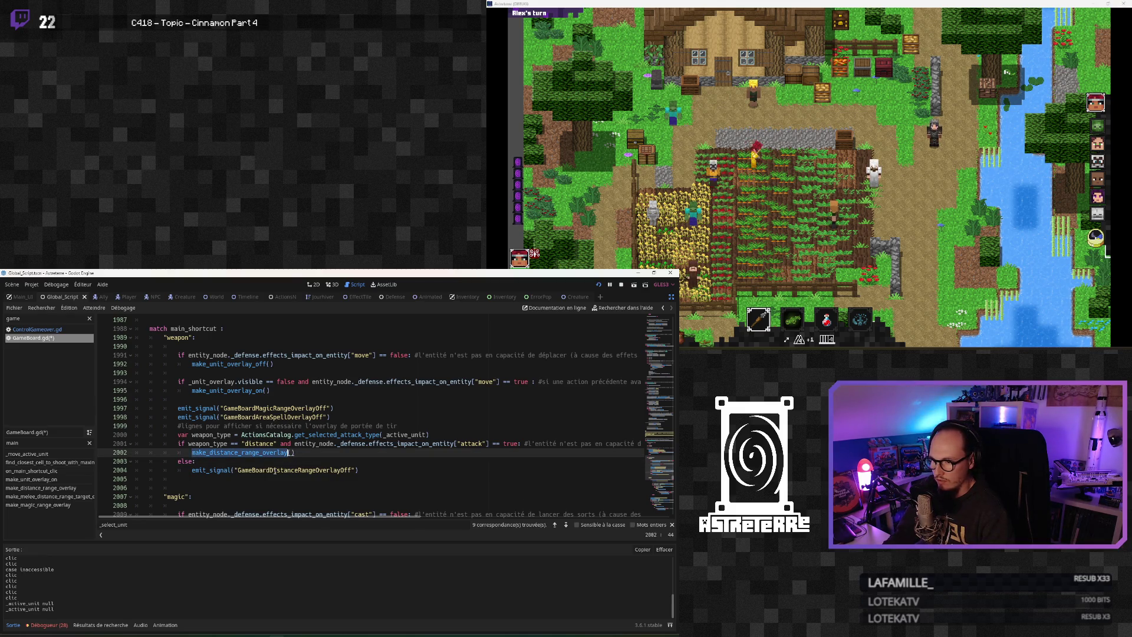
Briefly add and remove a blank line after the distance overlay call, then save and run with F5
left_click(306, 454)
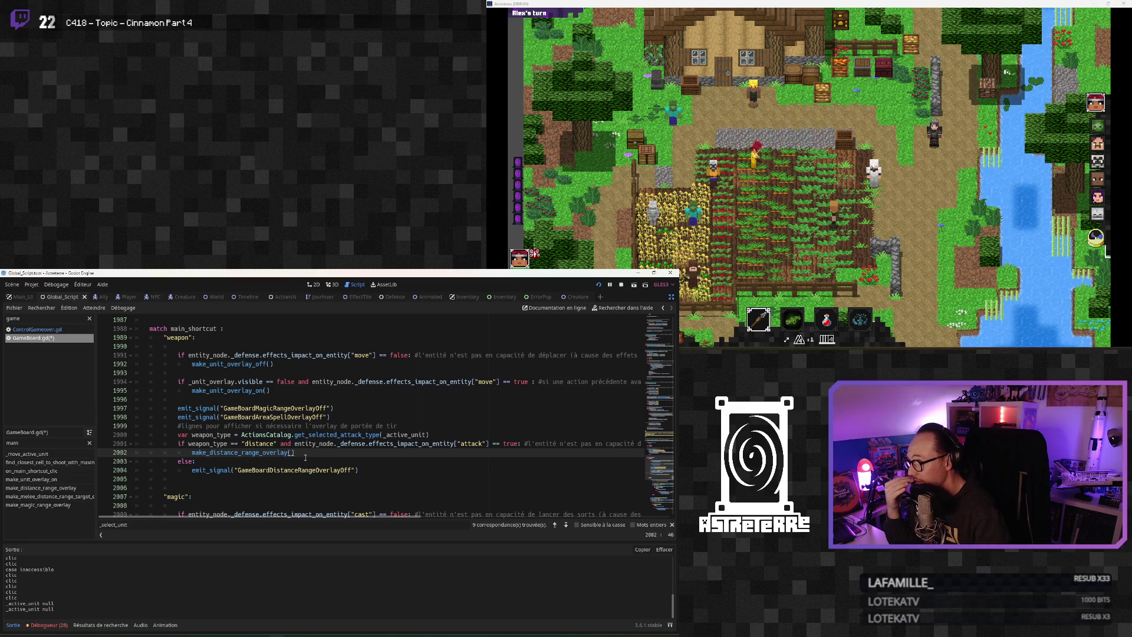
key("Return")
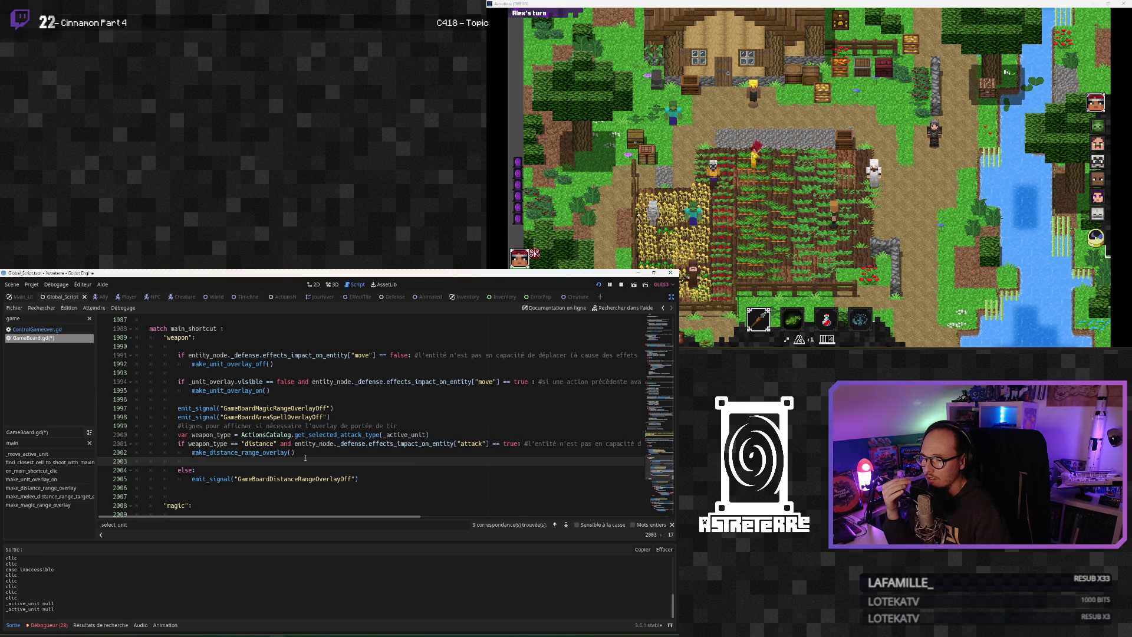
key("Home")
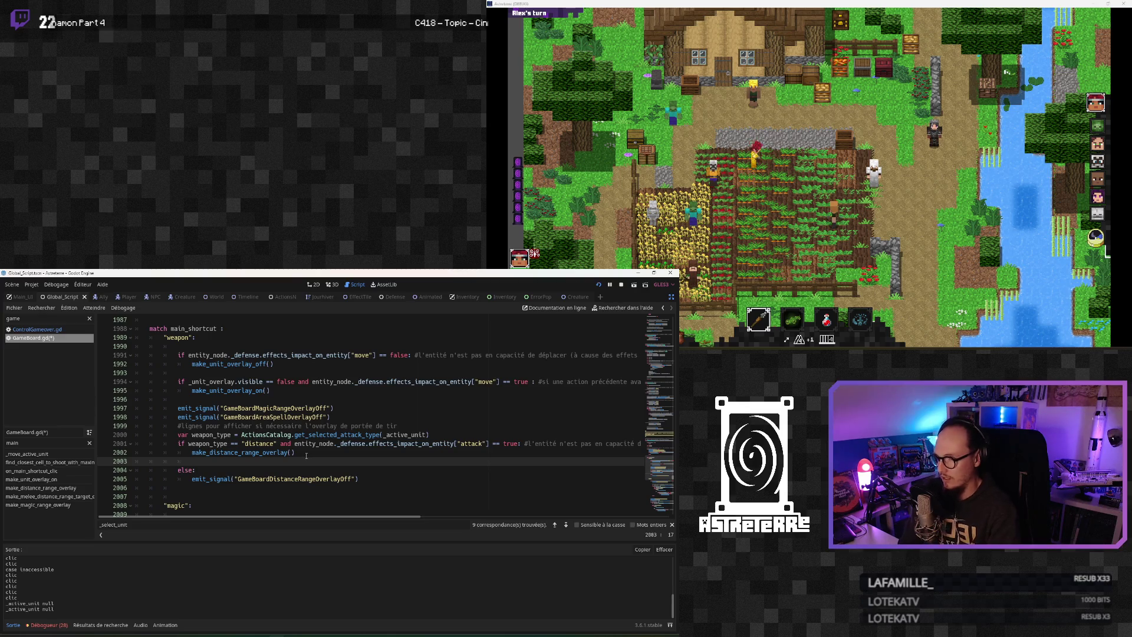
key("BackSpace")
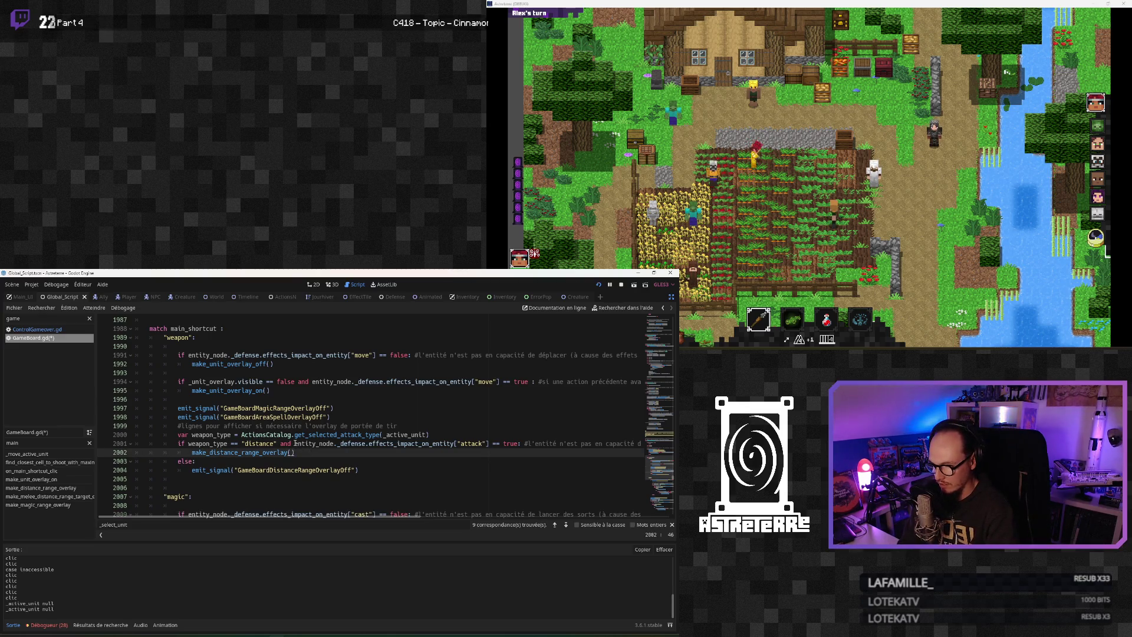
left_click(295, 443)
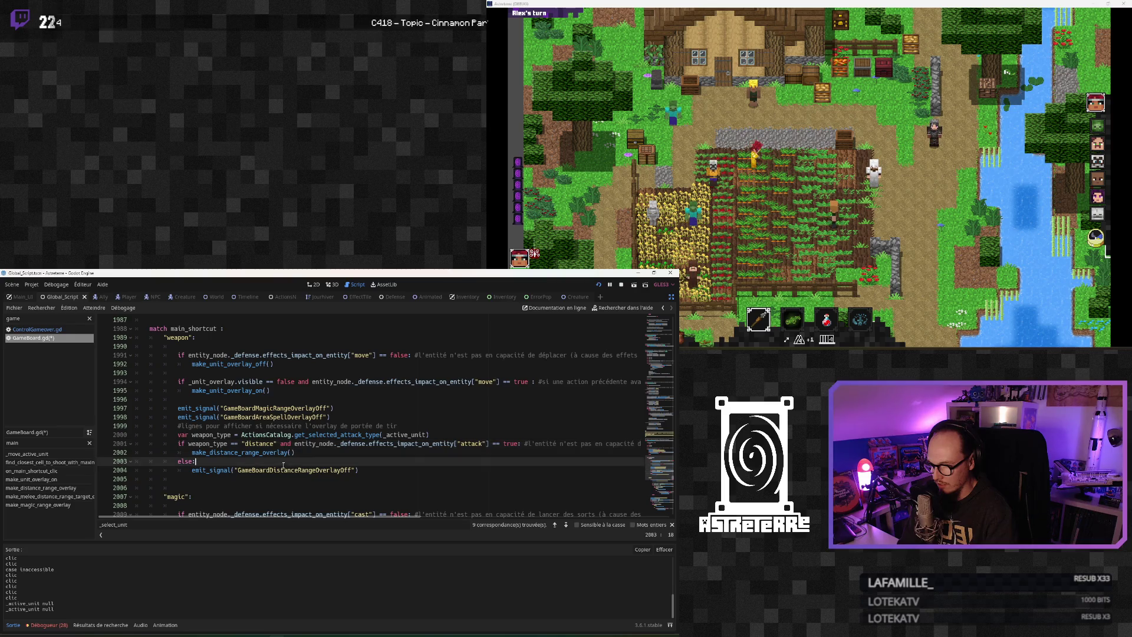
left_click(222, 470)
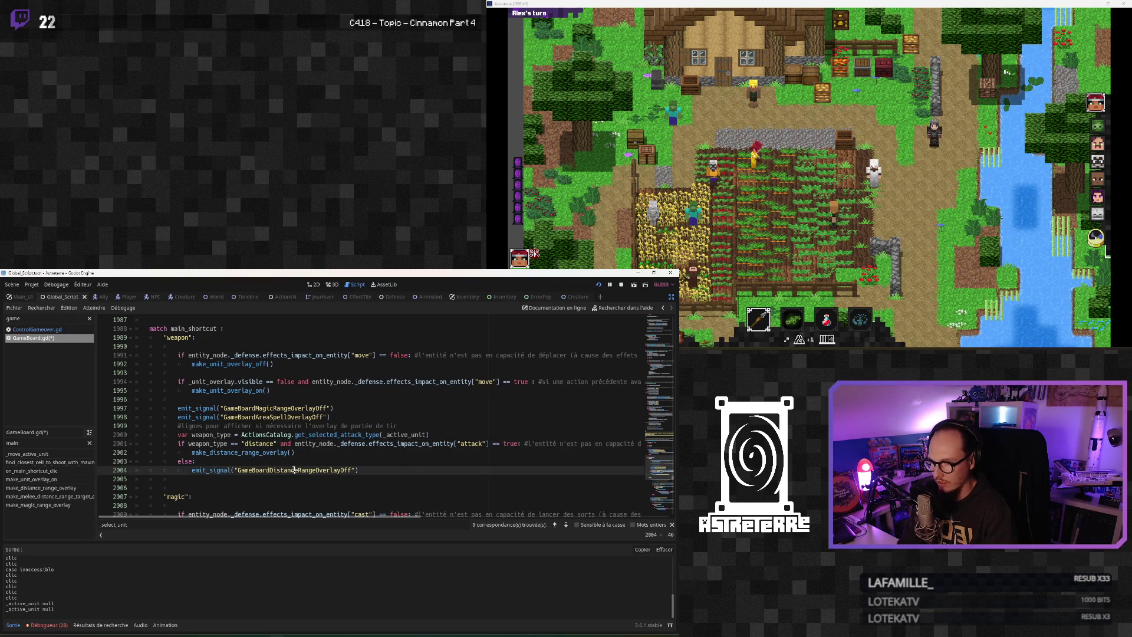
left_click(263, 443)
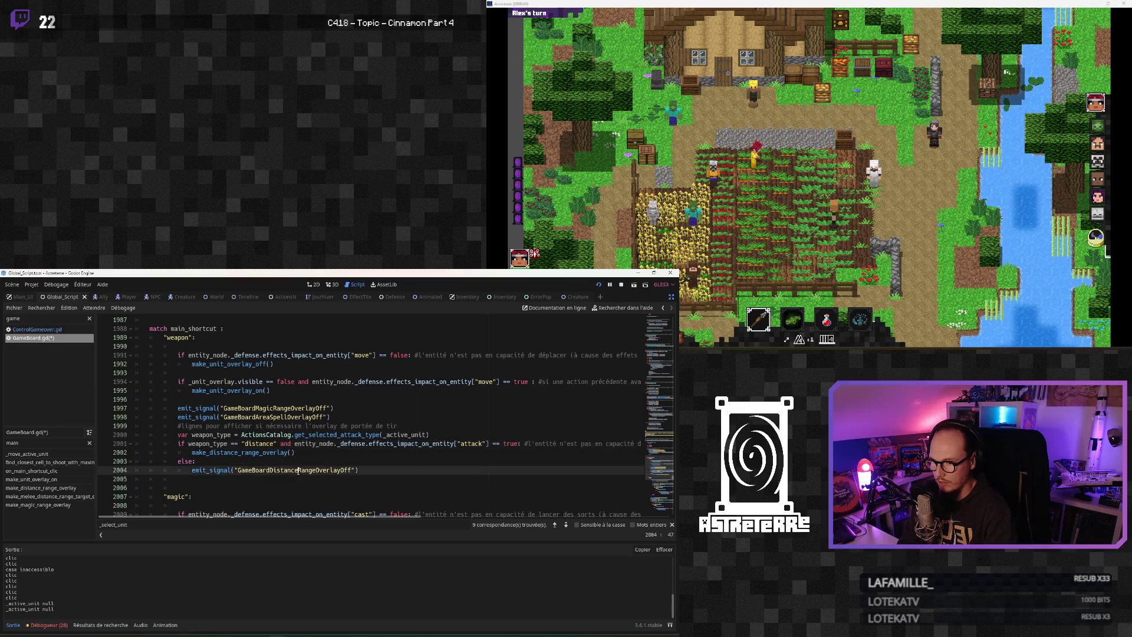
left_click(208, 478)
left_click(208, 489)
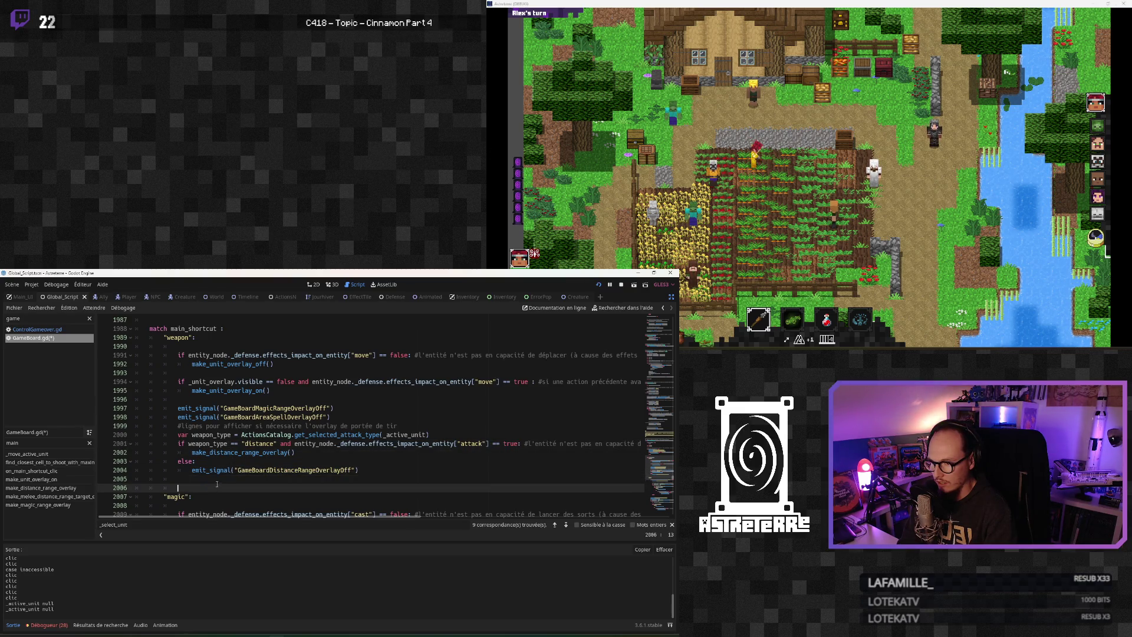
scroll(215, 454, "down", 1)
key("ctrl+s")
key("F5")
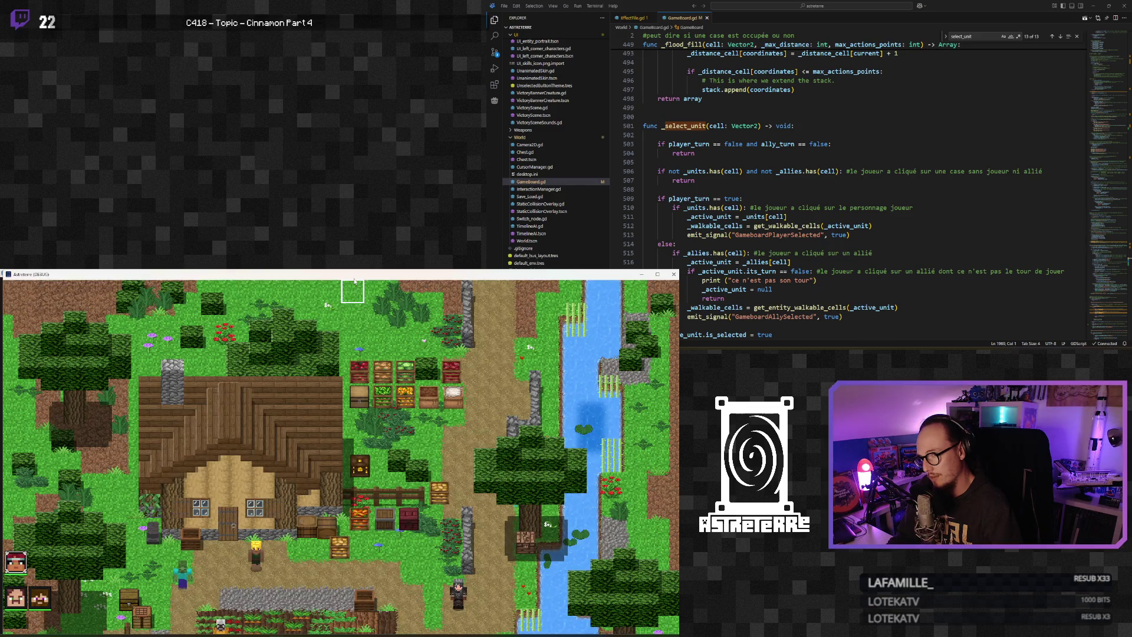
Move the game window aside, toggle the in-game debug console, and move the window back
mouse_move(354, 274)
left_mouse_down()
mouse_move(828, 53)
mouse_move(828, 9)
left_mouse_up()
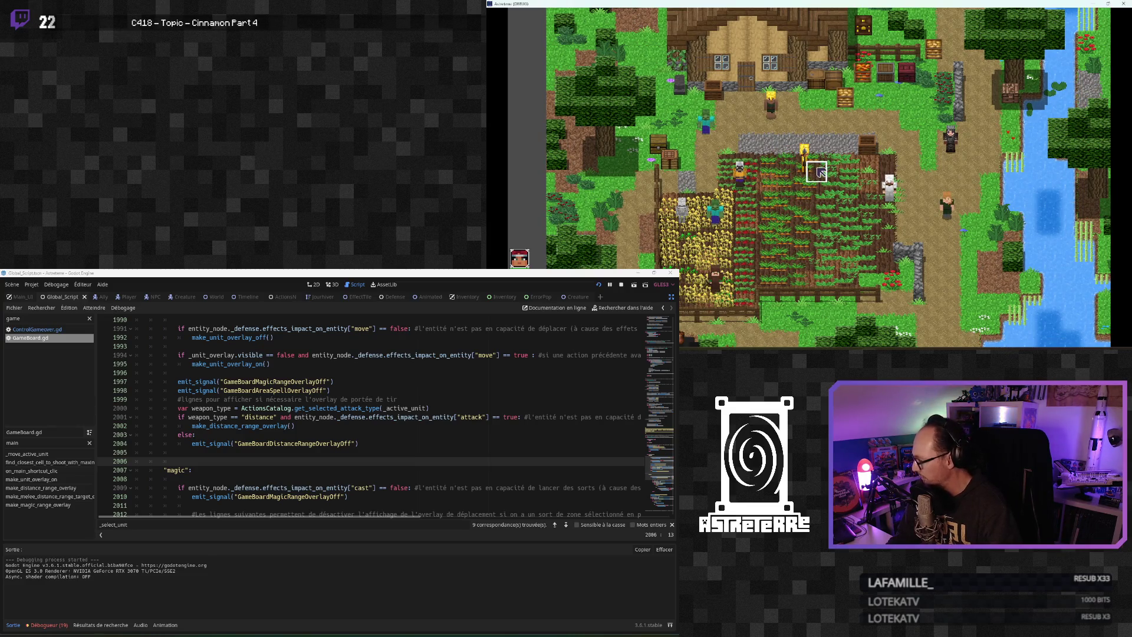
key("quoteleft")
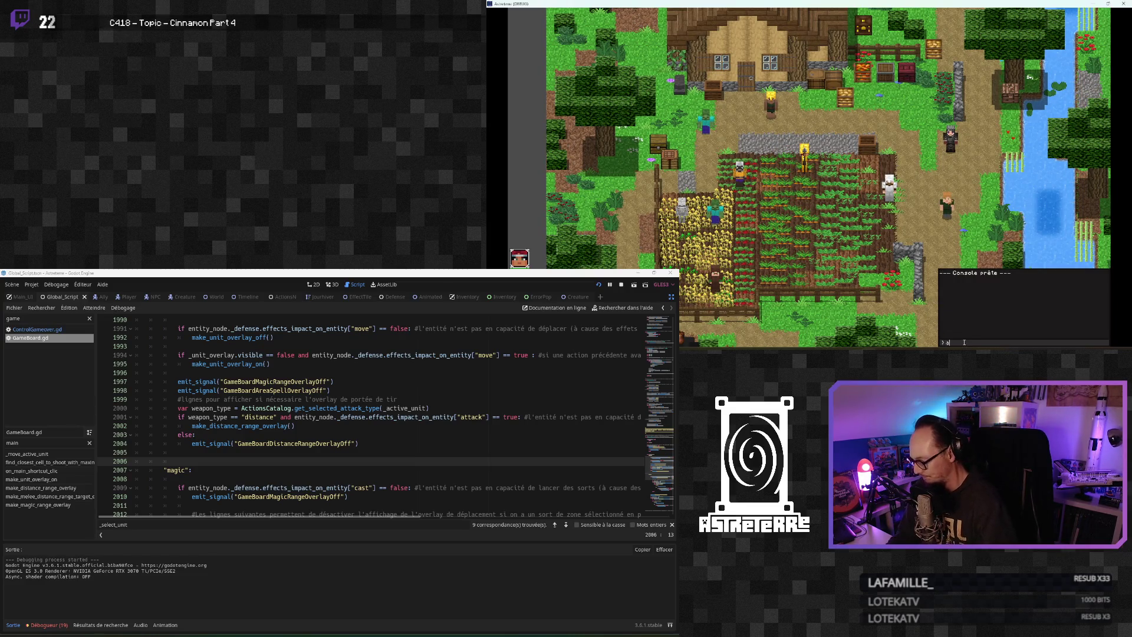
key("quoteleft")
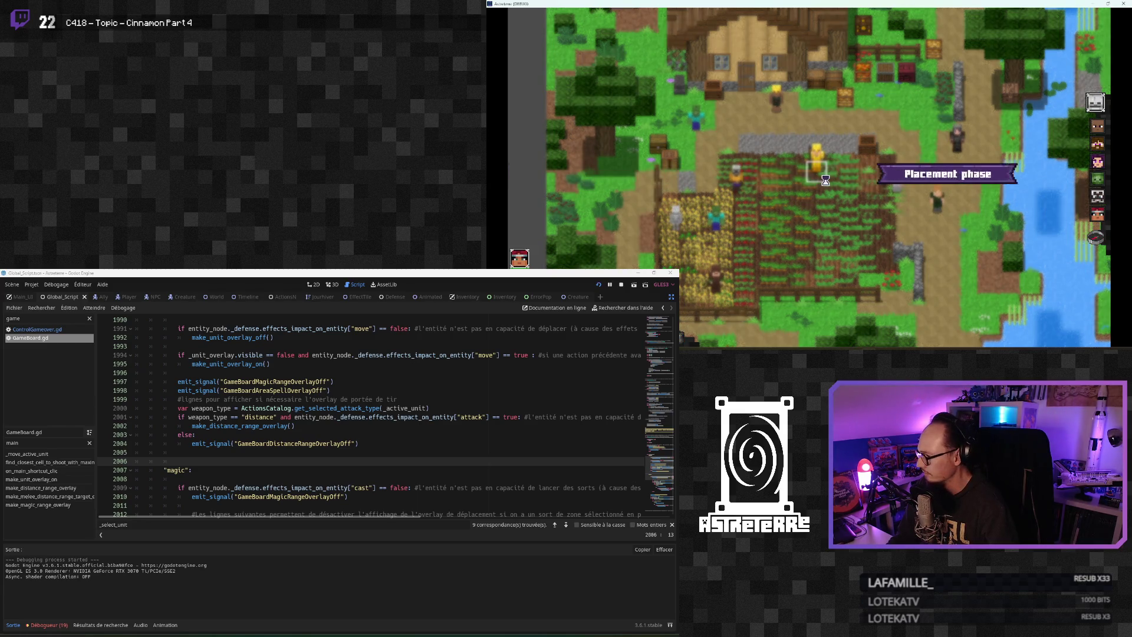
left_click_drag(825, 3, 421, 302)
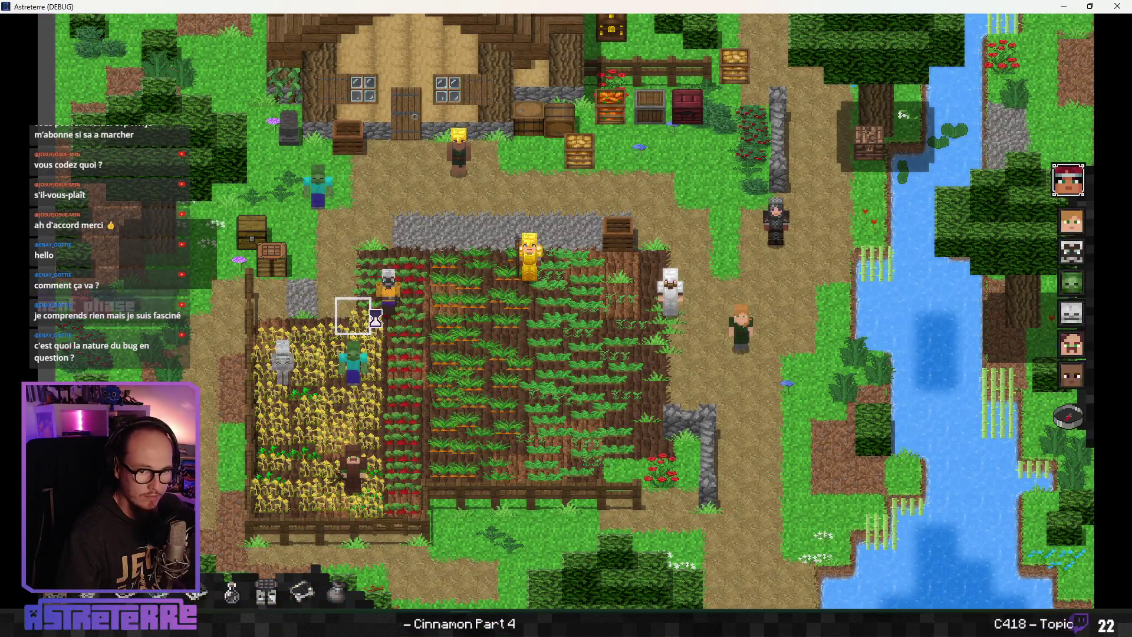
End placement, equip the crossbow, and cycle the active spell between Lightning strike and Poison cloud
left_click(1061, 418)
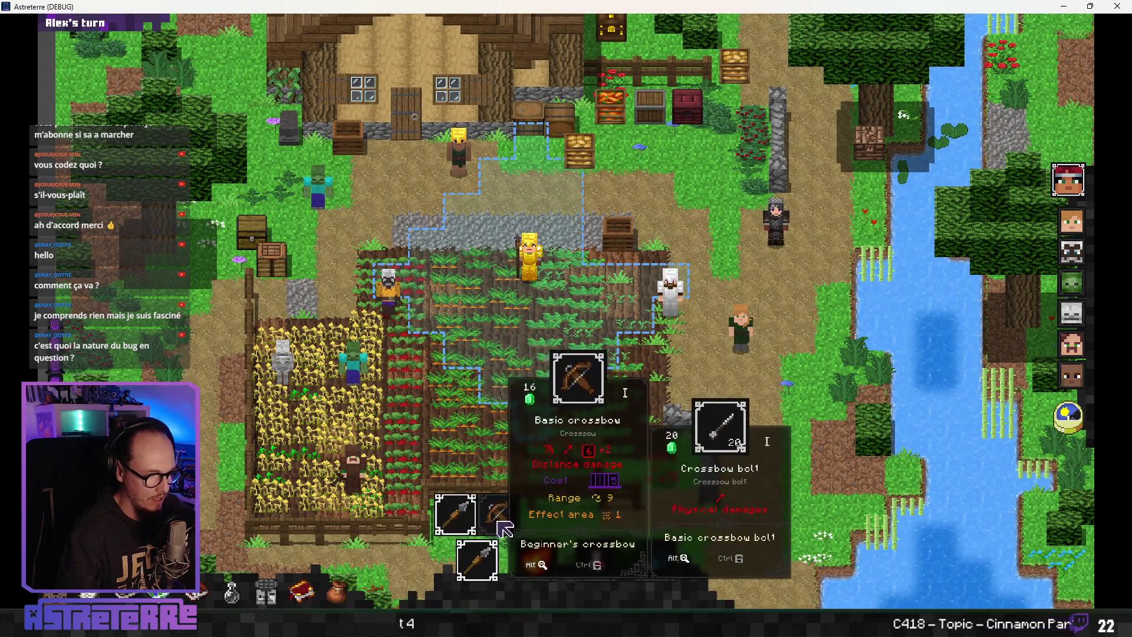
left_click(457, 514)
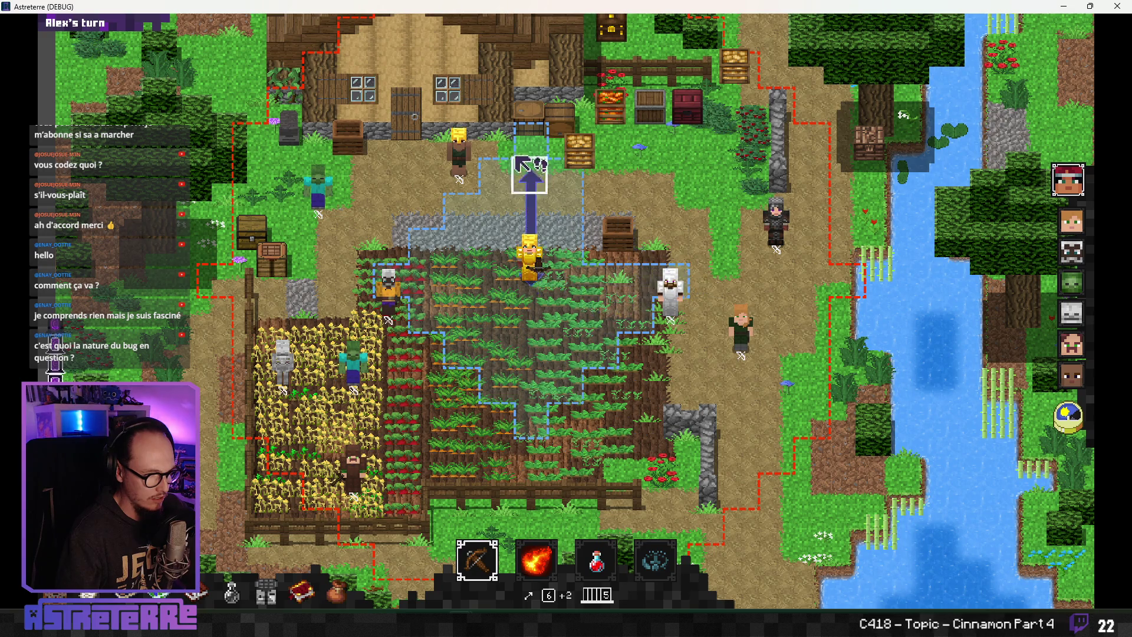
mouse_move(479, 557)
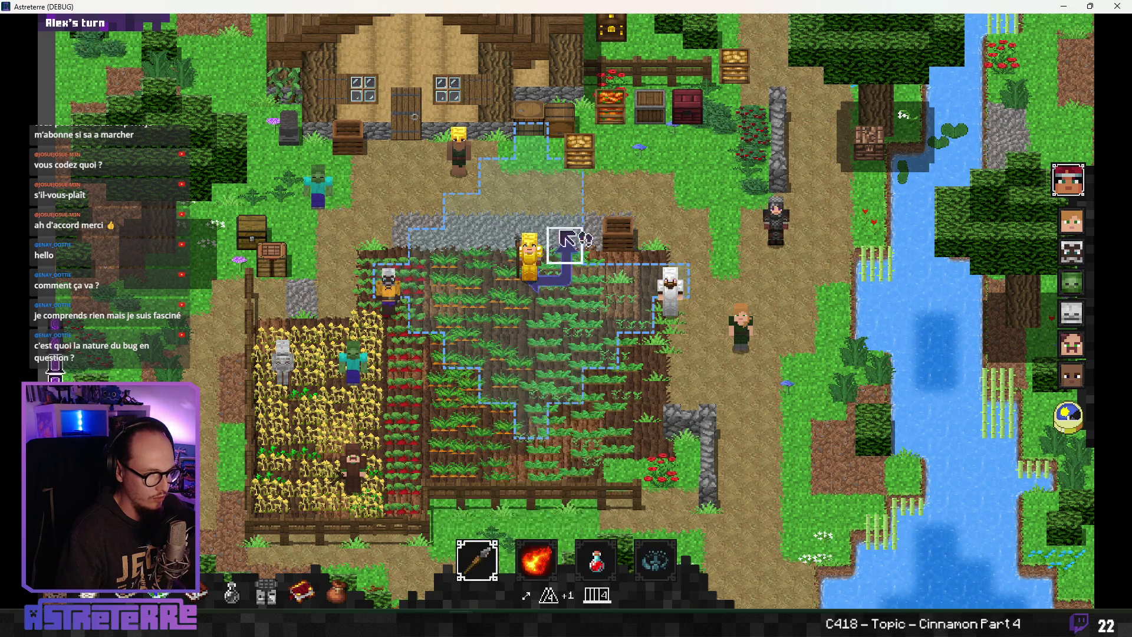
left_click(536, 560)
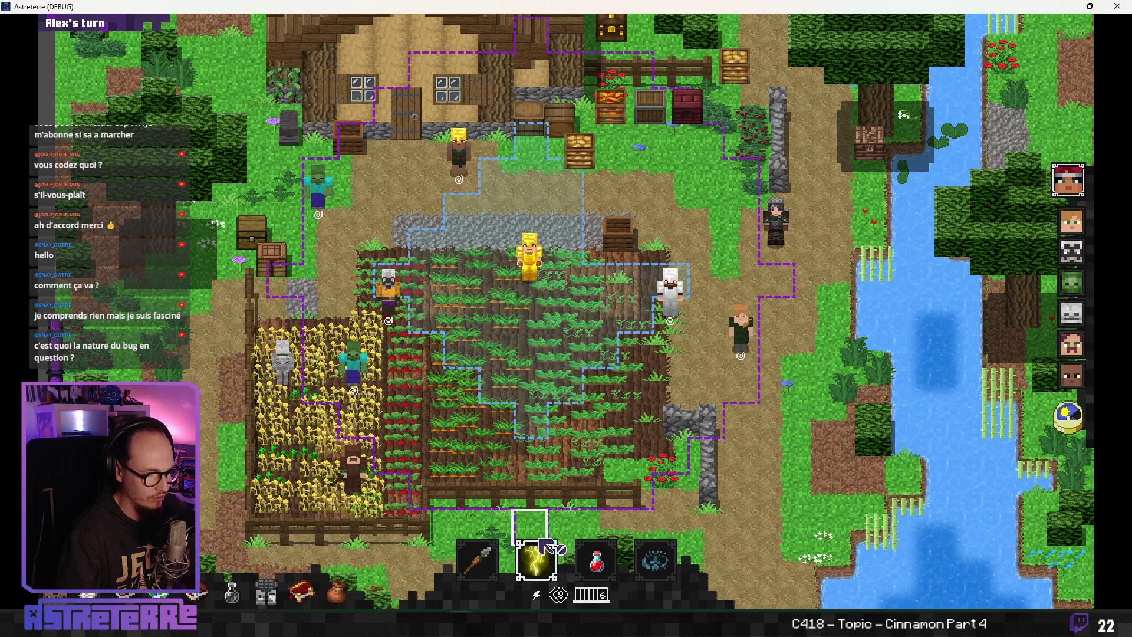
left_click(532, 518)
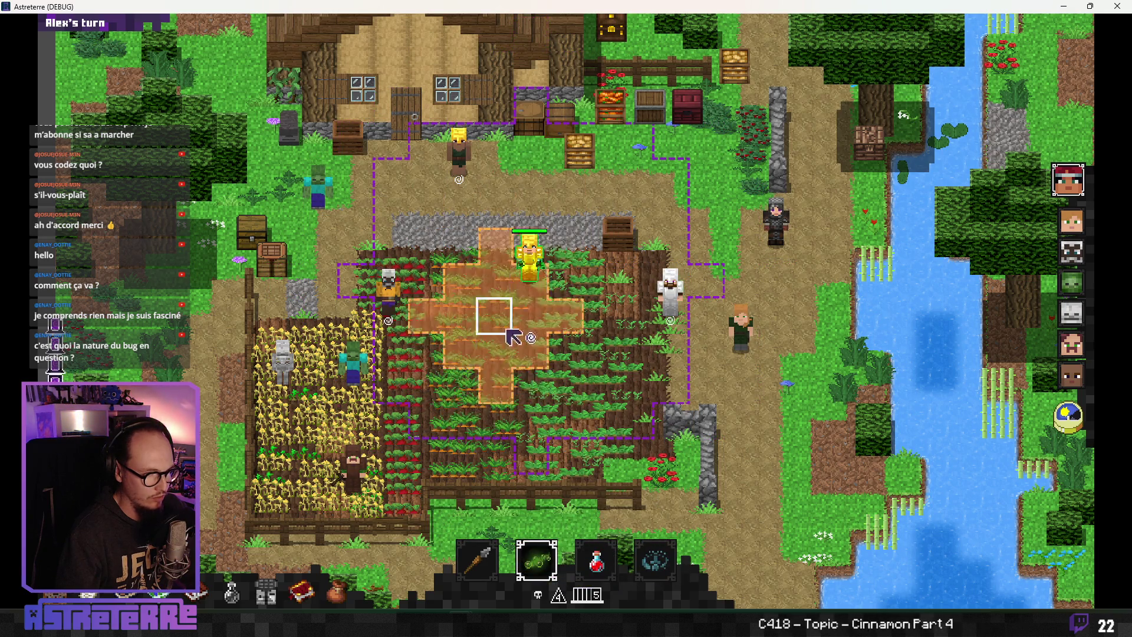
mouse_move(533, 545)
left_click(553, 522)
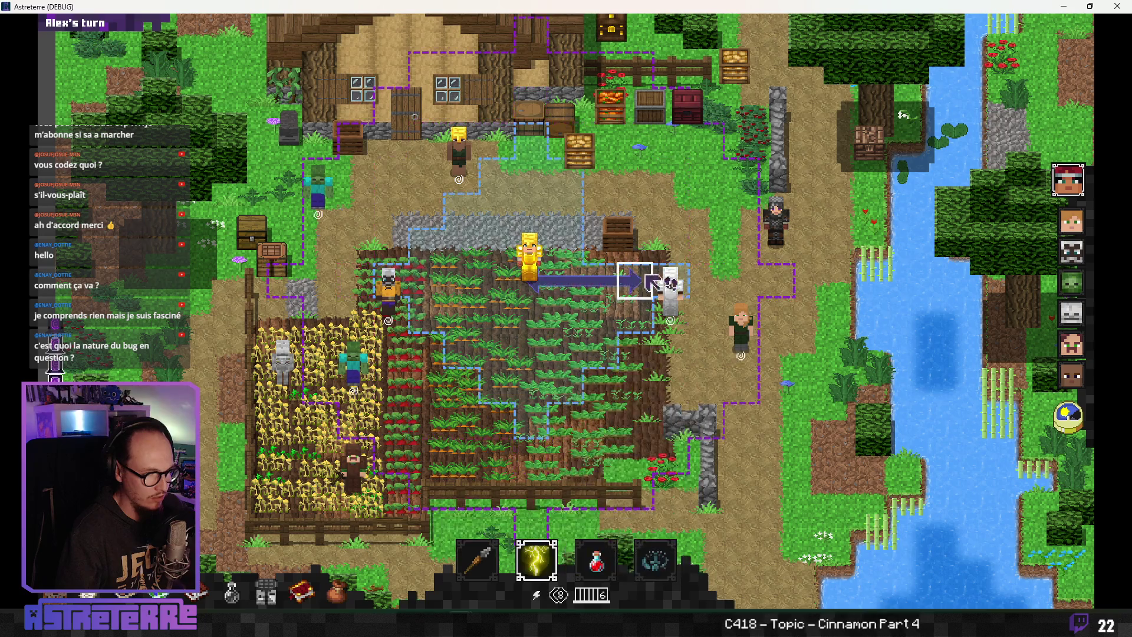
Give the unit a stun effect with the 'addeffect stun' console command
left_click(499, 554)
type("addeffect stun")
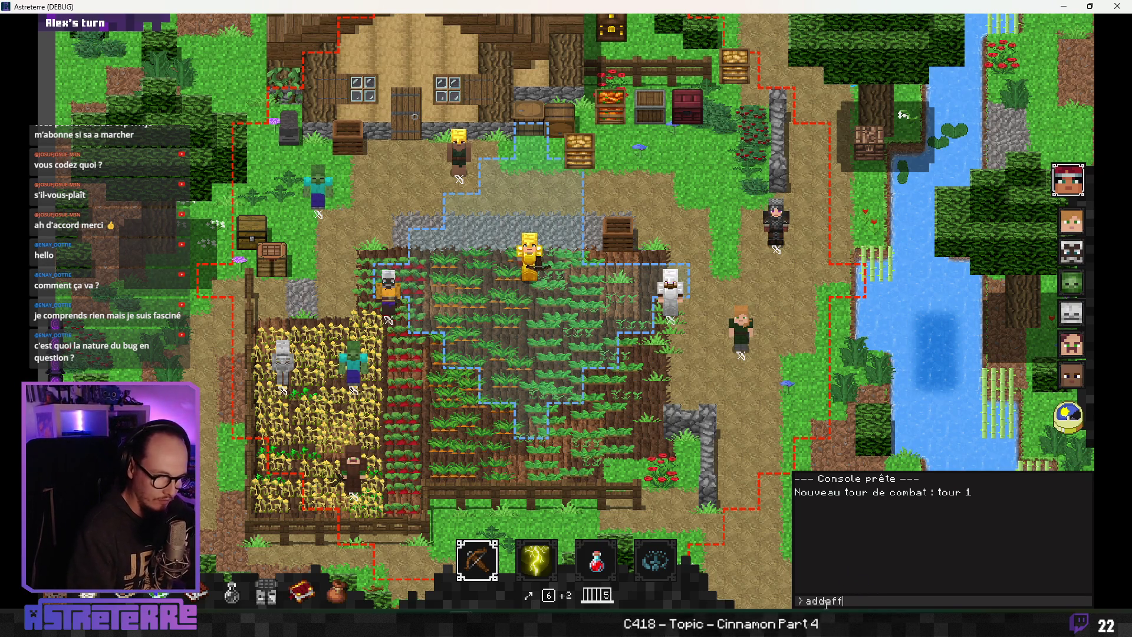
key("Return")
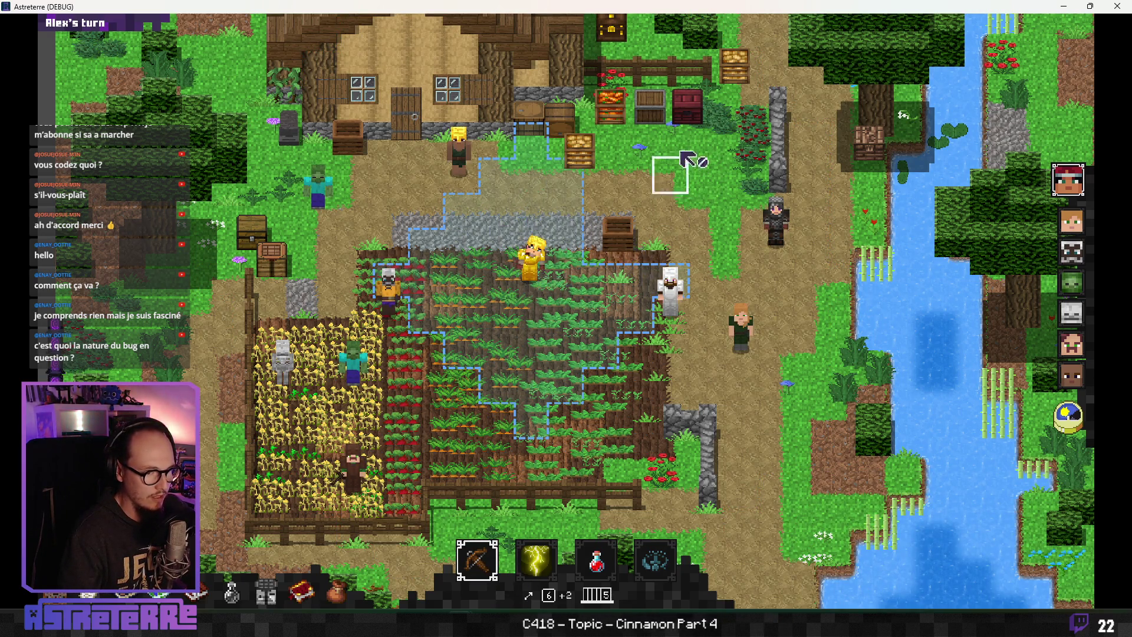
Swap the crossbow for the Stone spear and try casting Lightning strike on the blonde villager
mouse_move(477, 558)
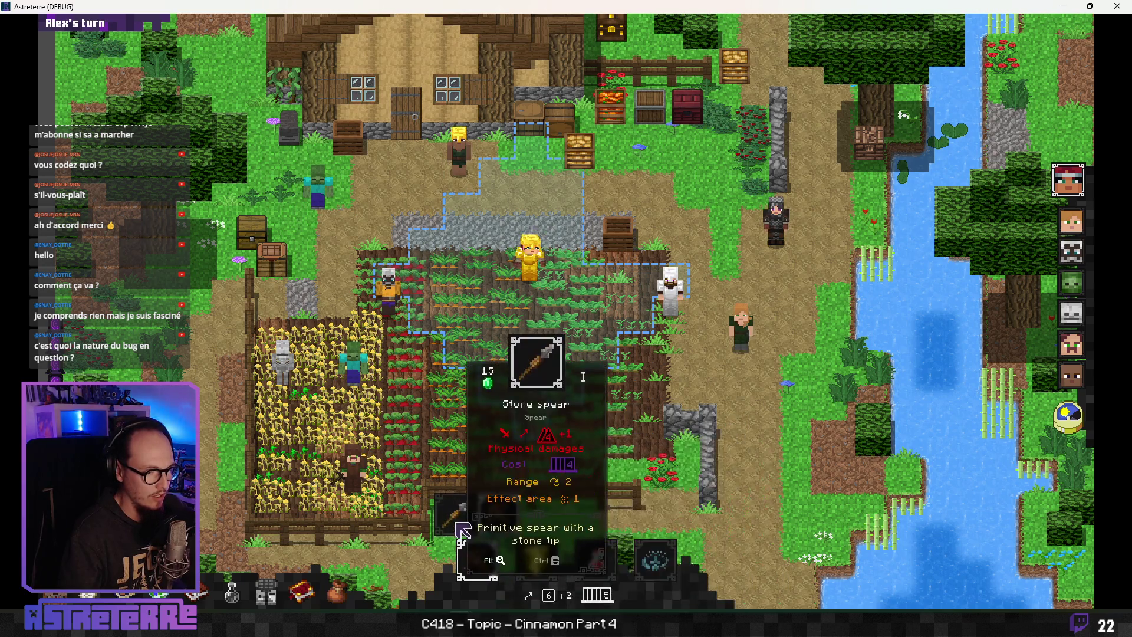
left_click(472, 522)
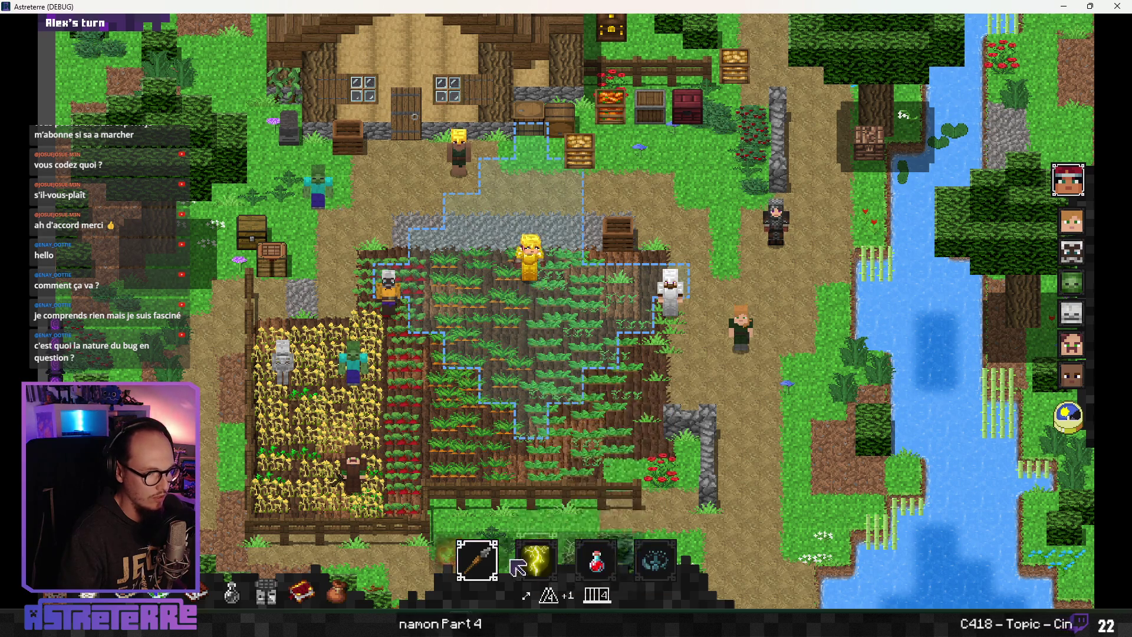
left_click(539, 567)
left_click(445, 388)
left_click(463, 181)
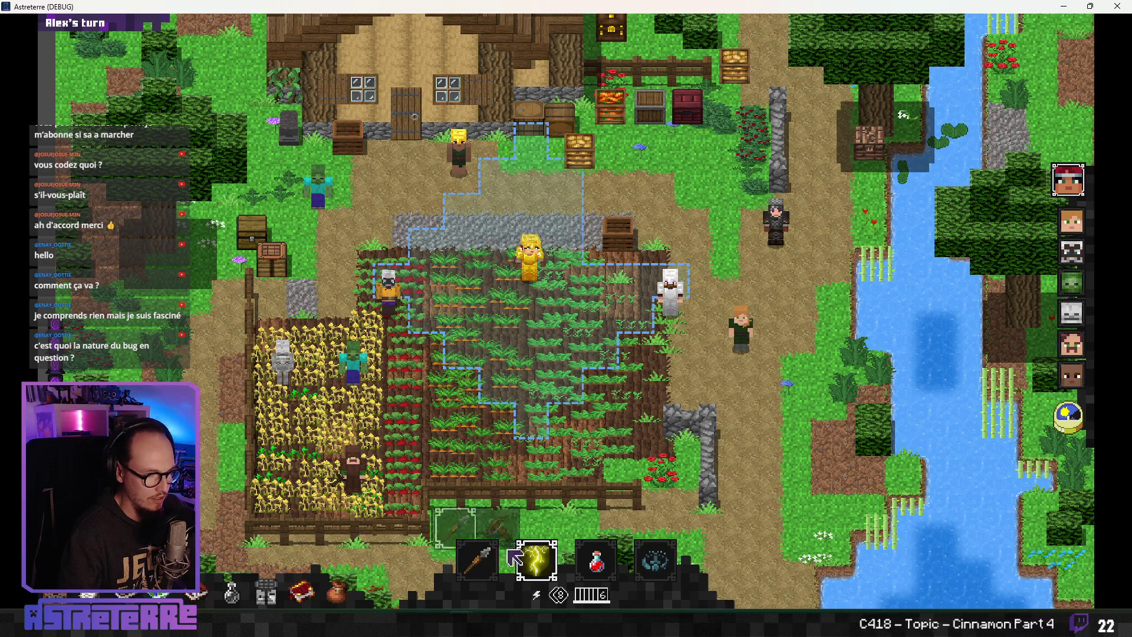
mouse_move(545, 572)
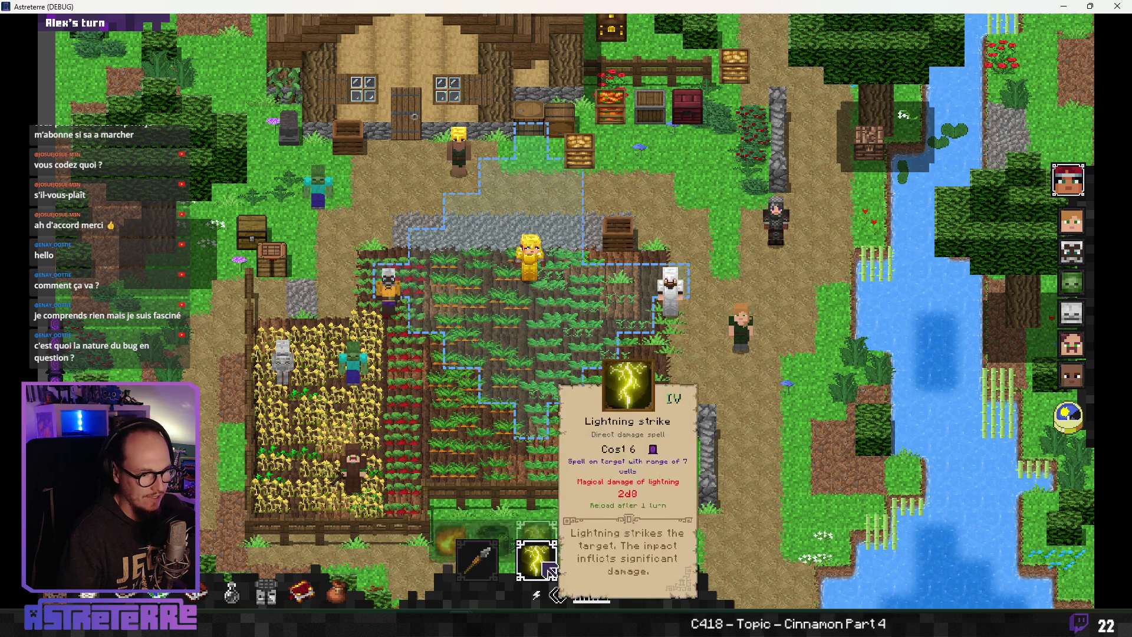
scroll(537, 560, "down", 1)
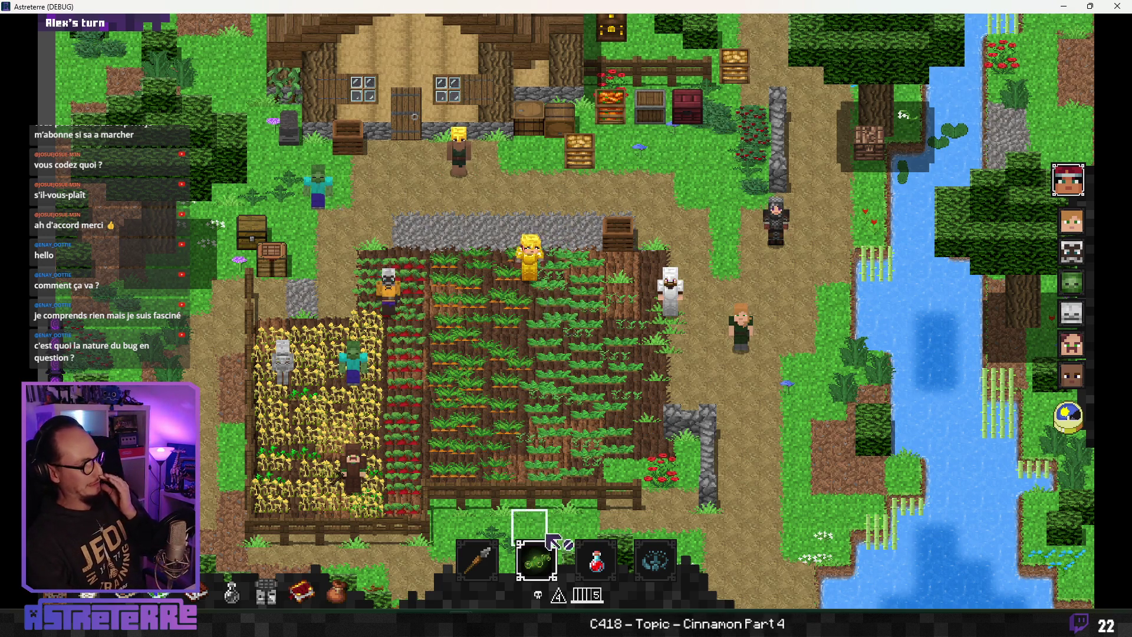
Deselect Poison cloud and remove the stun effect with the 'removeeffect stun' console command
right_click(482, 421)
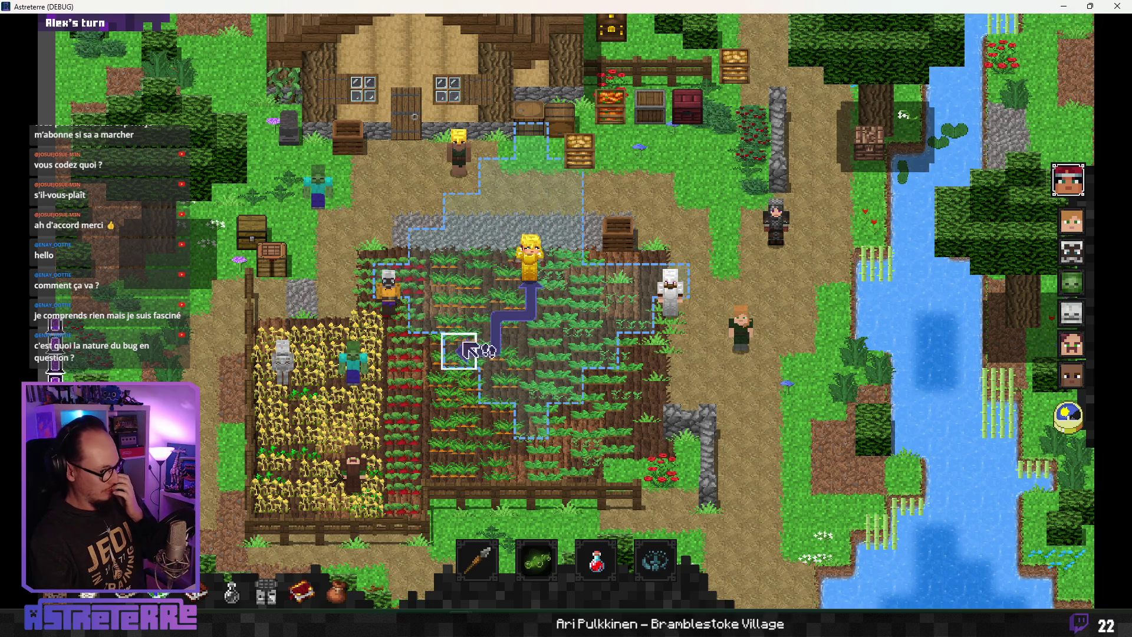
key("grave")
type("removeeffect stun")
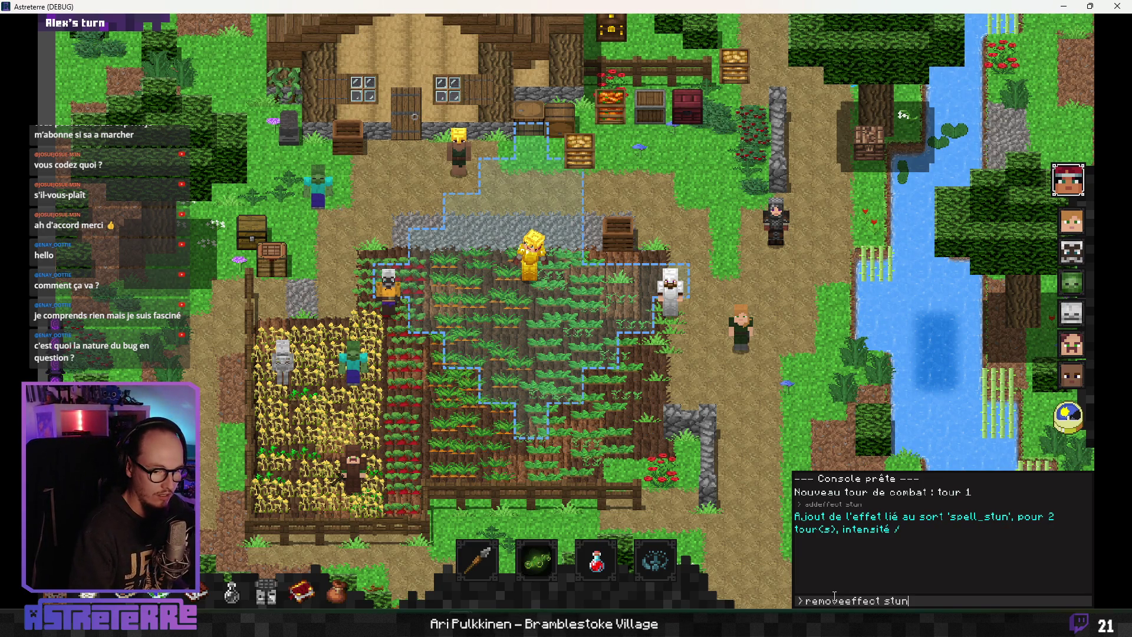
key("Return")
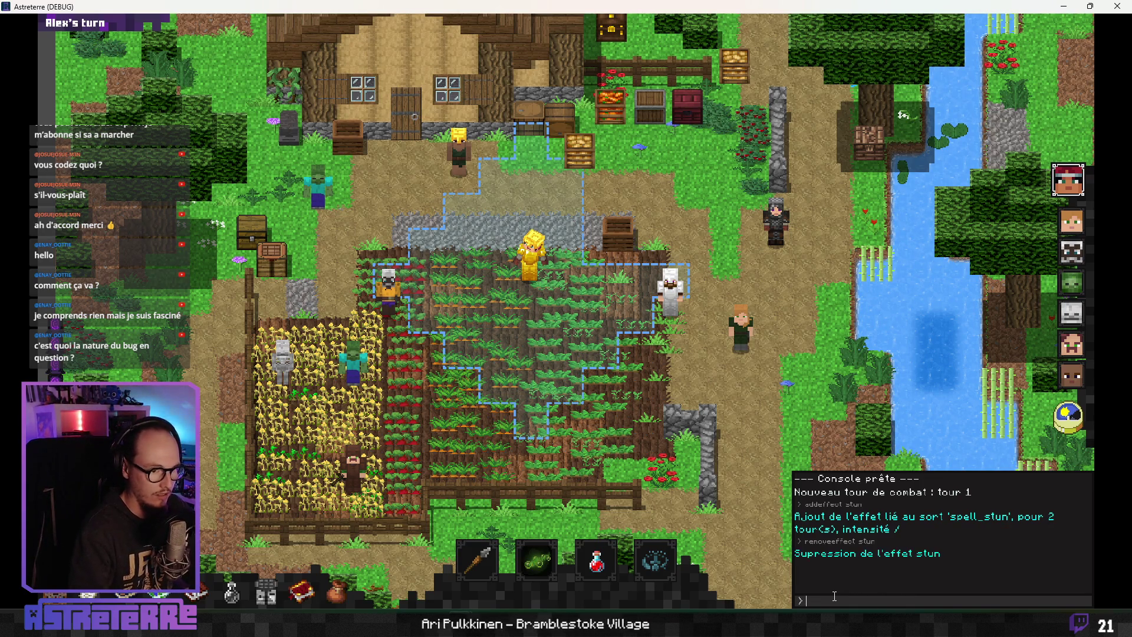
key("grave")
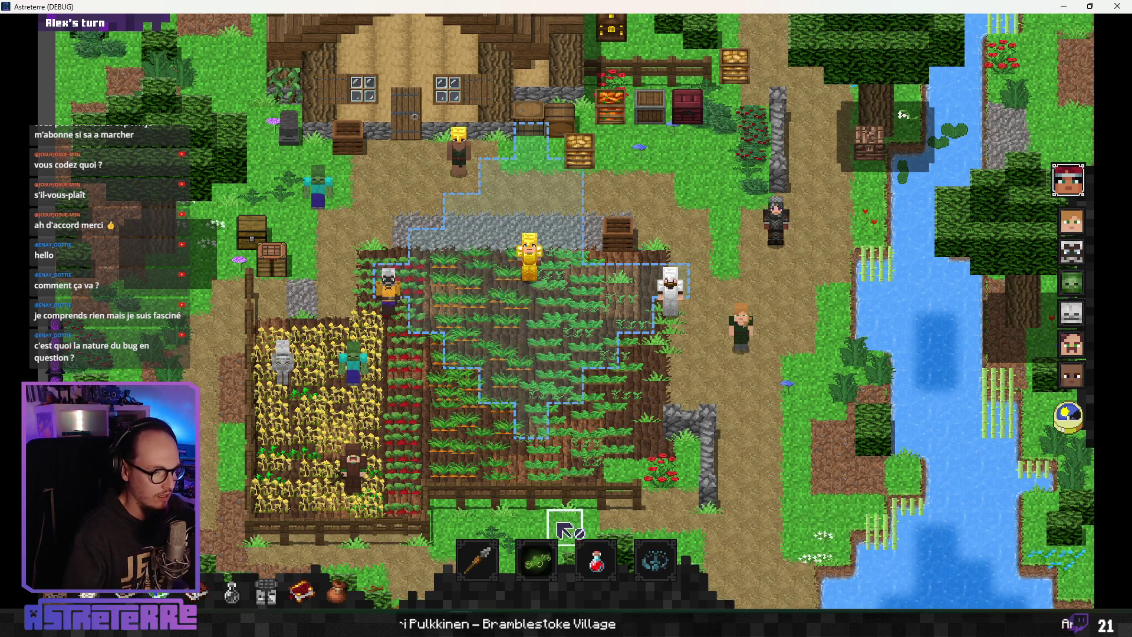
Check the range overlays of Poison cloud, Lightning strike, Stone spear, and Basic crossbow
left_click(543, 569)
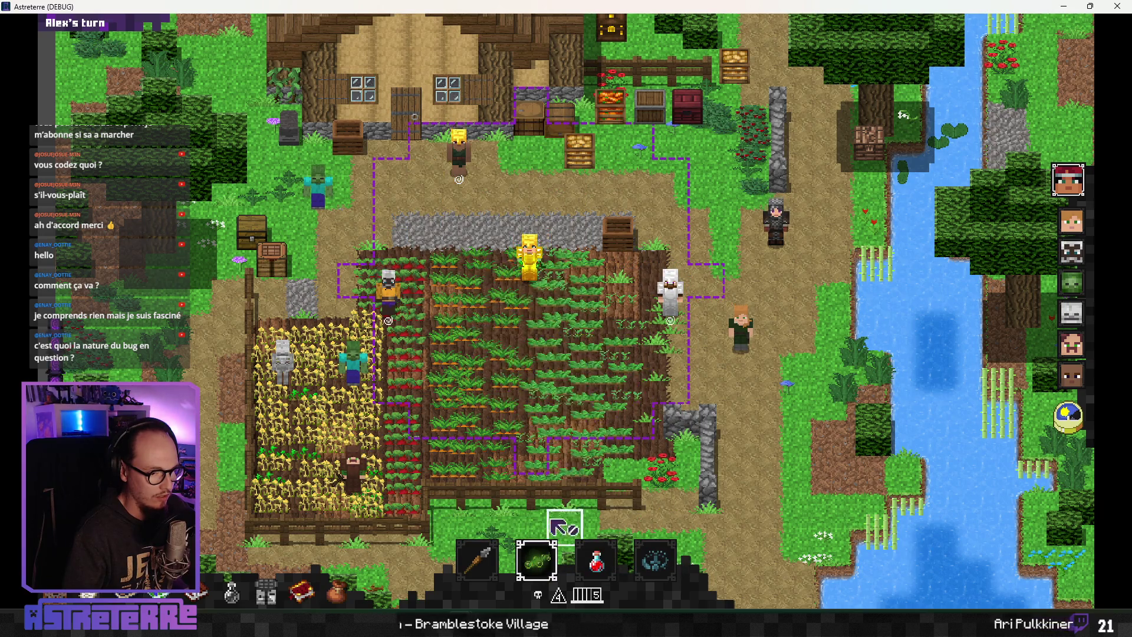
mouse_move(536, 560)
left_click(536, 517)
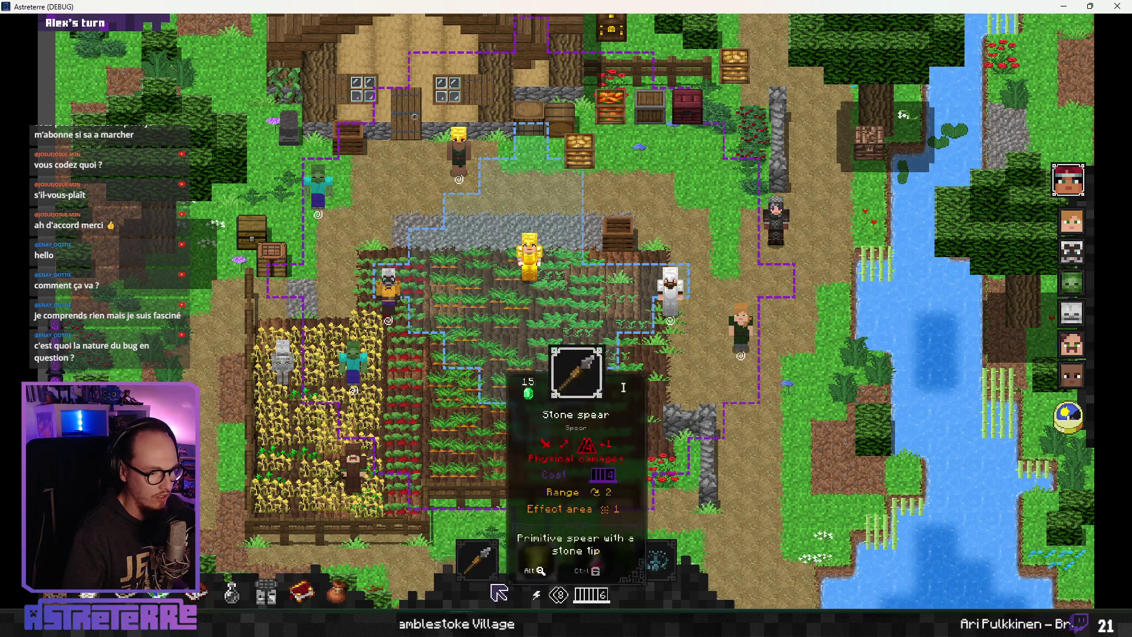
left_click(477, 557)
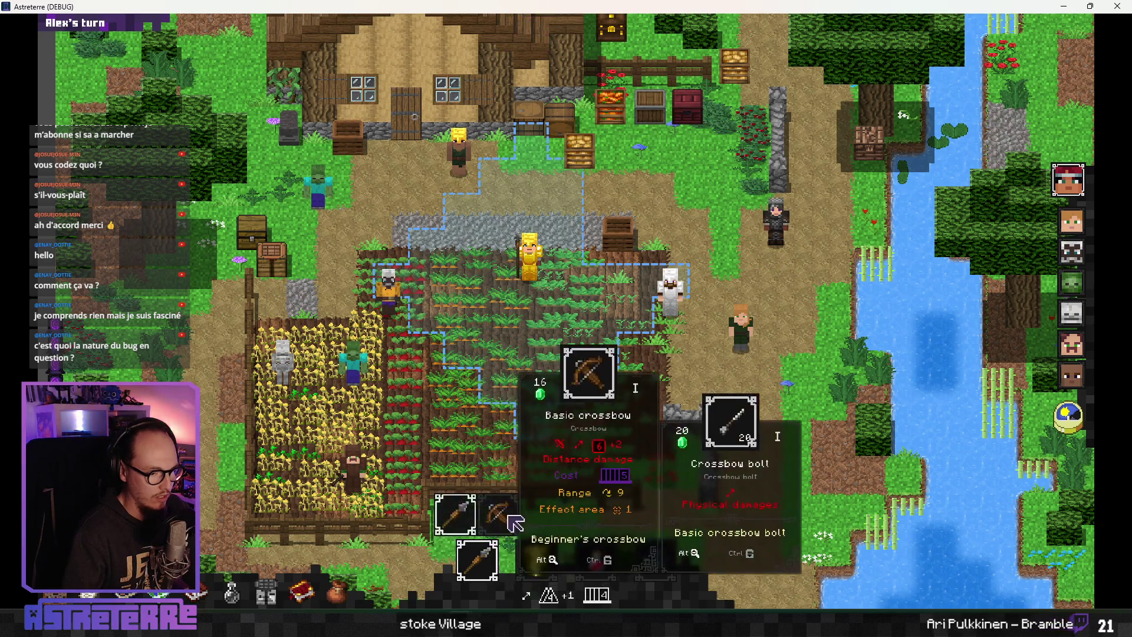
left_click(493, 527)
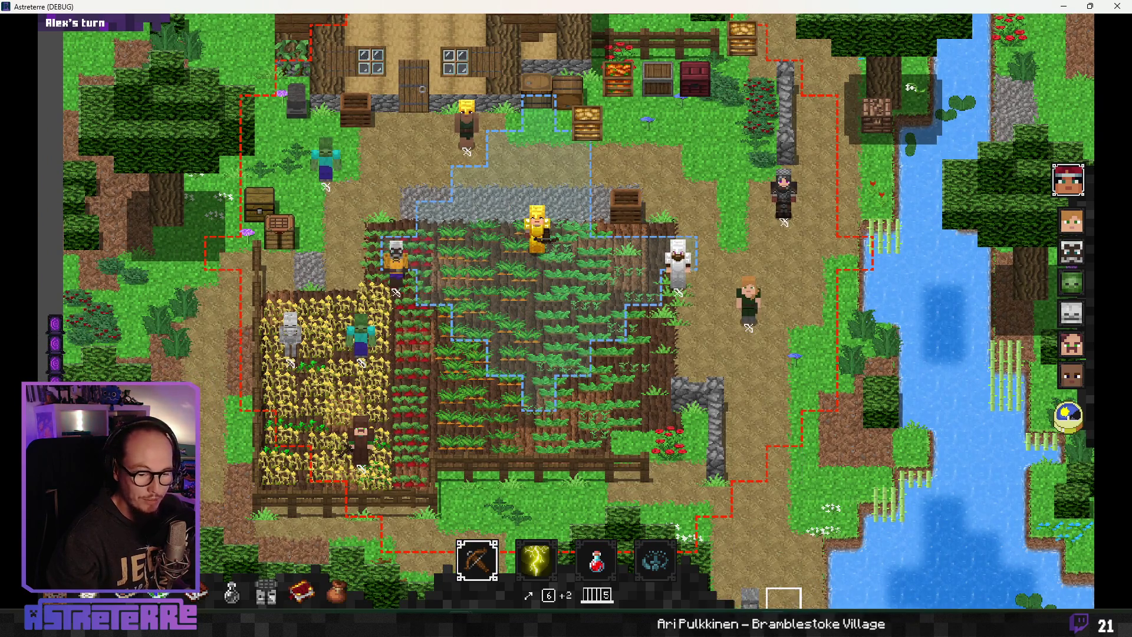
In the Notion changelog, insert a new entry above the first one and start the improvement text
key("alt+Tab")
scroll(590, 480, "down", 1)
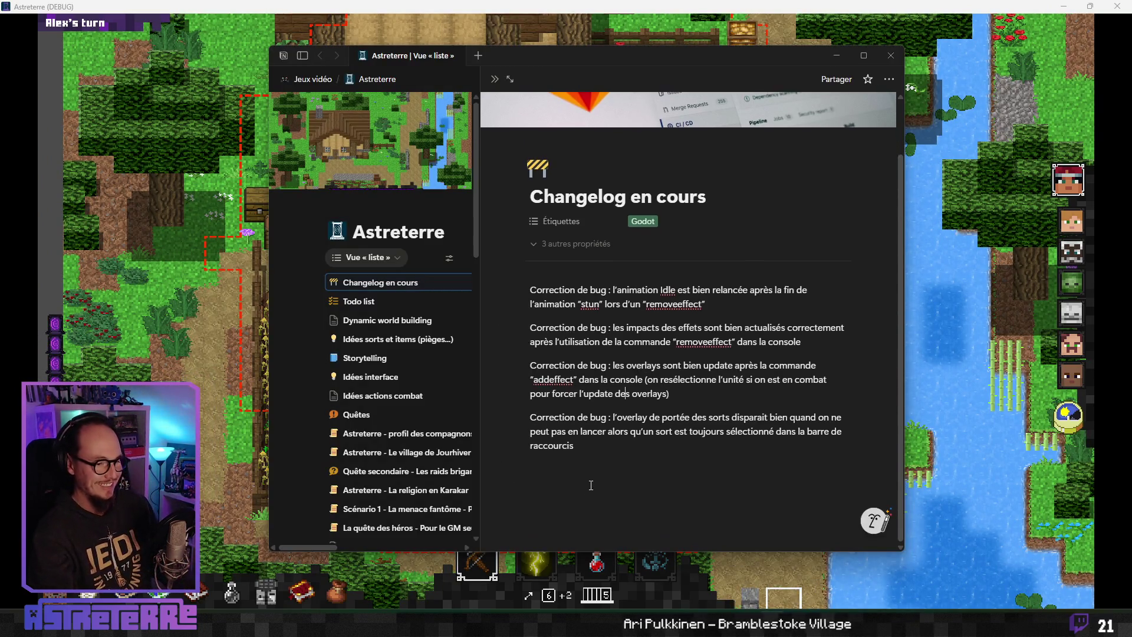
left_click(591, 459)
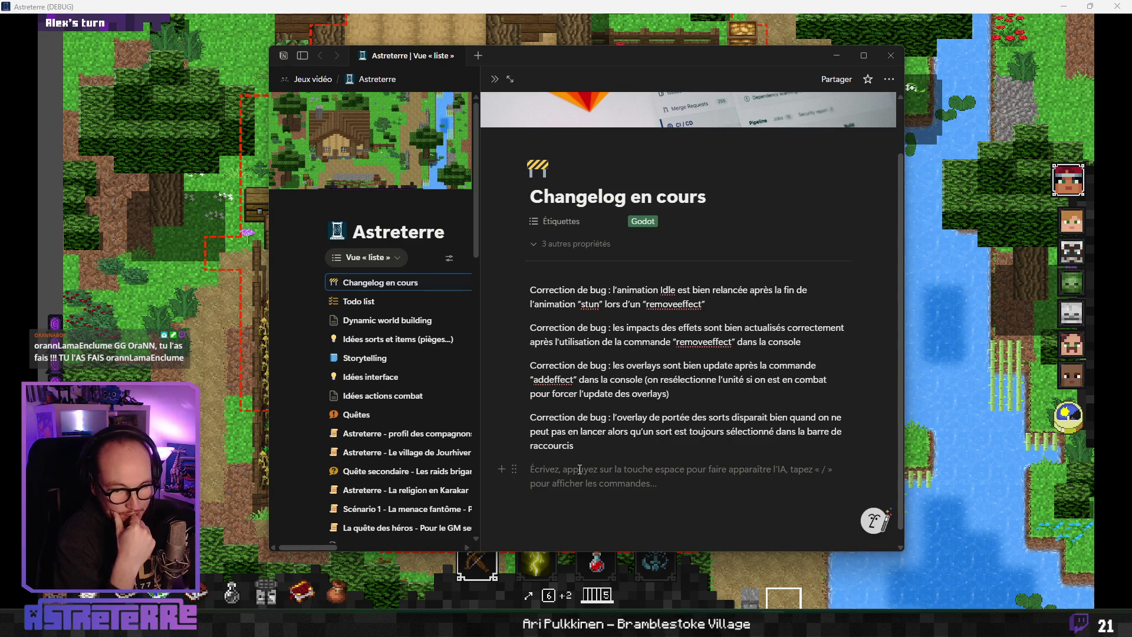
key("BackSpace")
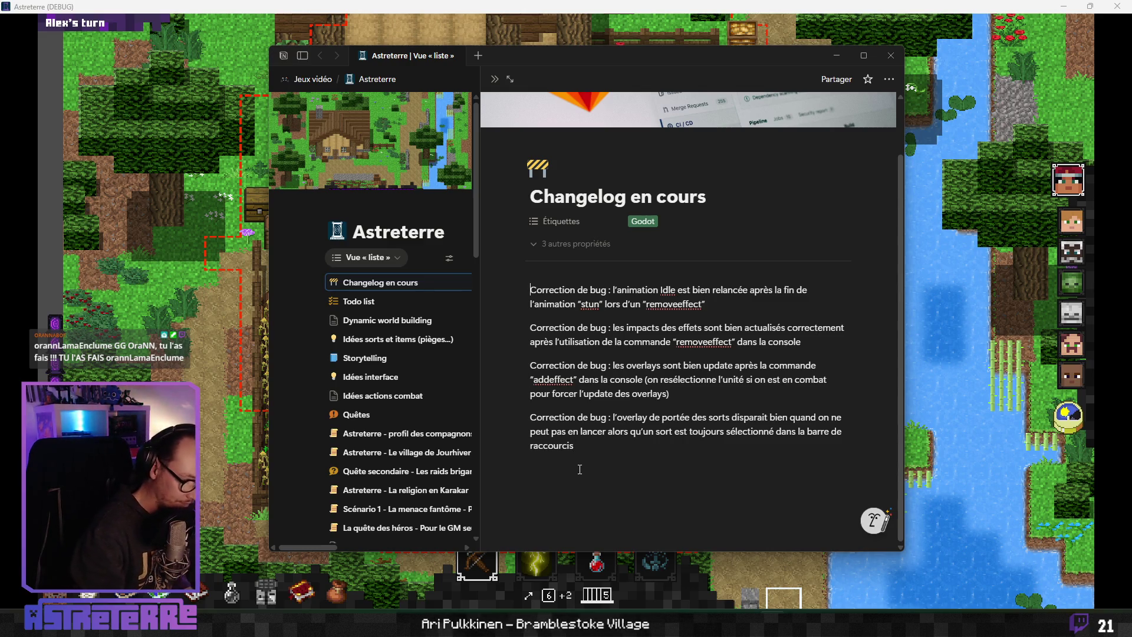
key("Return")
key("Up")
type("Am")
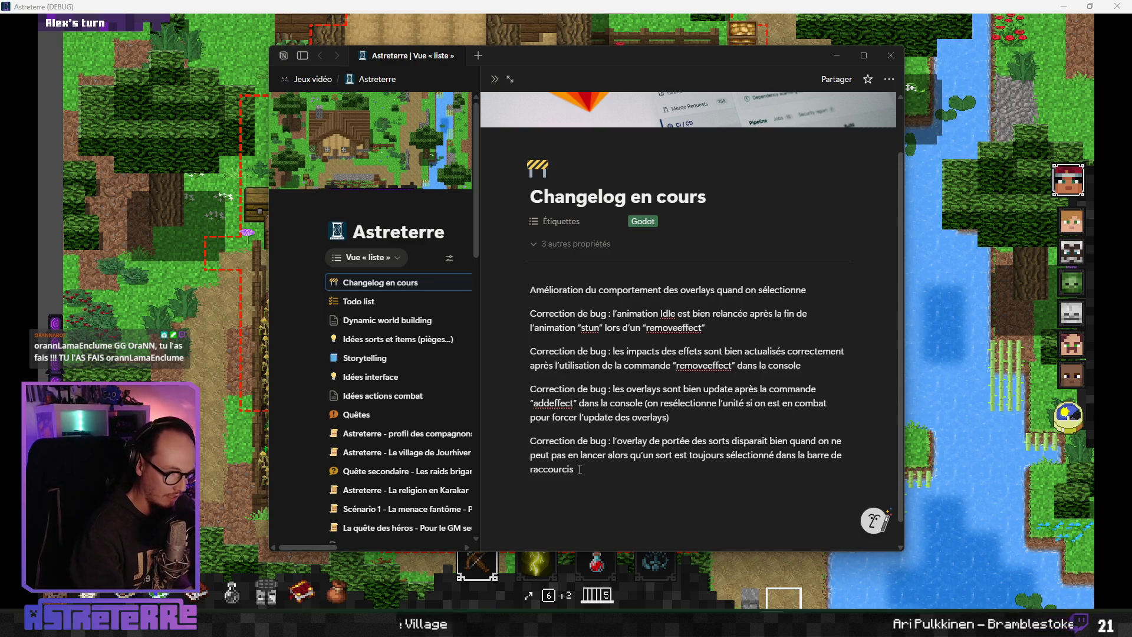
type("rme")
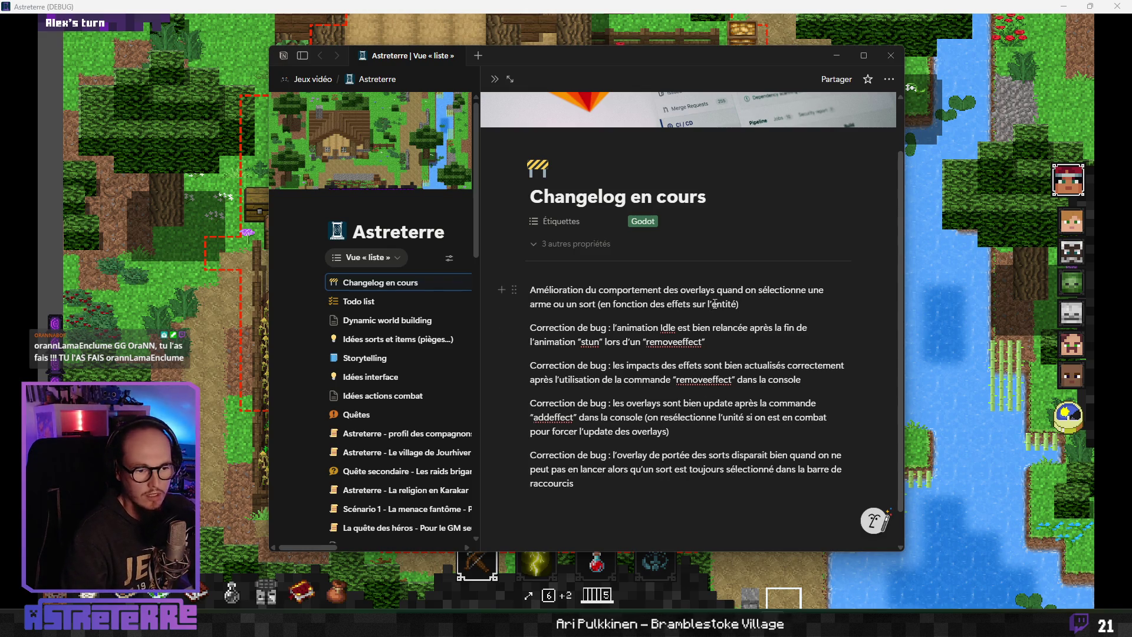
Reword the entry to cover attack, 'portée magique et de déplacement' overlays, add 'bien', and return to the game
double_click(649, 294)
key("BackSpace")
key("BackSpace")
key("BackSpace")
type("de l")
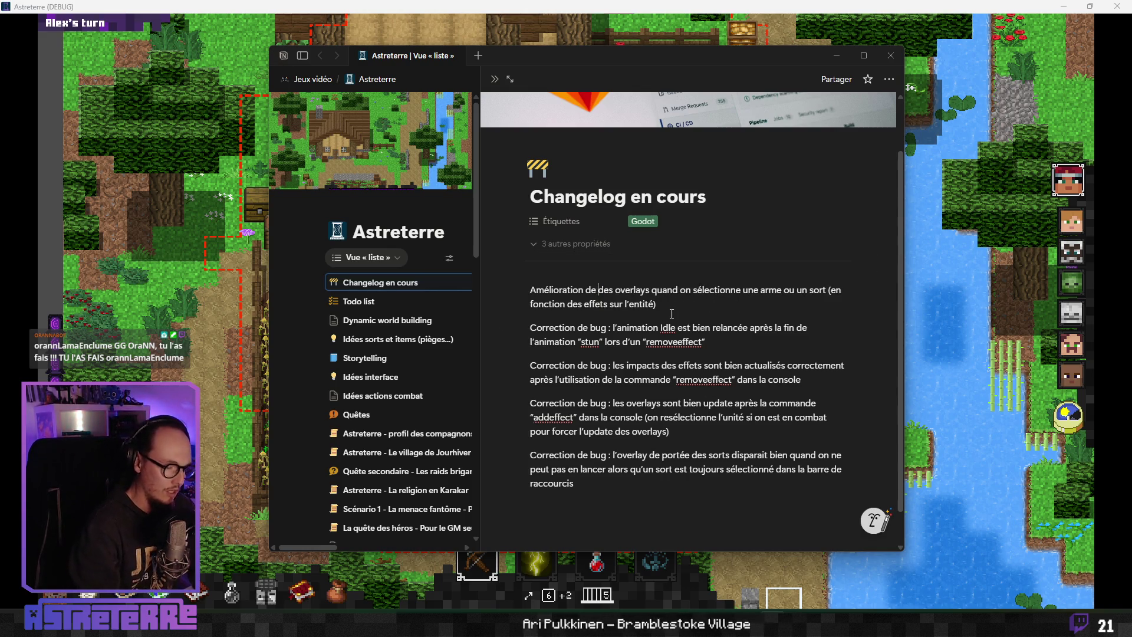
type("'affichage ")
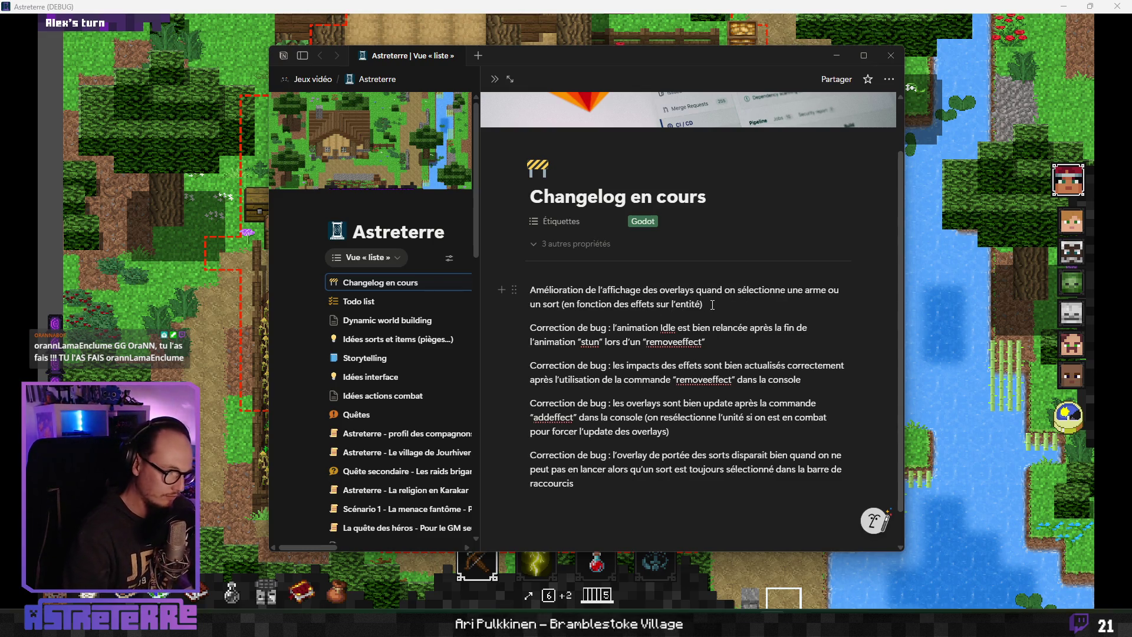
type("e di")
key("BackSpace")
key("BackSpace")
key("BackSpace")
type("'attaque")
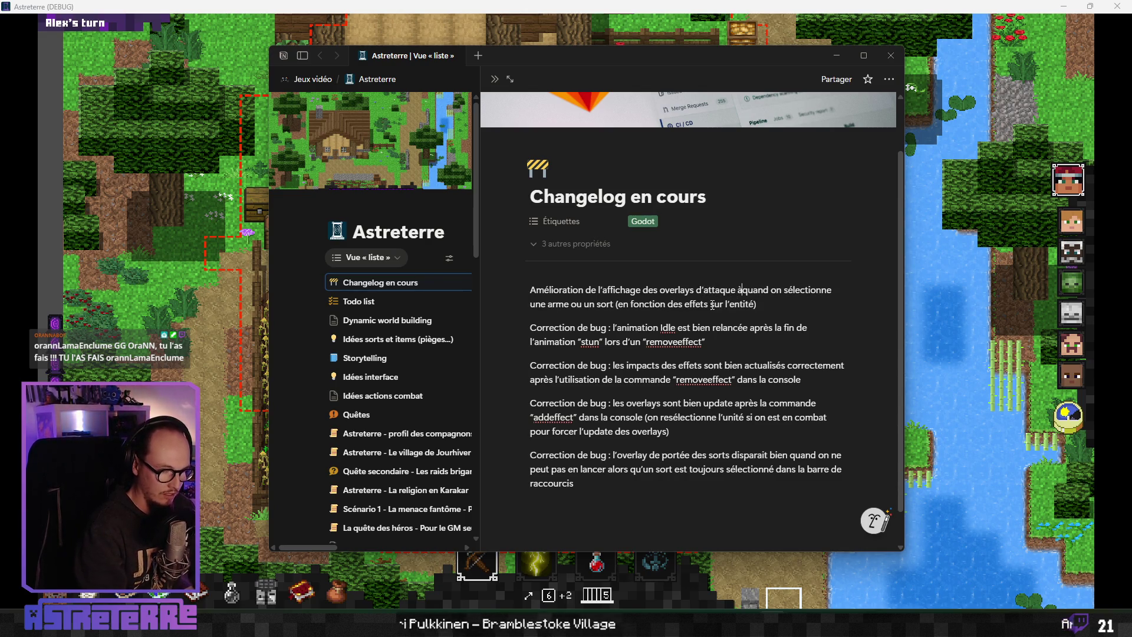
type(" ista")
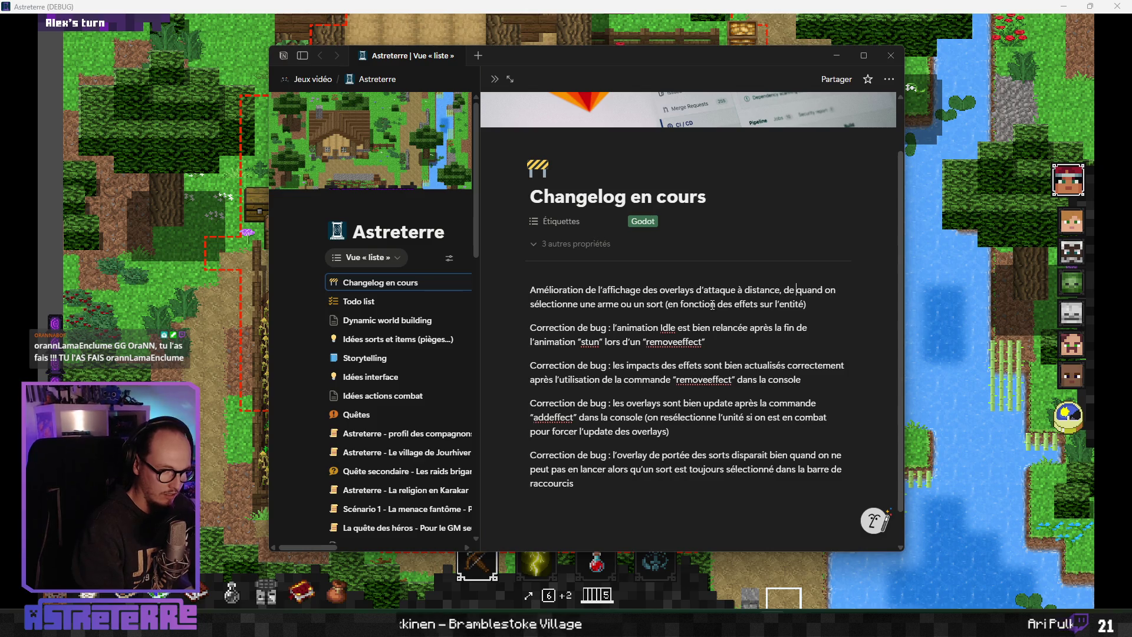
type("por")
key("BackSpace")
key("BackSpace")
type("portée")
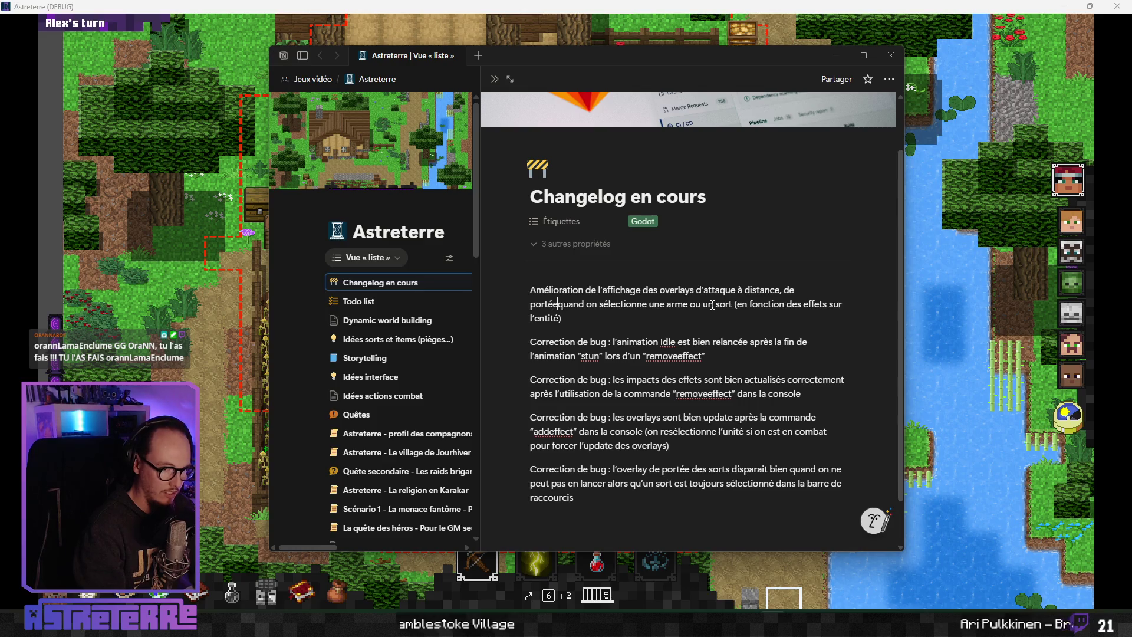
type(" magique")
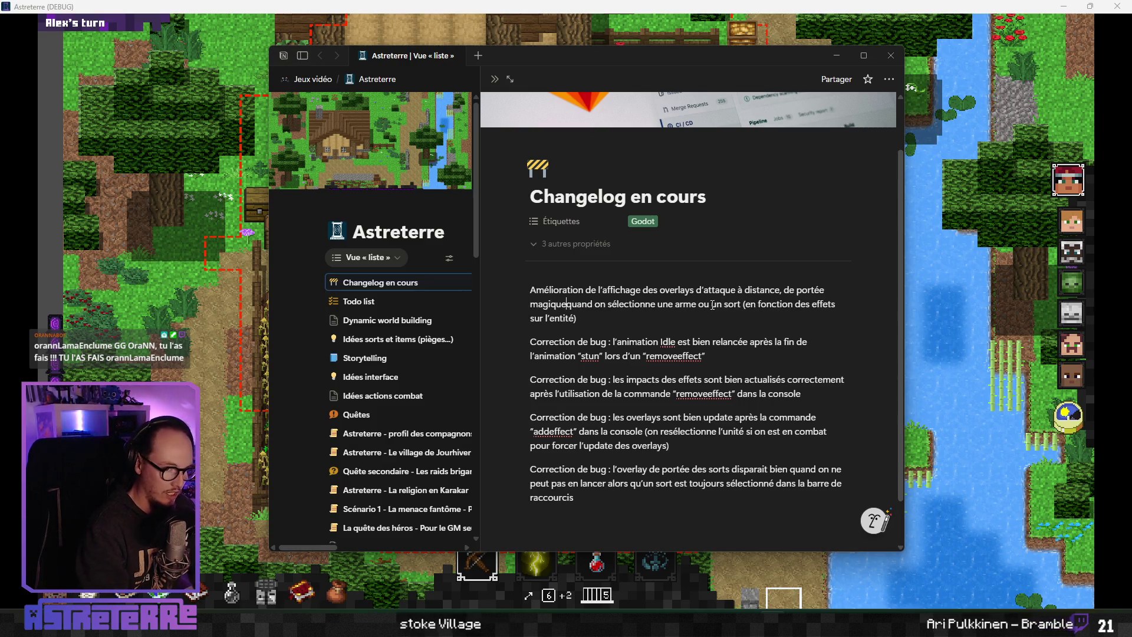
type(" et de déplacement")
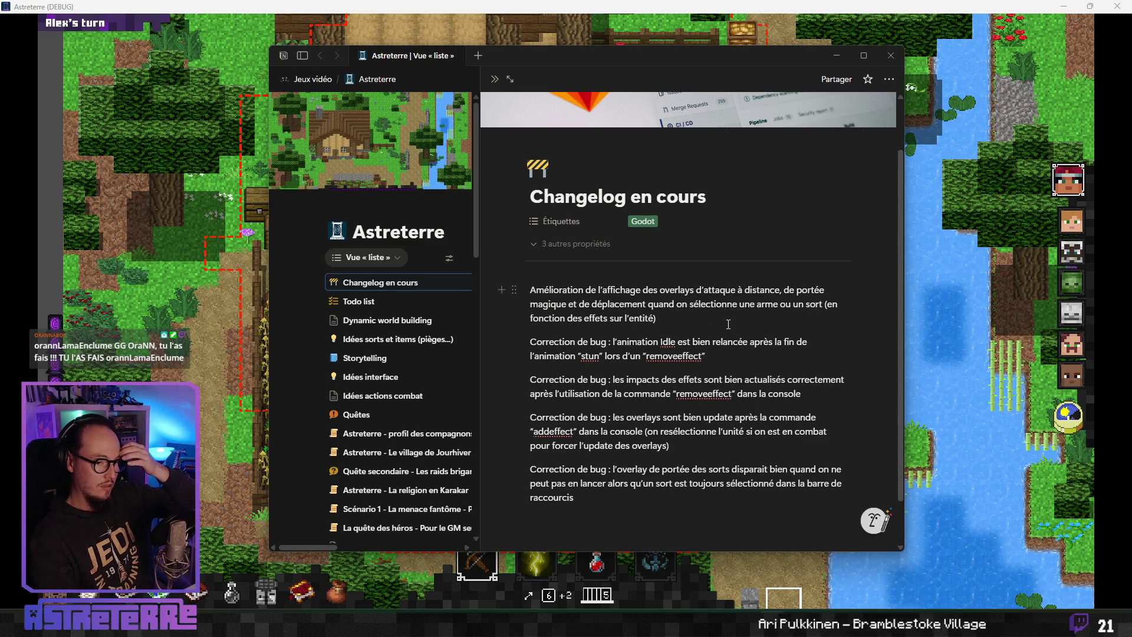
left_click(828, 304)
key("BackSpace")
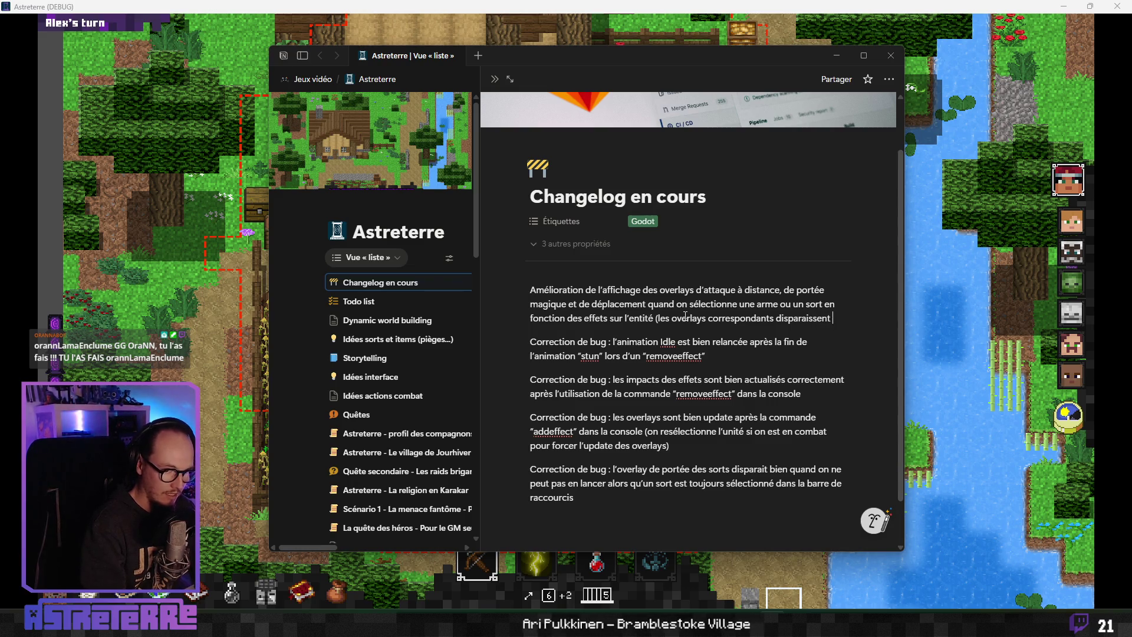
type("bien quand une action n’est plus possible")
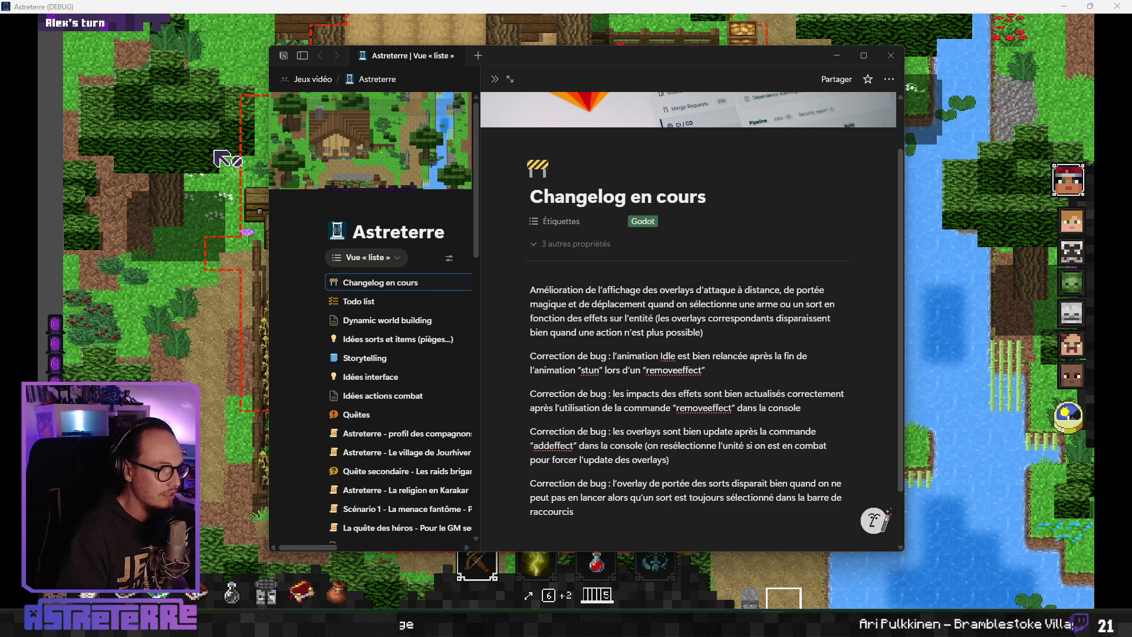
key("alt+Tab")
key("grave")
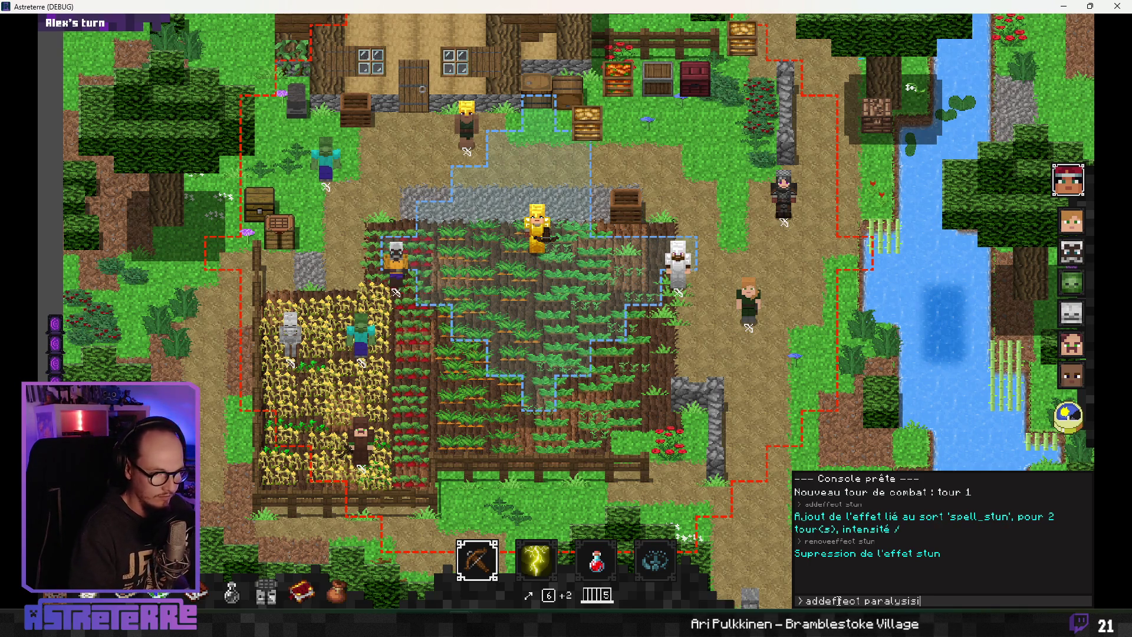
Apply paralysis to the golden character, then switch between Stone spear, Lightning strike and Fire breath
key("Return")
key("grave")
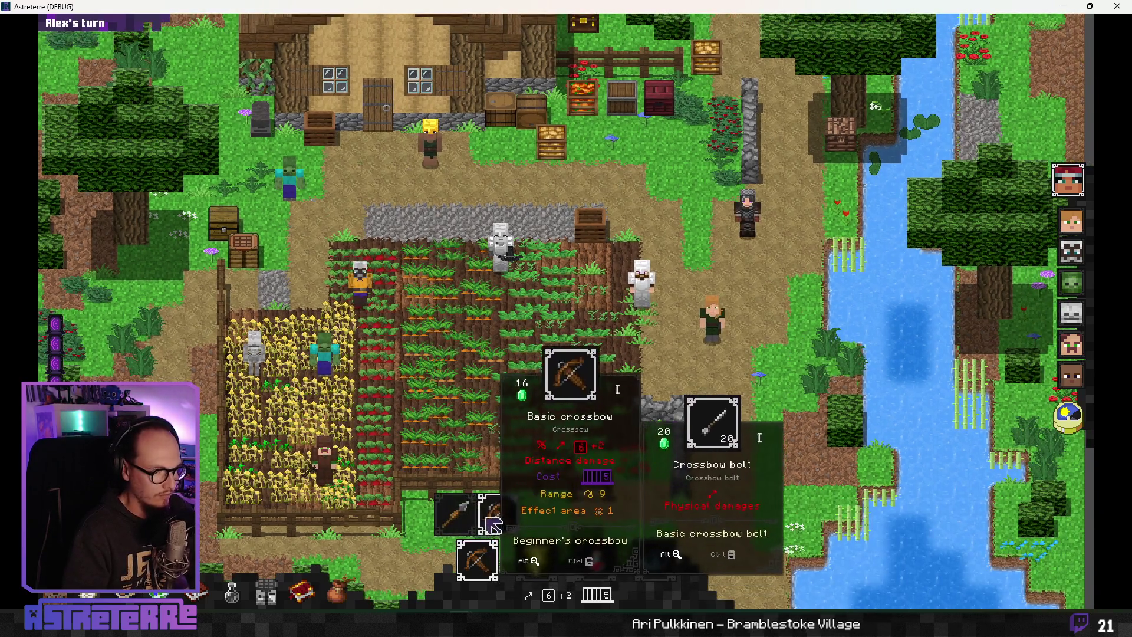
left_click(495, 555)
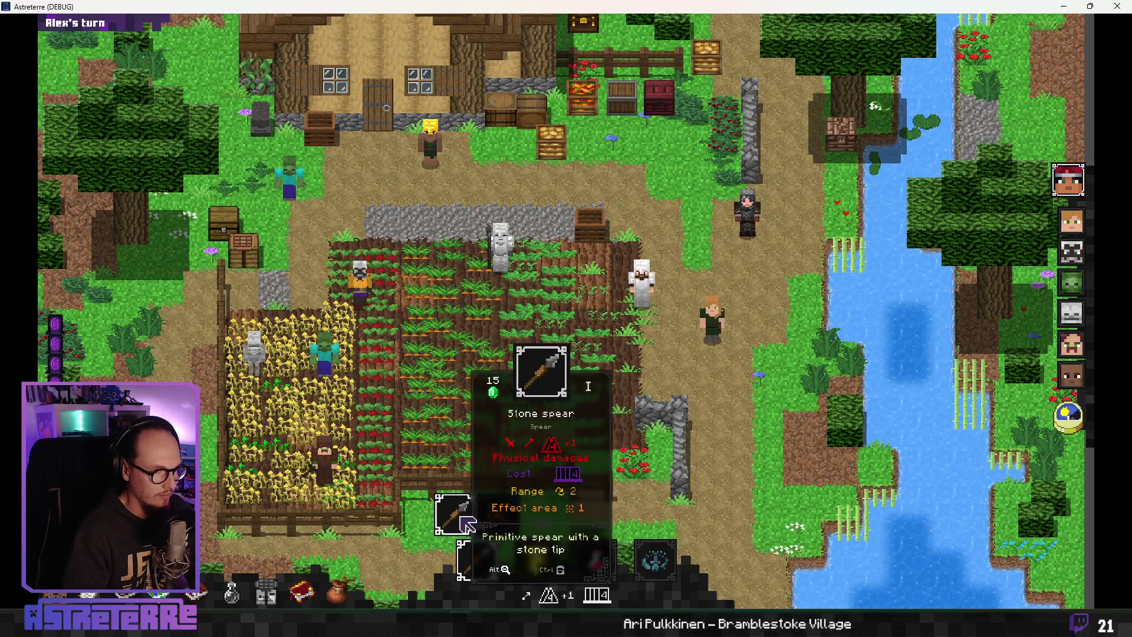
left_click(535, 559)
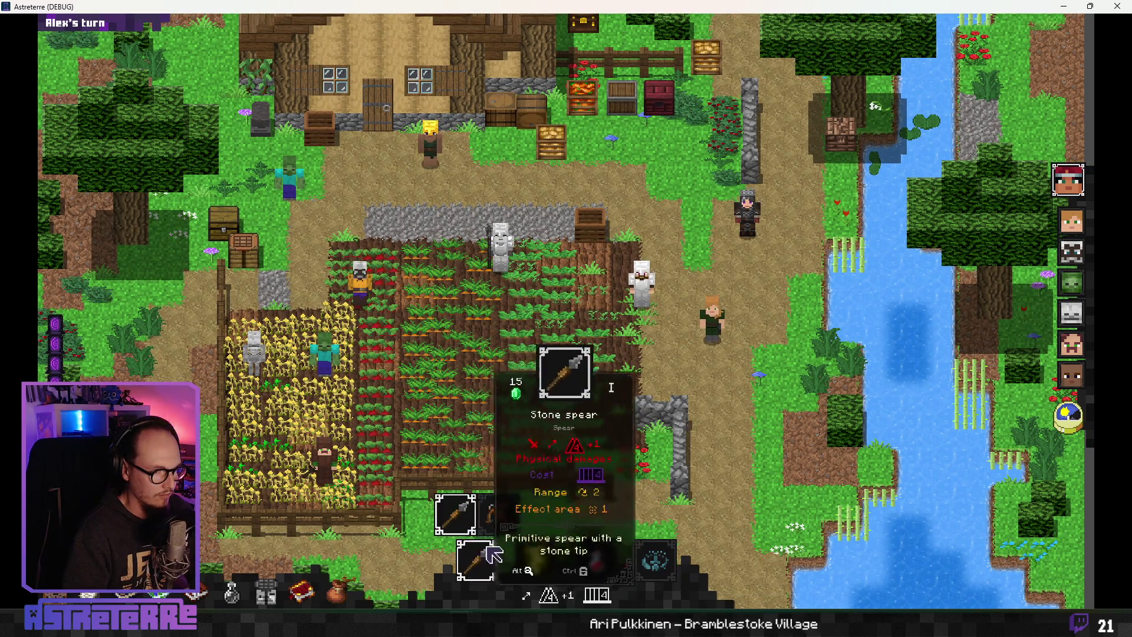
left_click(450, 513)
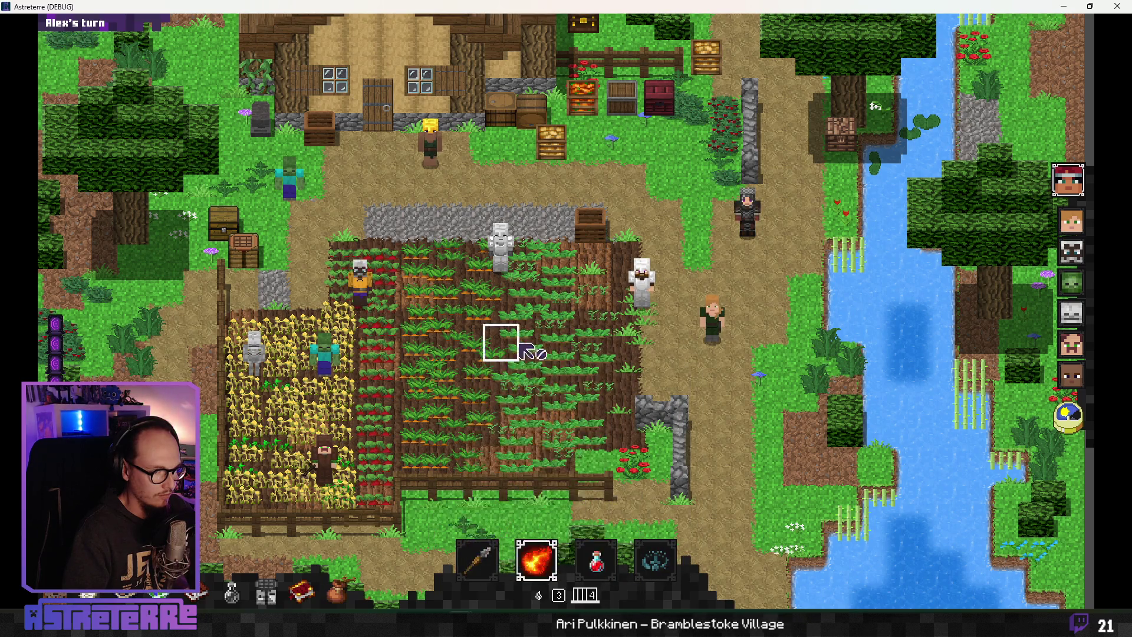
left_click(556, 564)
scroll(556, 564, "down", 2)
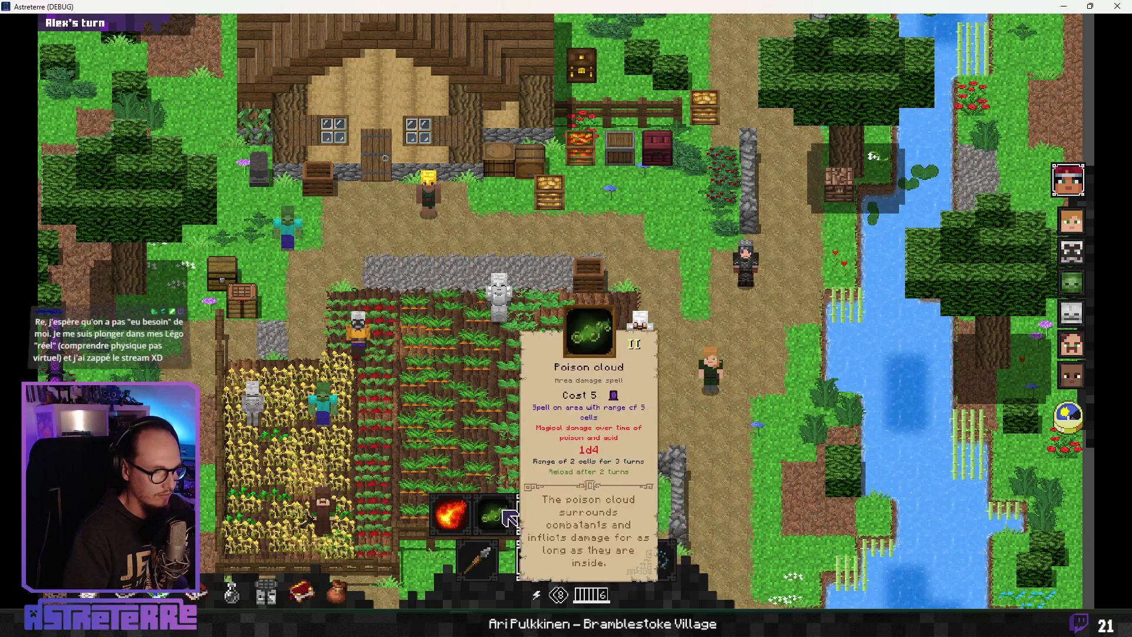
View the Stone spear details, make Fire breath the active action, and bring back the changelog
left_click(483, 564)
scroll(482, 565, "down", 1)
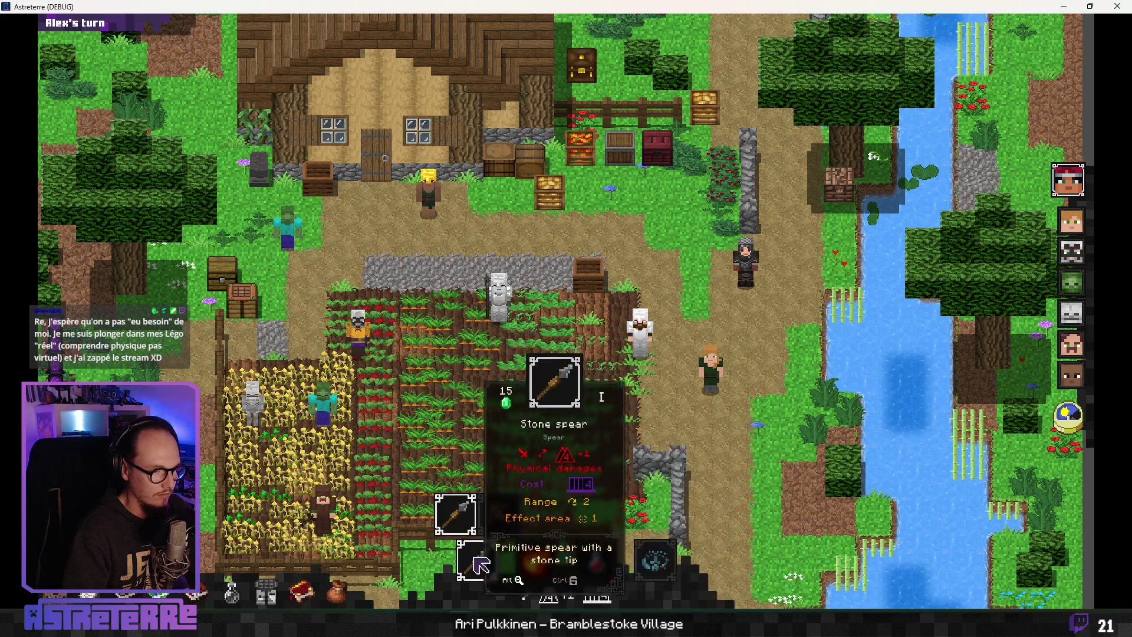
left_click(532, 568)
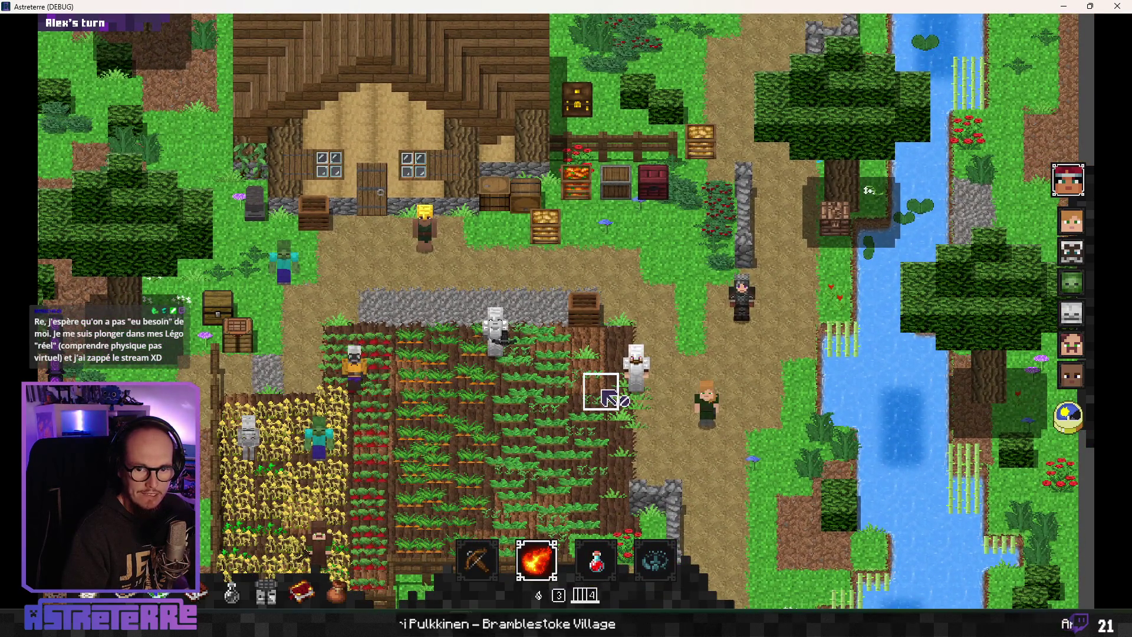
scroll(607, 399, "up", 2)
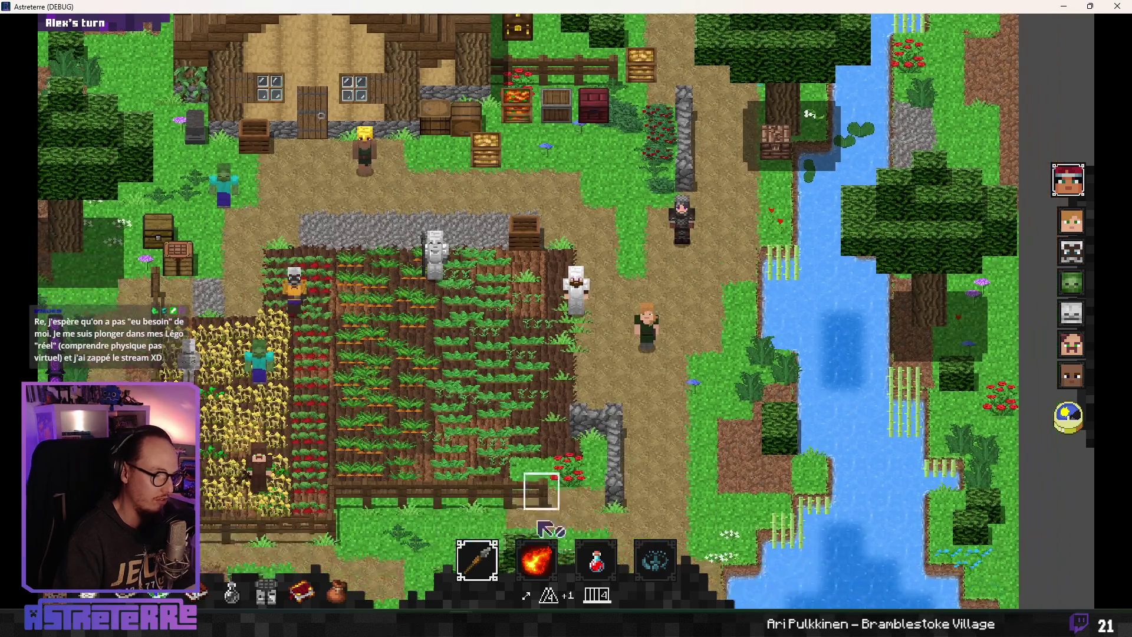
mouse_move(469, 612)
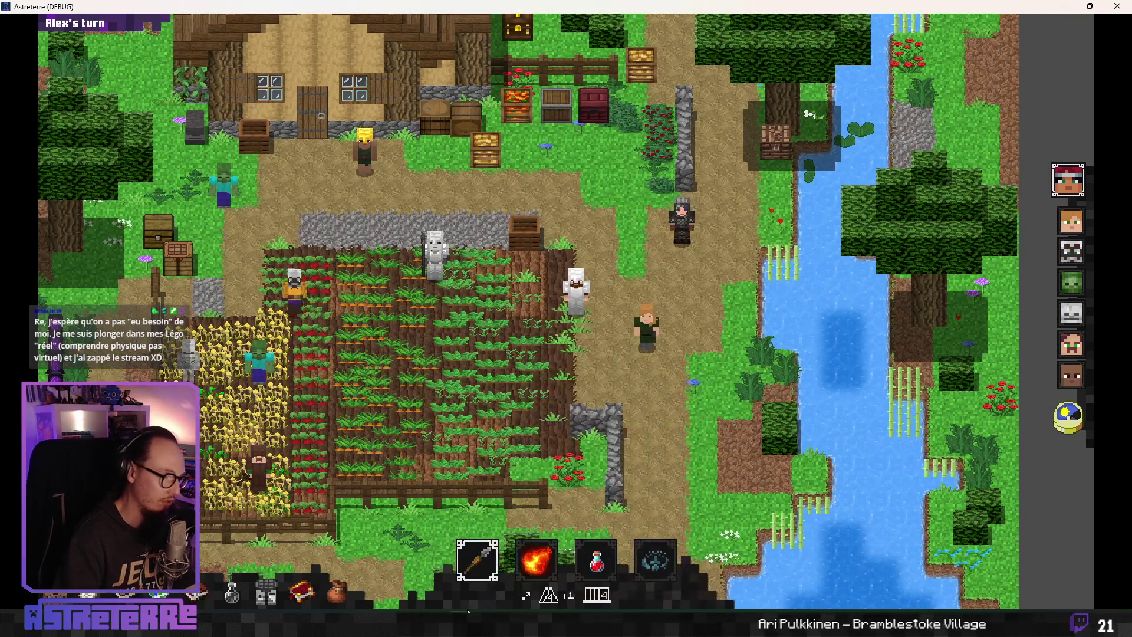
key("alt+Tab")
scroll(631, 381, "up", 1)
Review the bug-fix entries and the overlay improvement paragraph in the changelog, then hide Notion
scroll(632, 381, "down", 1)
mouse_move(589, 461)
left_mouse_down()
mouse_move(565, 431)
mouse_move(530, 292)
mouse_move(518, 291)
left_mouse_up()
left_click(594, 447)
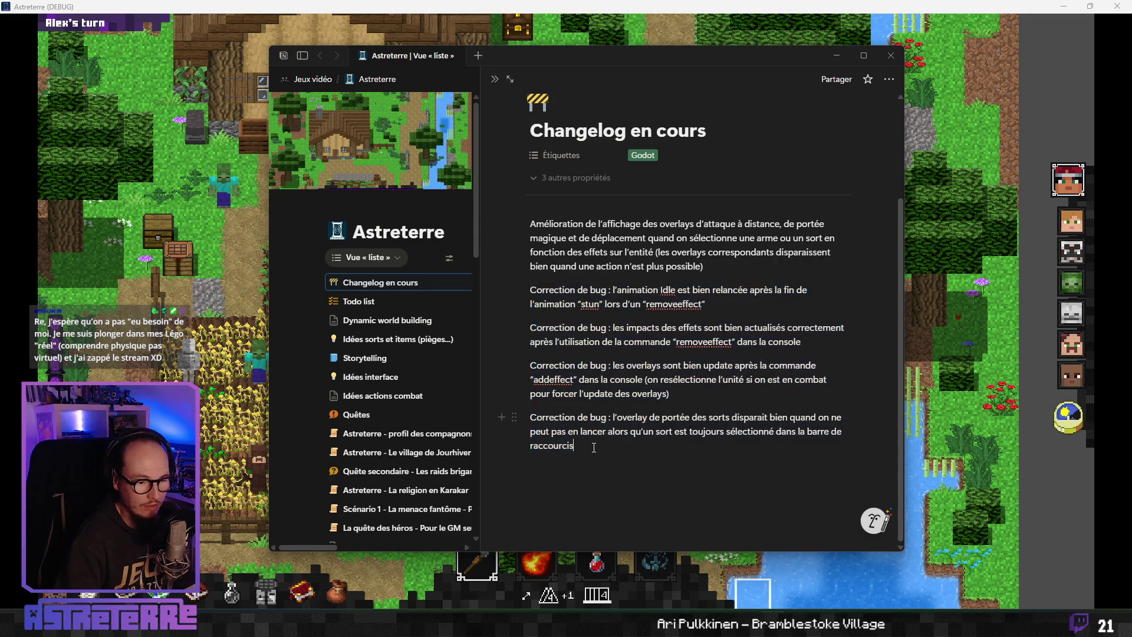
left_click_drag(693, 266, 540, 226)
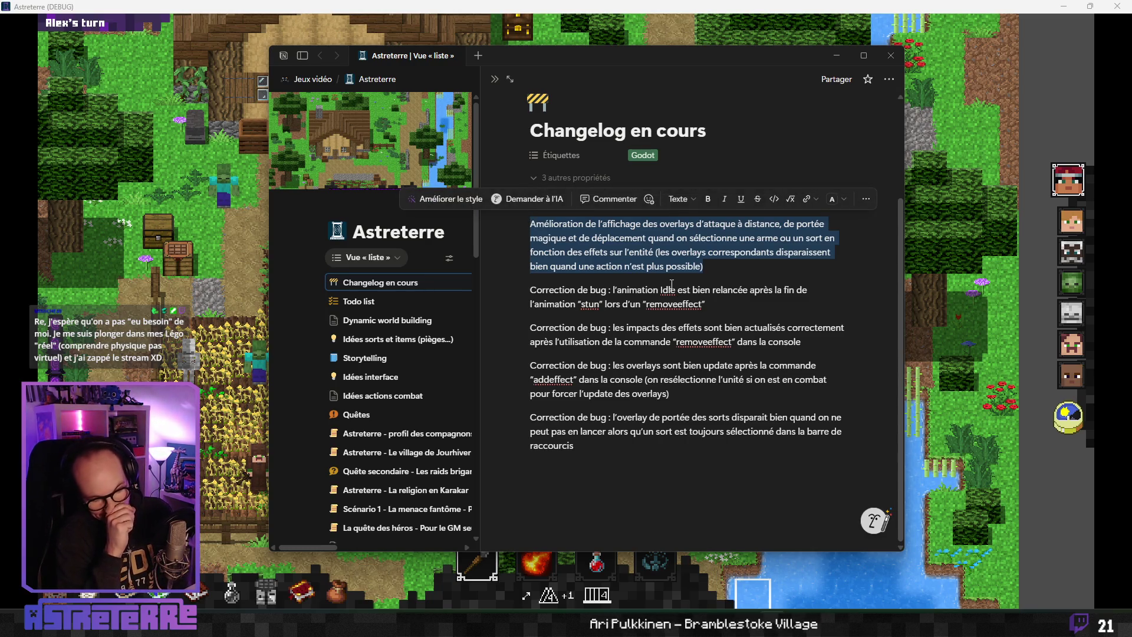
left_click(710, 264)
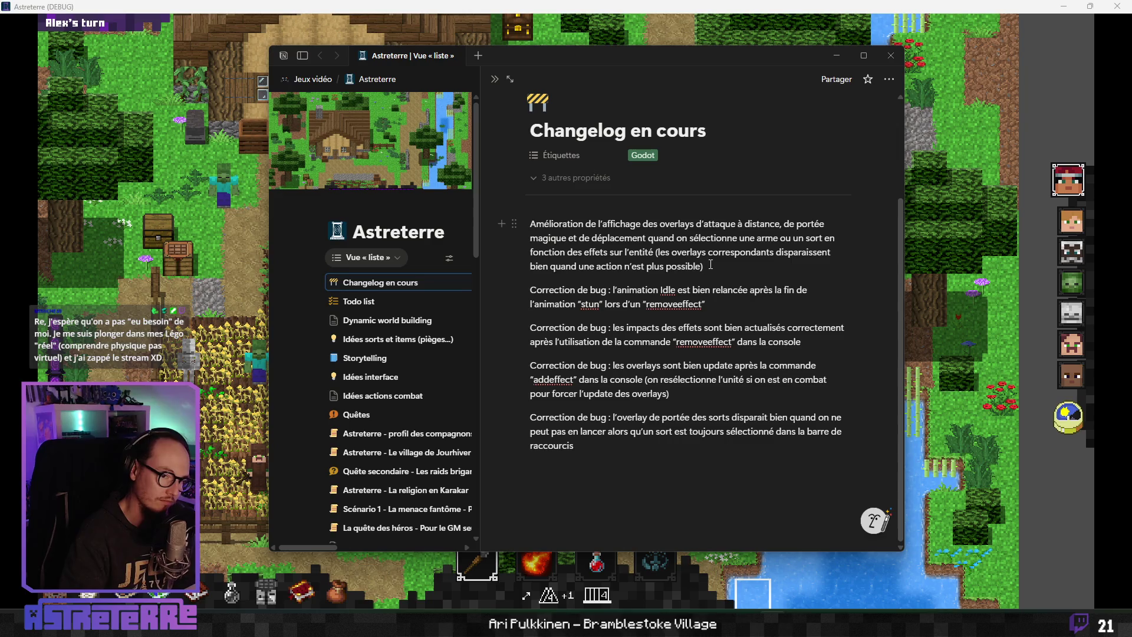
key("alt+Tab")
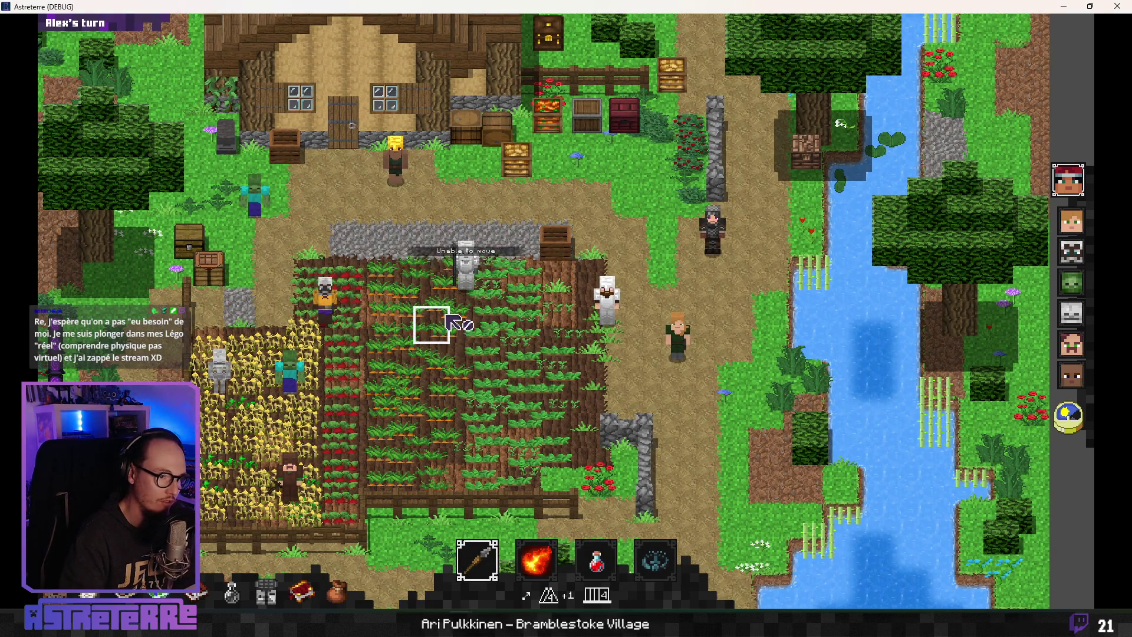
Equip the basic crossbow and try moving the hero onto two crop tiles
left_click(477, 560)
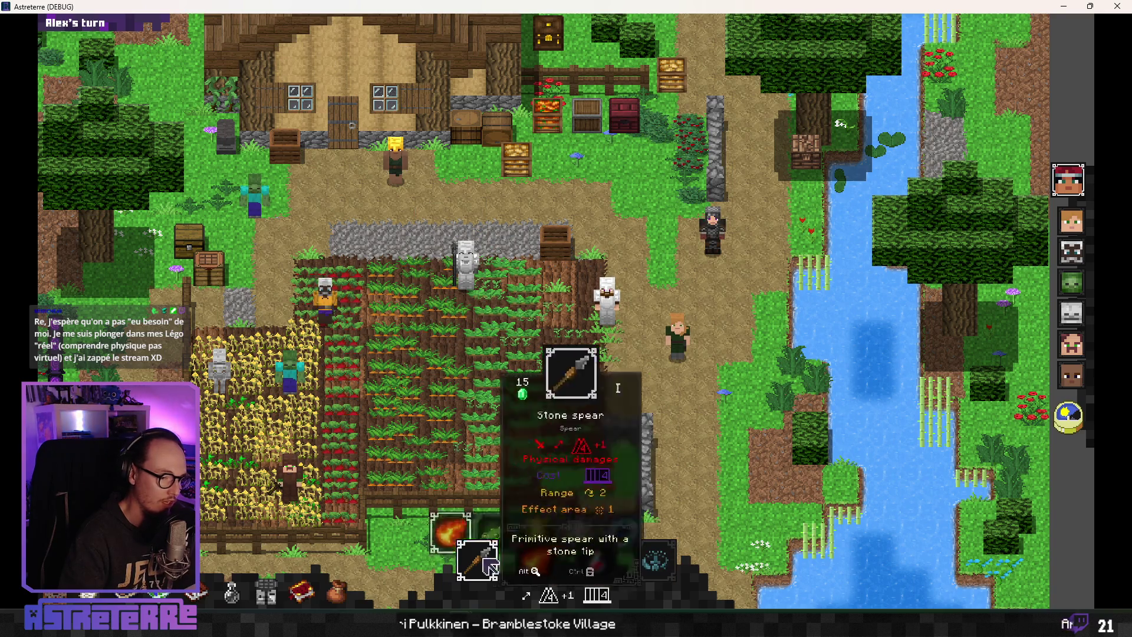
left_click(509, 528)
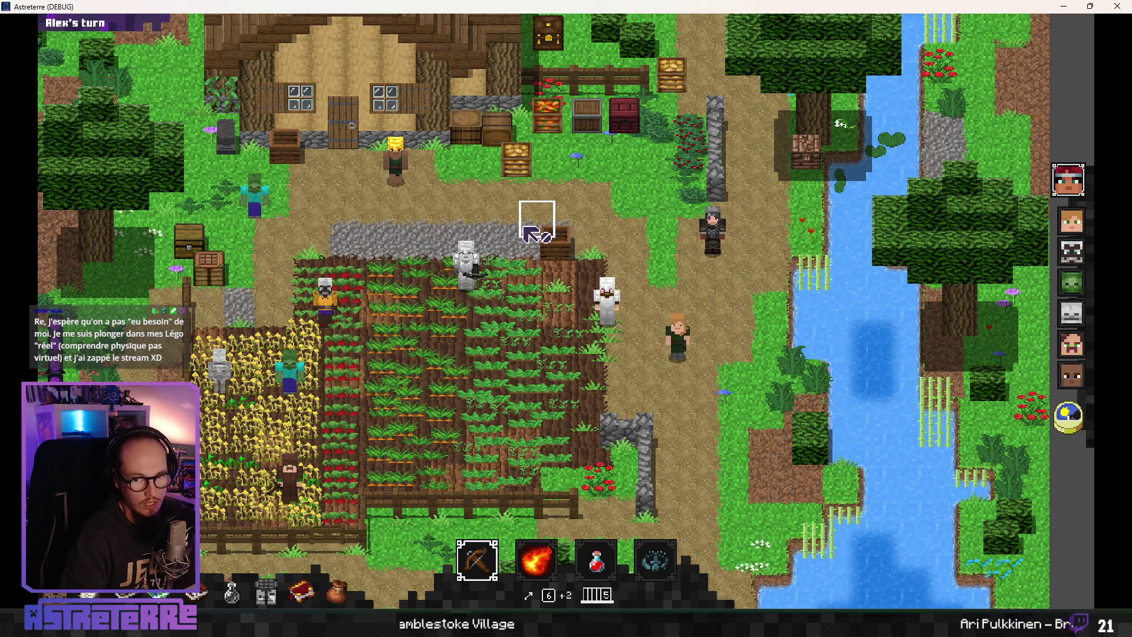
left_click(404, 227)
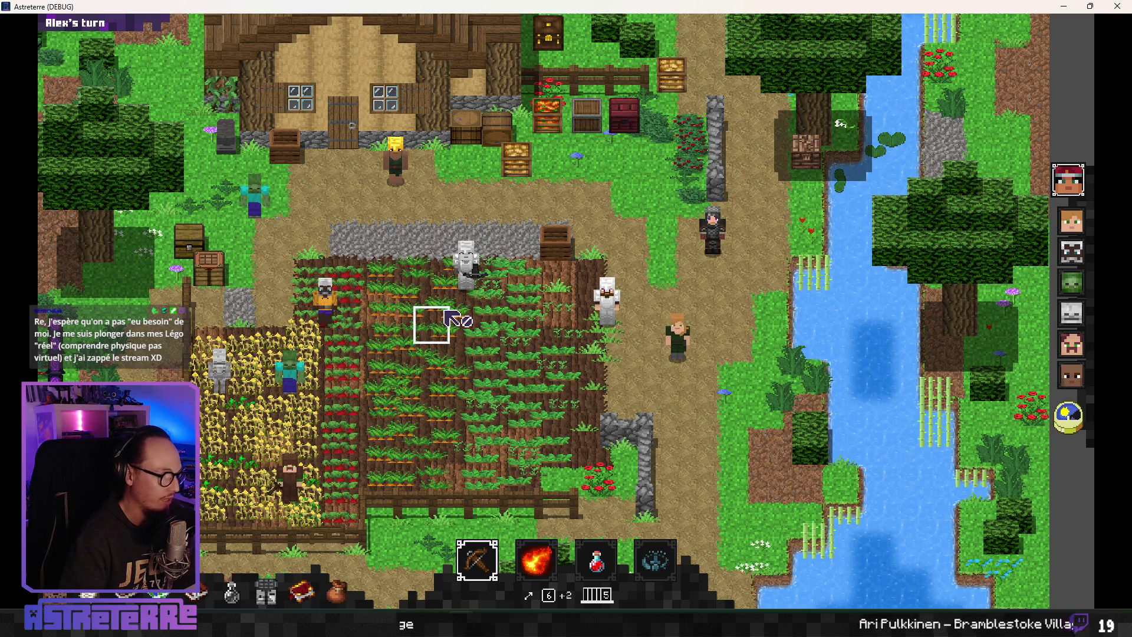
left_click(520, 289)
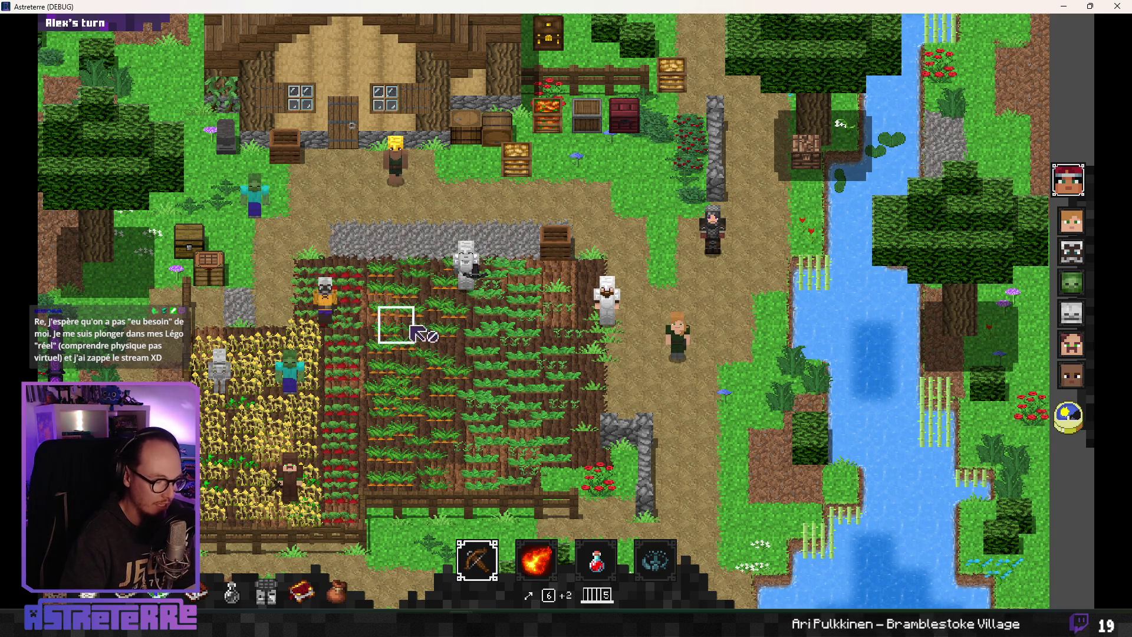
Cycle the spell slot through Poison cloud back to Lightning strike, then open the debug console
mouse_move(548, 565)
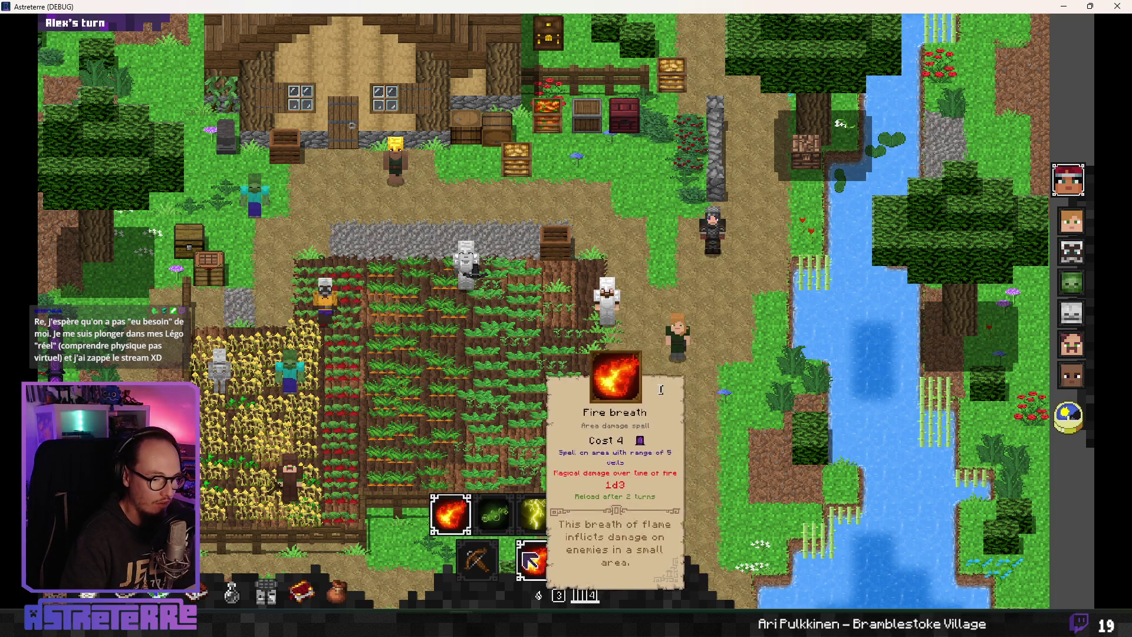
left_click(616, 523)
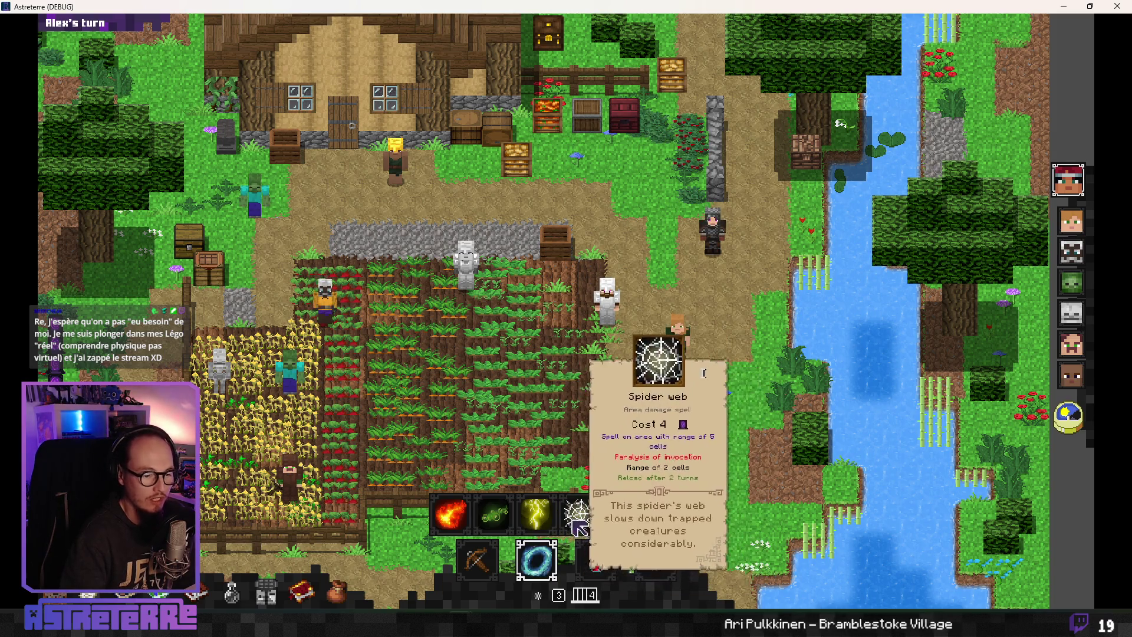
left_click(537, 514)
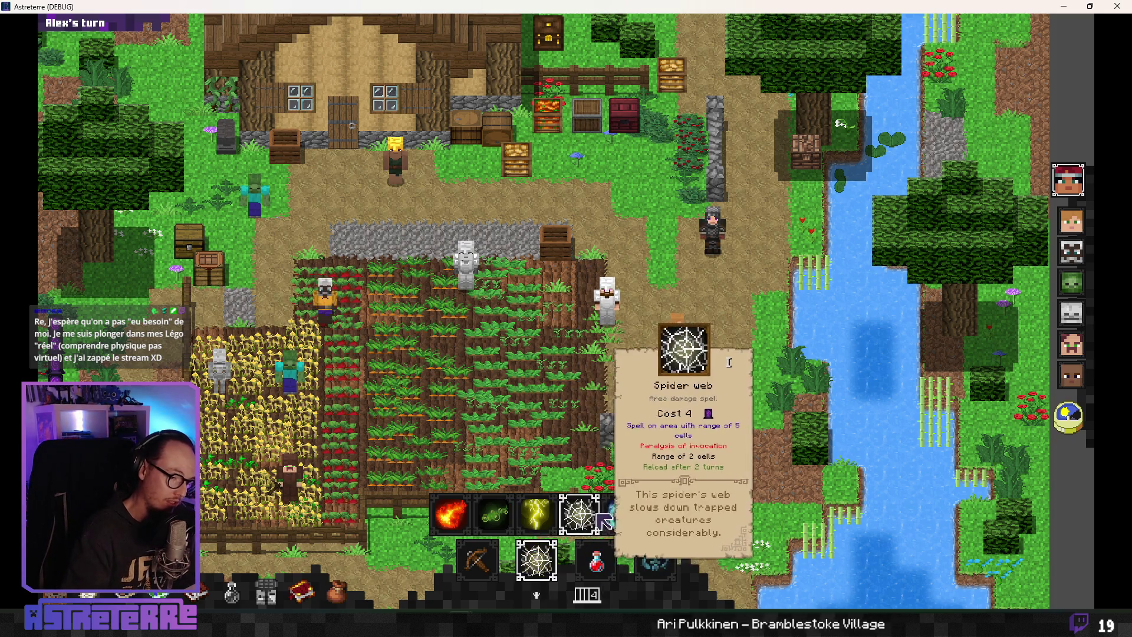
left_click(493, 514)
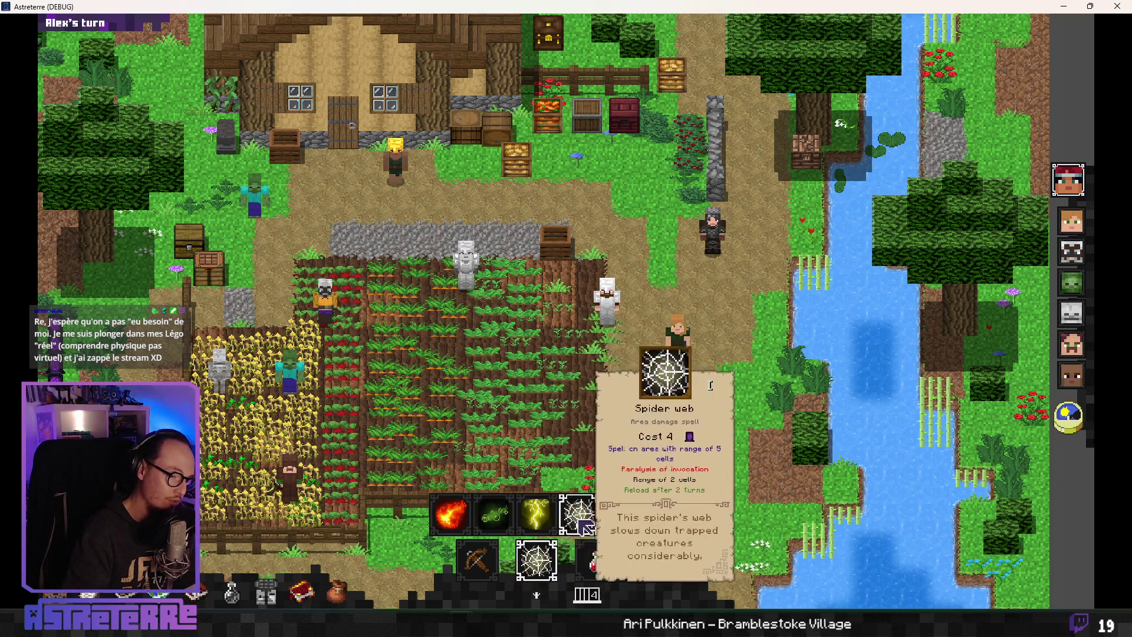
left_click(537, 518)
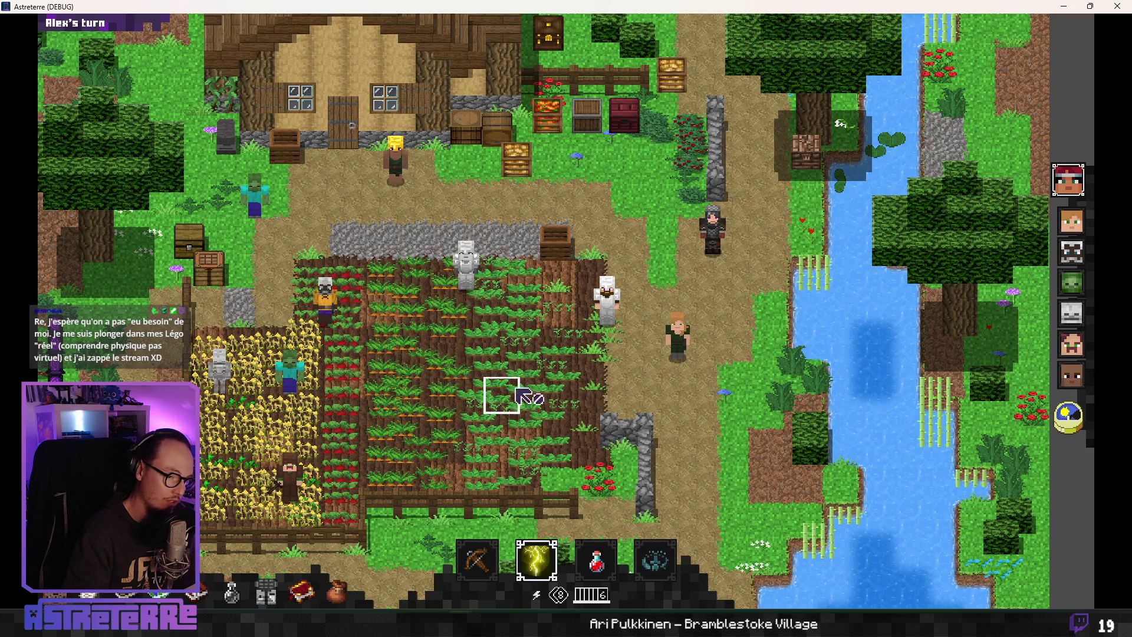
key("grave")
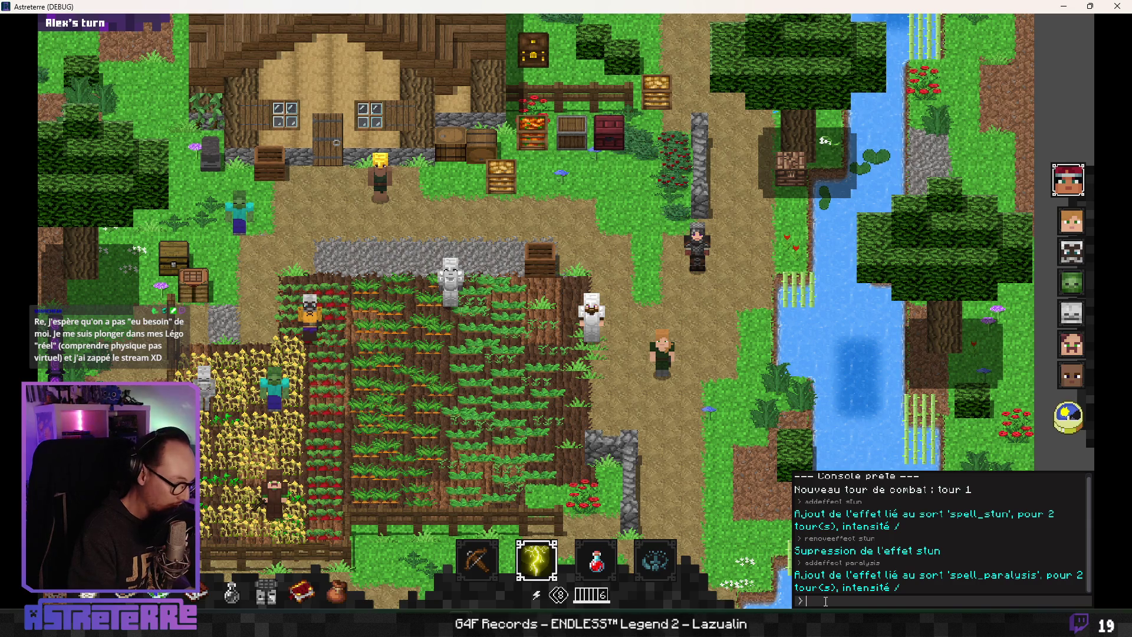
Run 'removeeffect paralyze' in the debug console and close it
type("removeeffe")
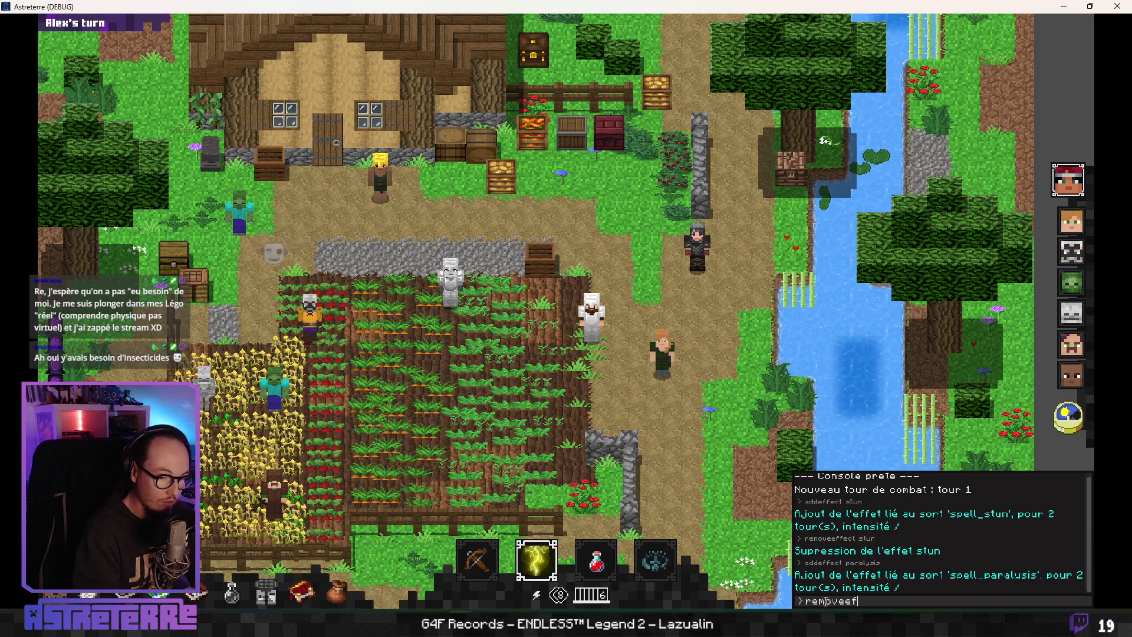
type("ctr")
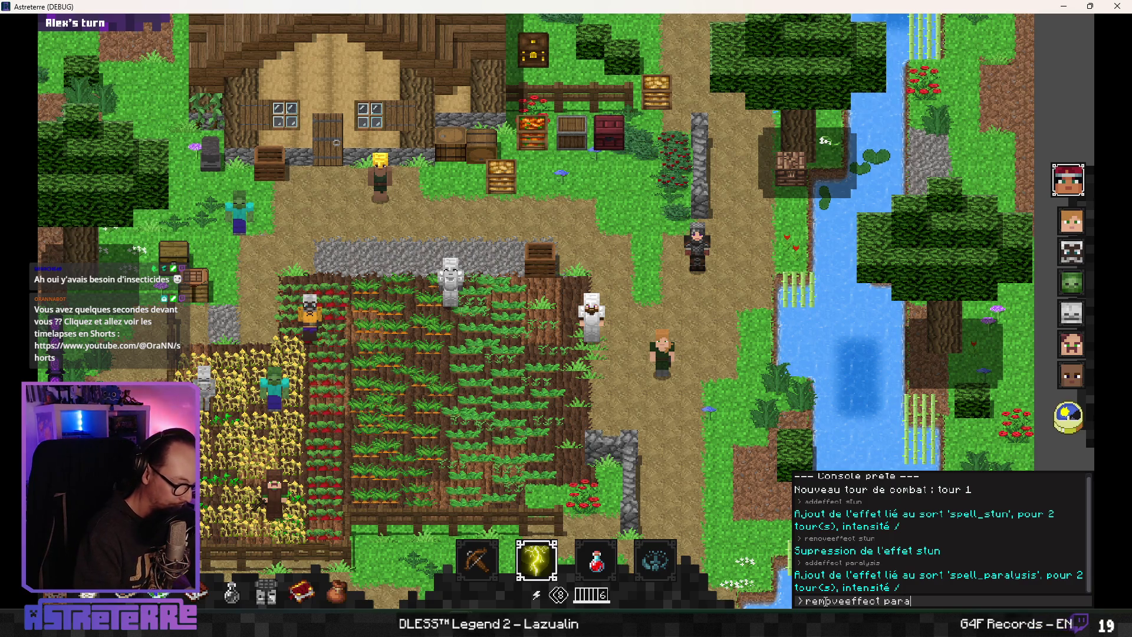
type("ze")
key("Return")
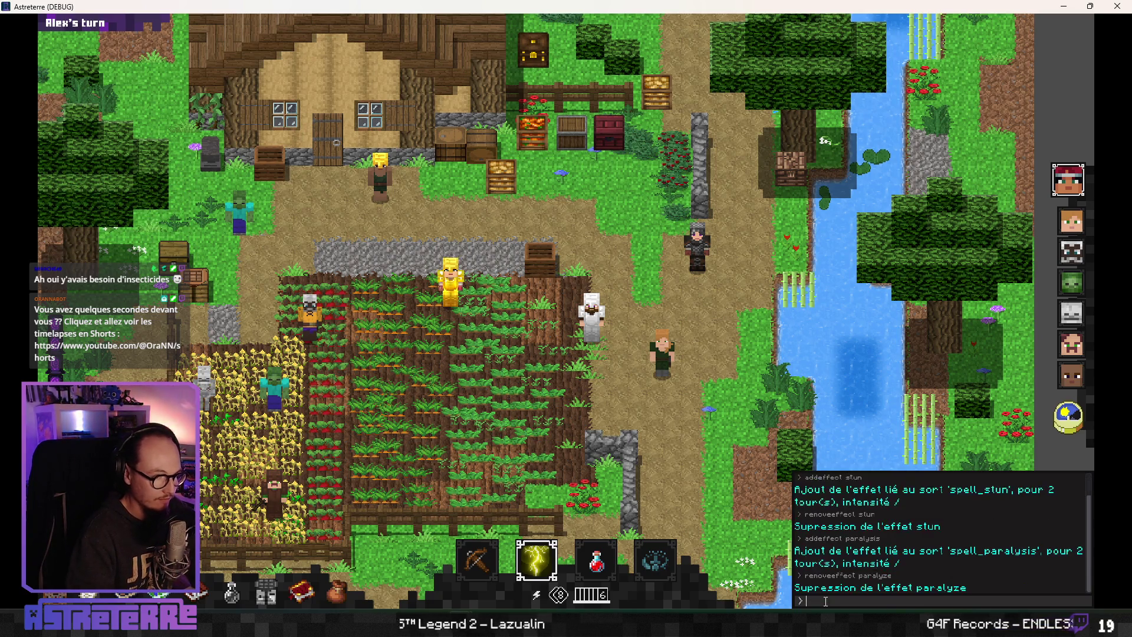
key("Escape")
Check Lightning strike's range and make it active, then switch the spell slot to Spider web
mouse_move(536, 560)
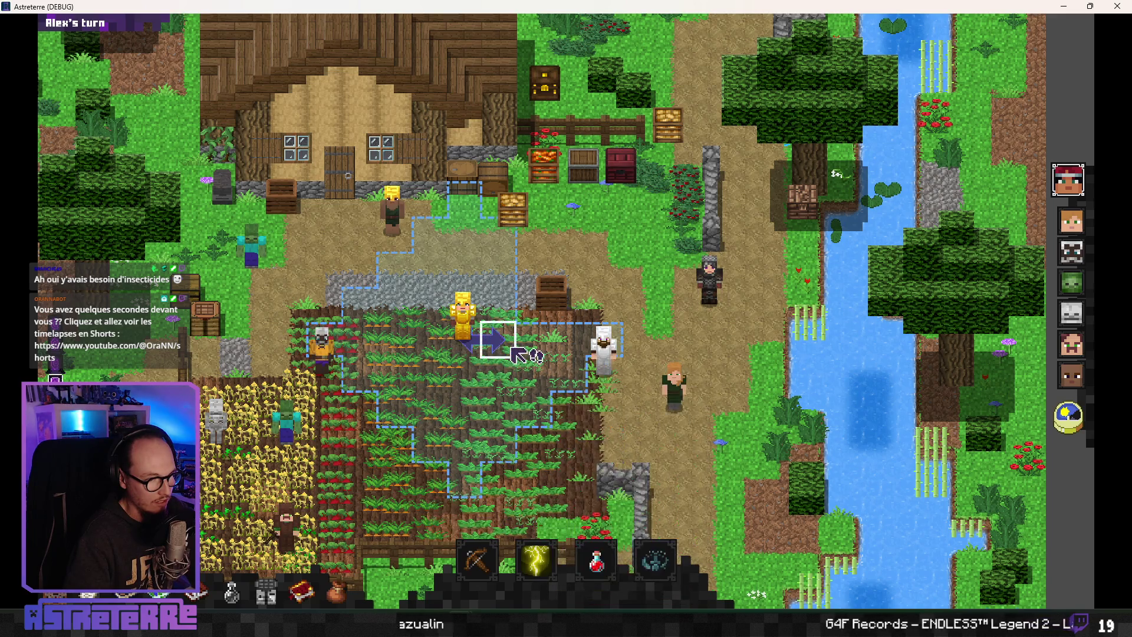
left_click(531, 542)
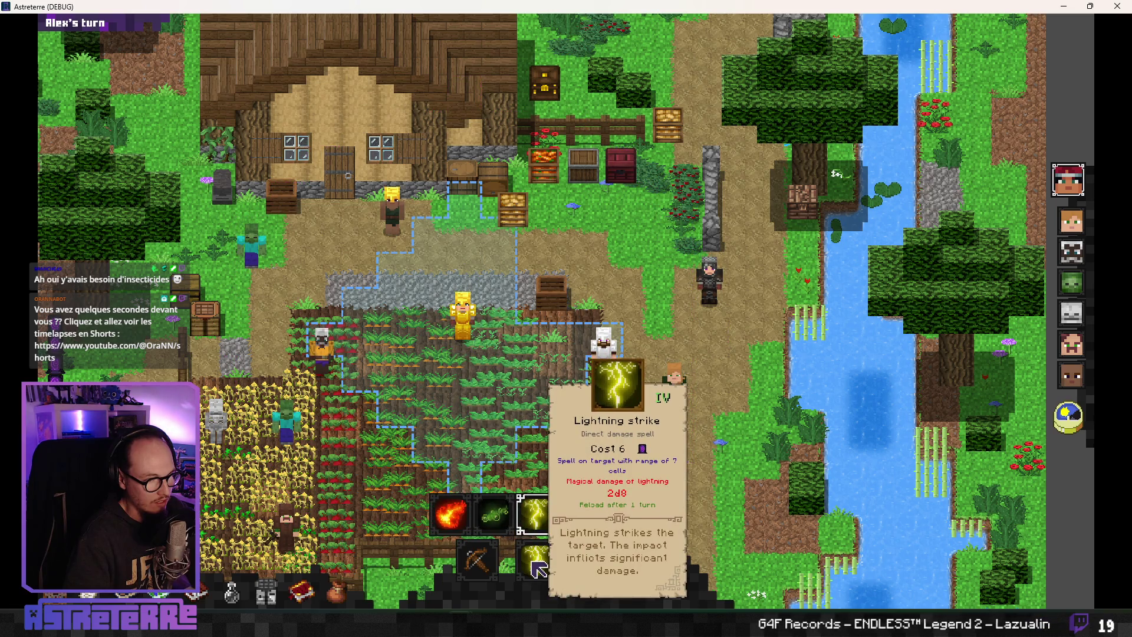
left_click(538, 565)
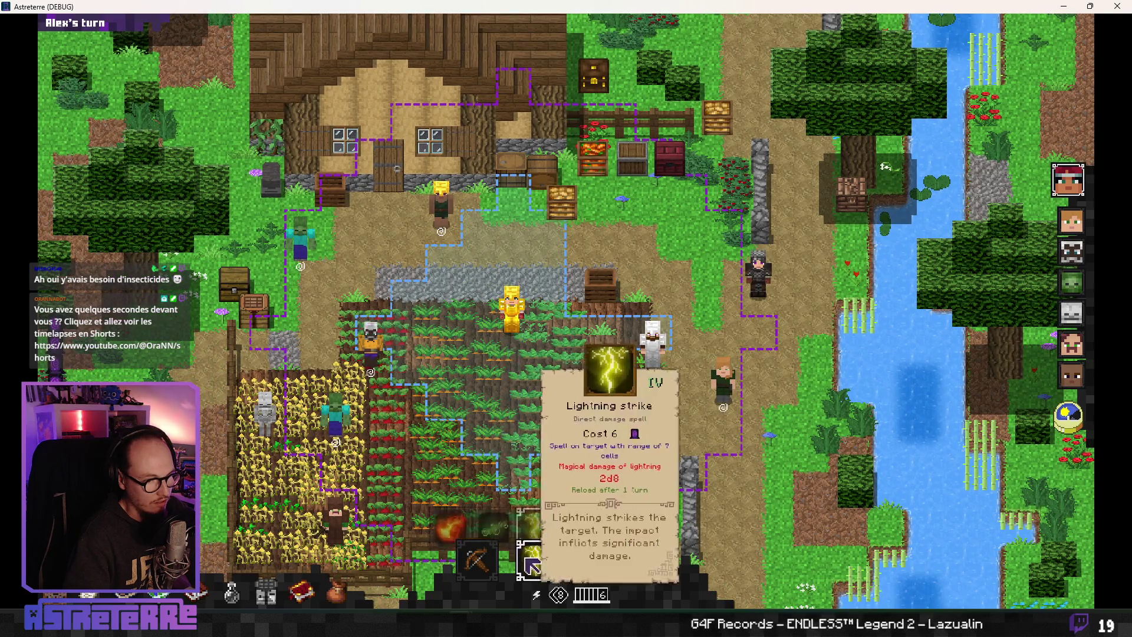
left_click(538, 513)
Equip the basic crossbow to check its range, then equip the Stone spear
left_click(476, 560)
left_click(507, 515)
left_click(476, 560)
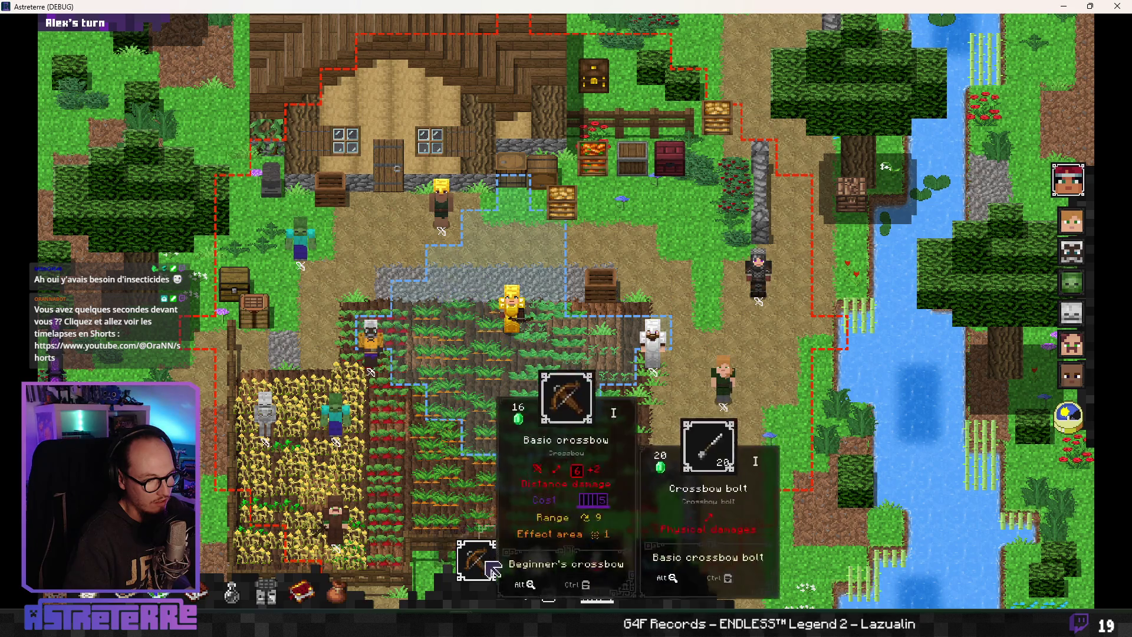
left_click(455, 511)
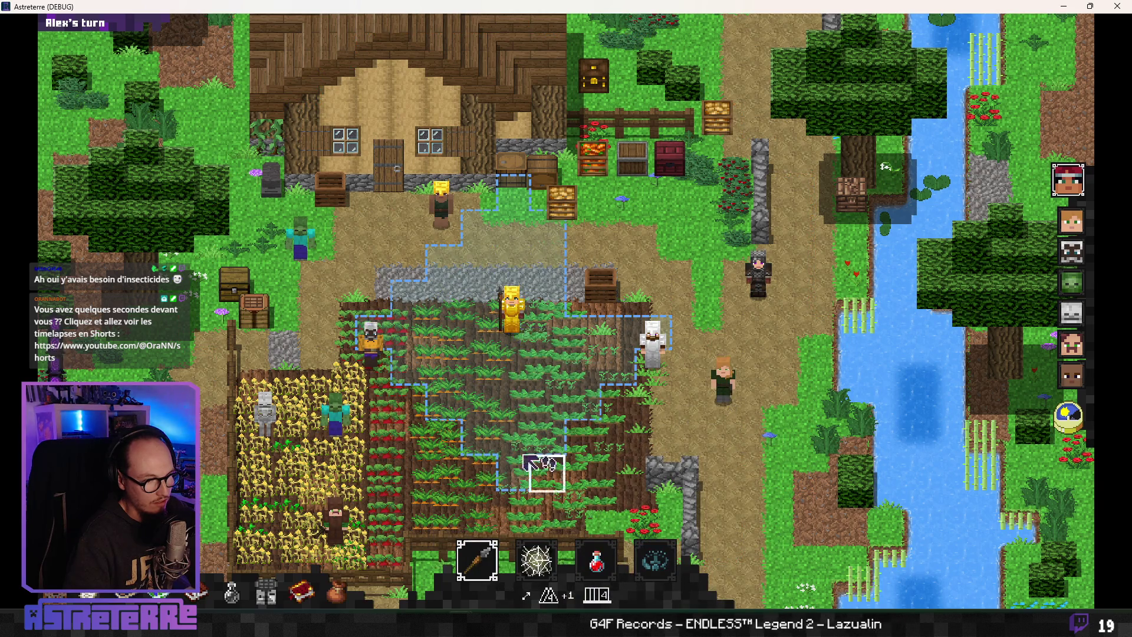
Make Spider web active, then switch the spell slot to Poison cloud
left_click(536, 560)
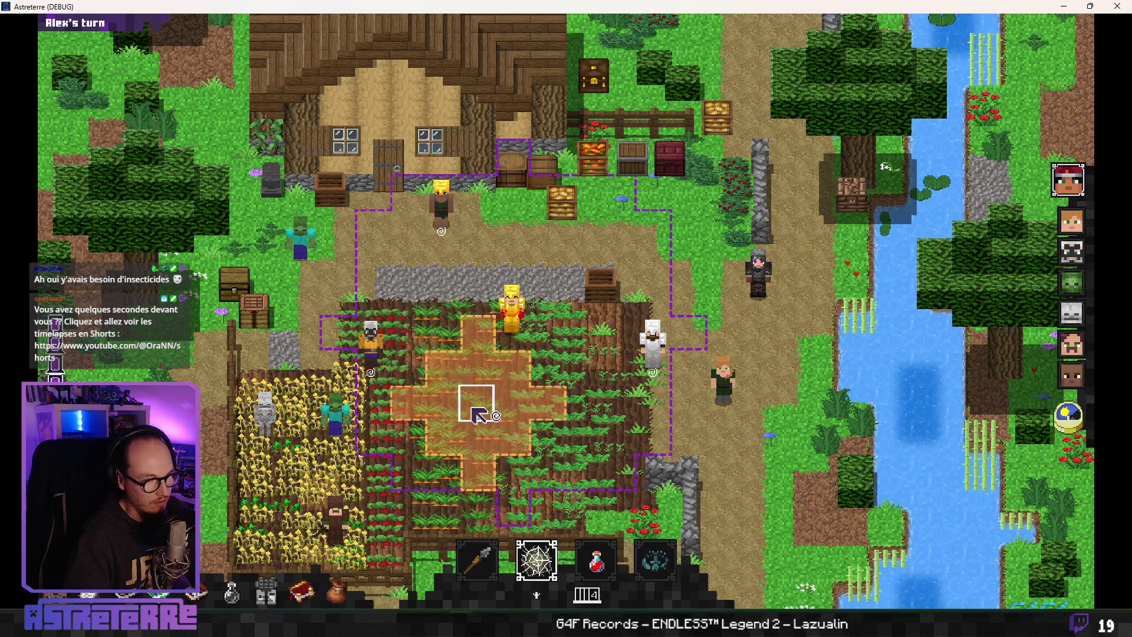
left_click(537, 560)
left_click(494, 528)
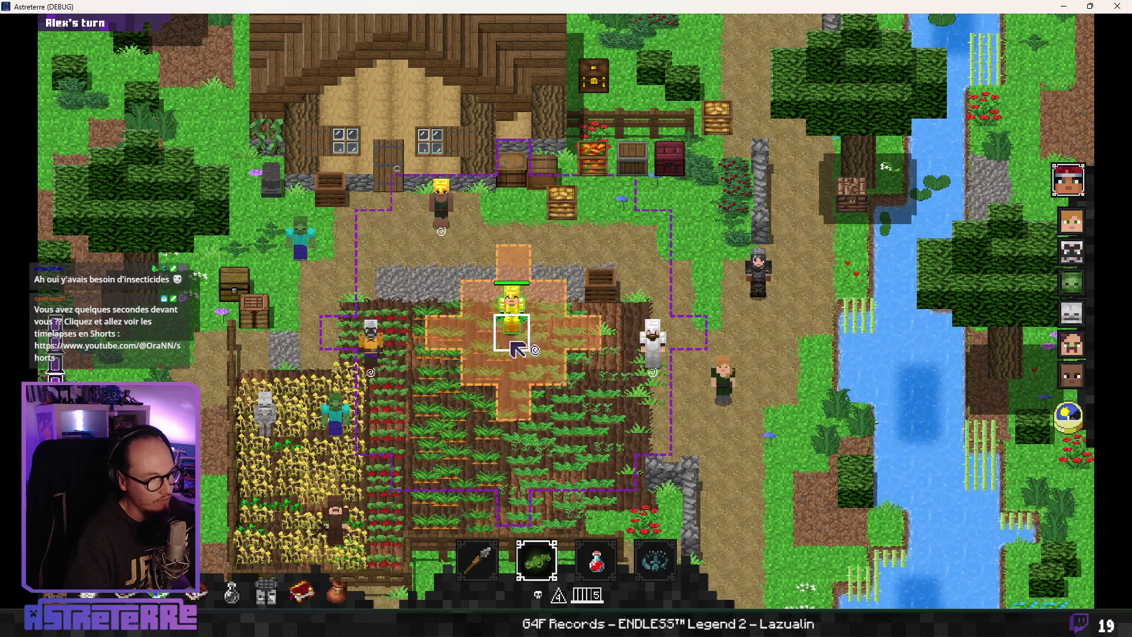
left_click(537, 559)
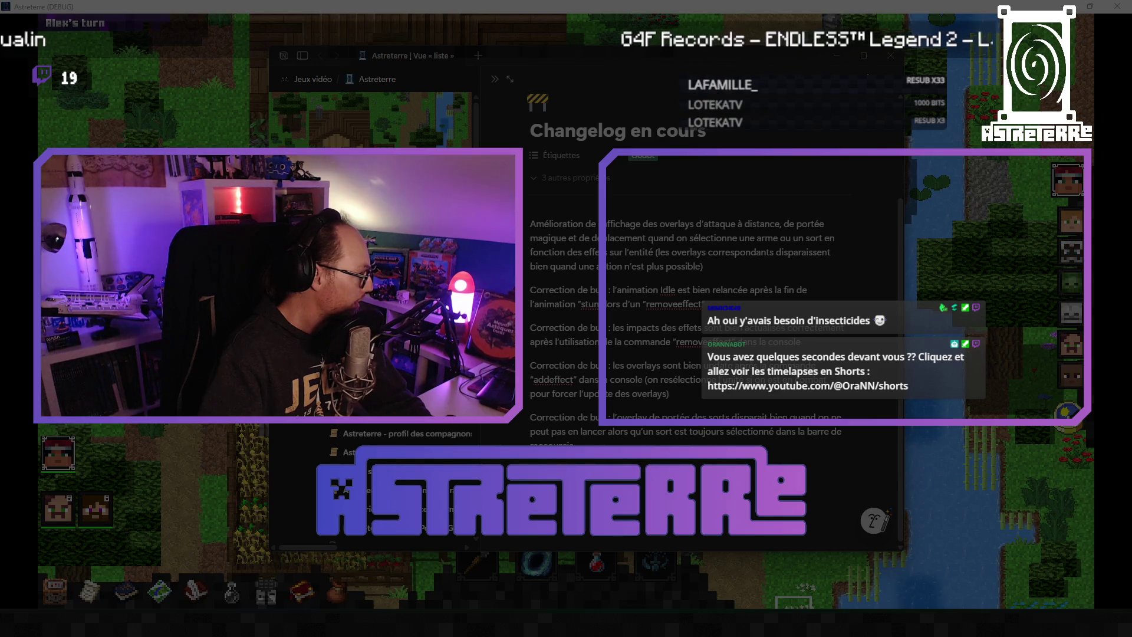